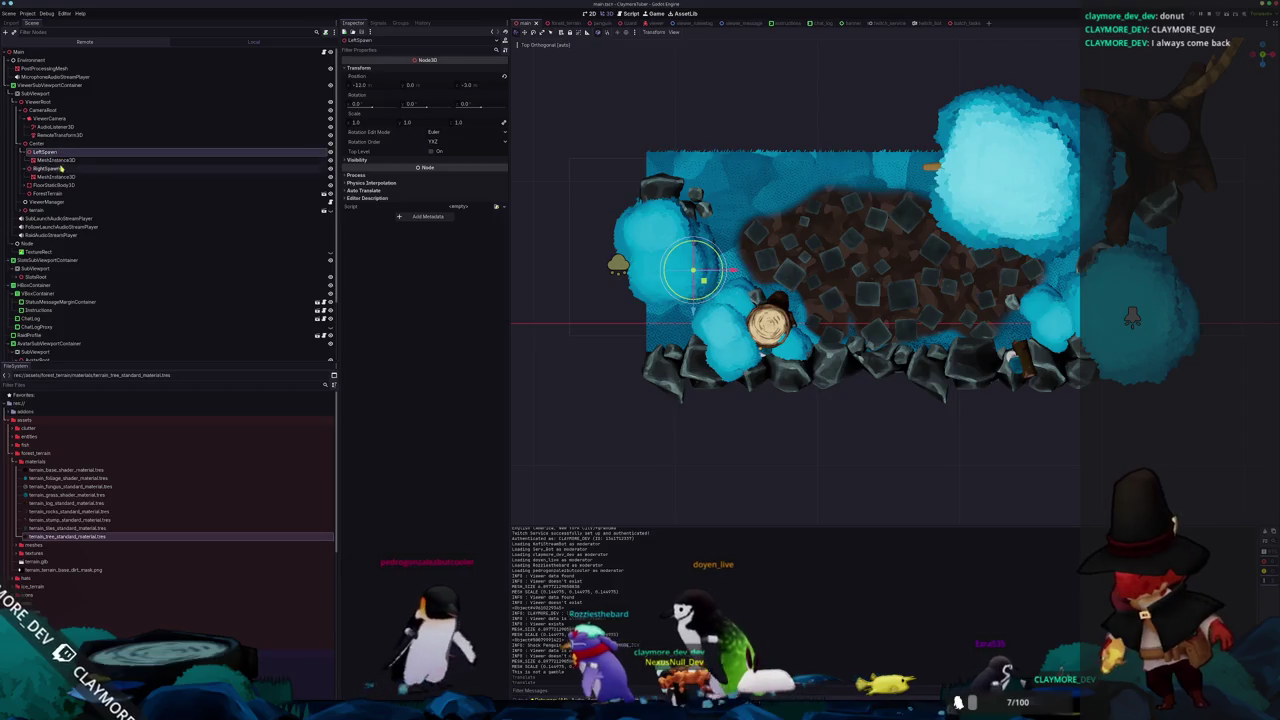
Orbit the Godot terrain into perspective and open ViewerManager's viewer_manager.gd script in the code editor.
mouse_move(603, 357)
mouse_down()
mouse_move(591, 257)
mouse_move(560, 240)
mouse_up()
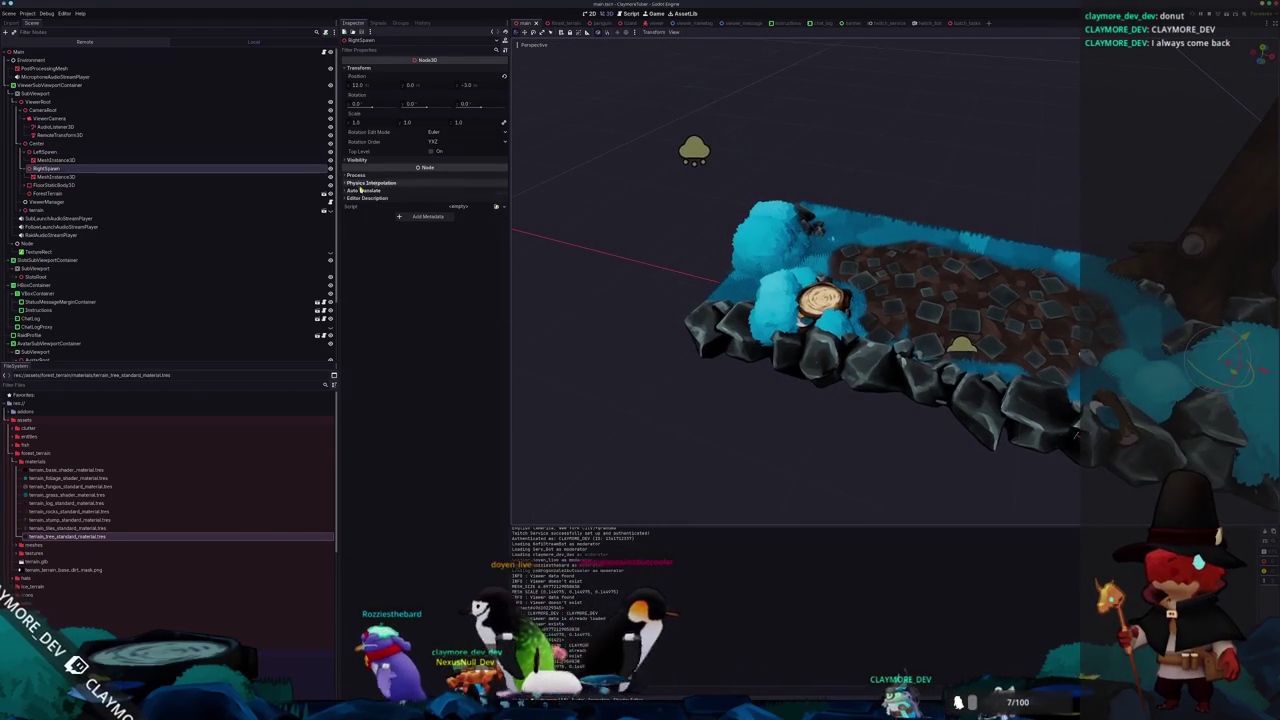
click(251, 203)
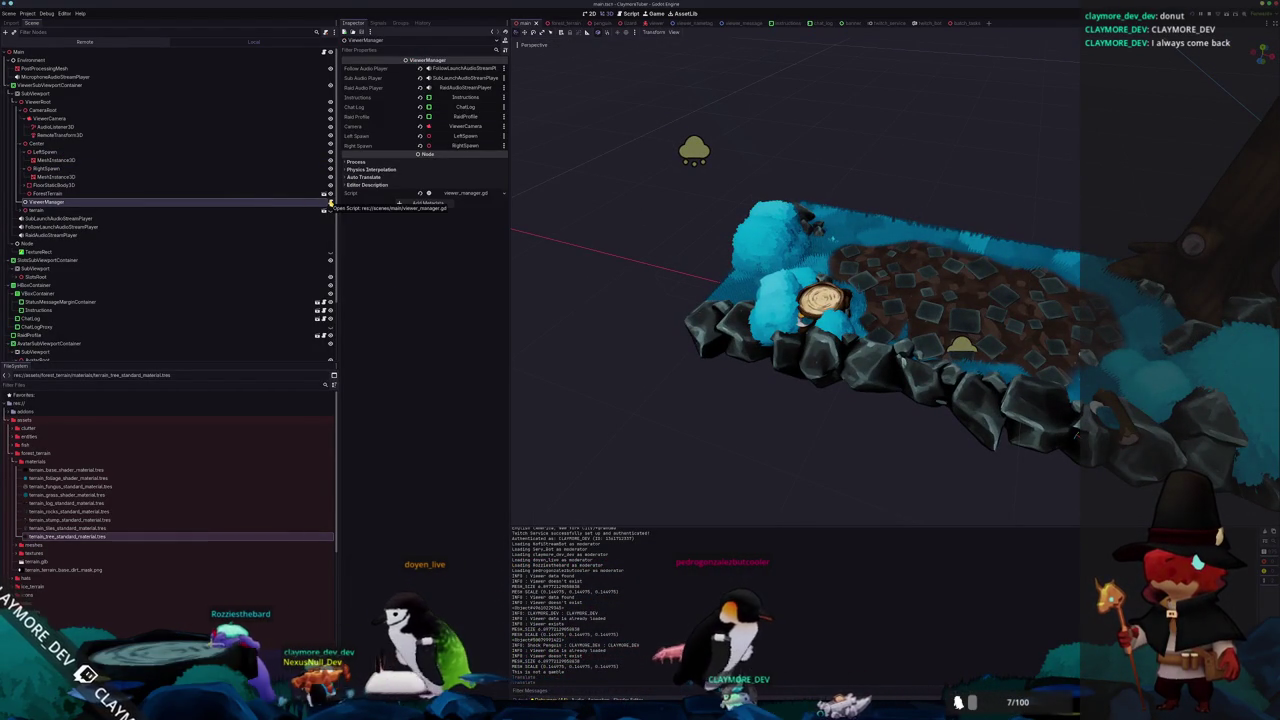
key(alt+Tab)
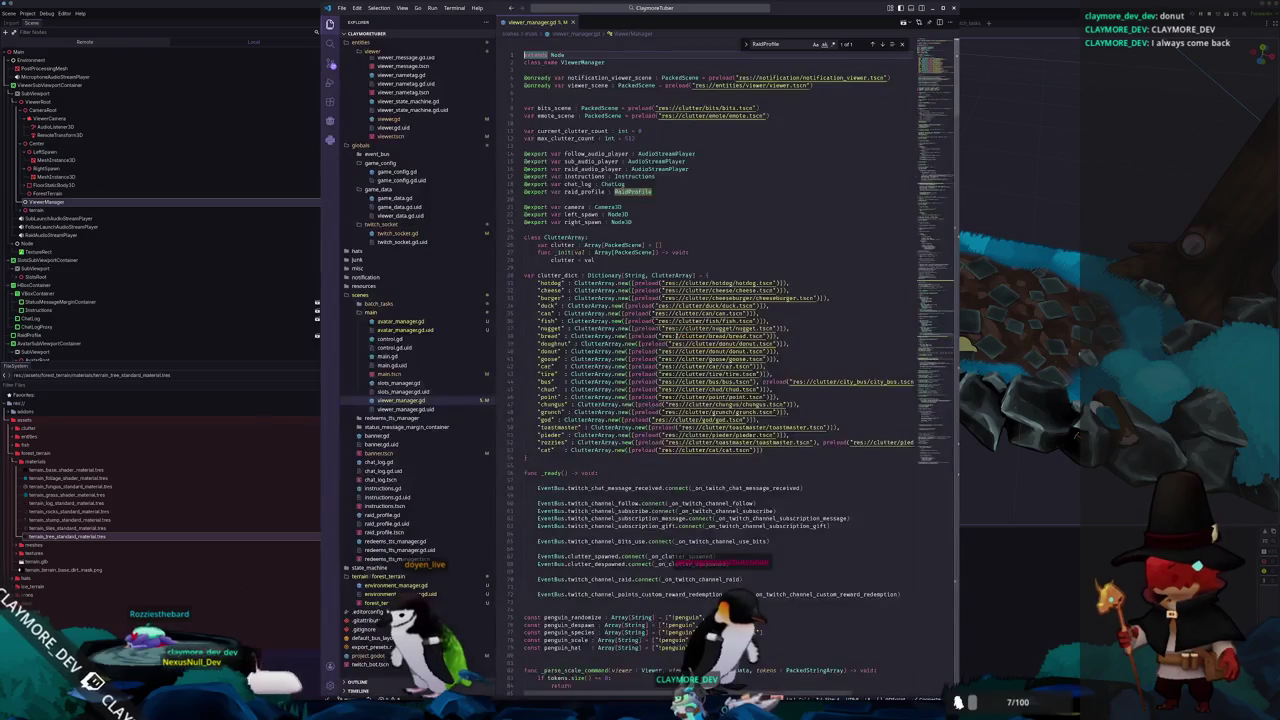
scroll(929, 397, down, 20)
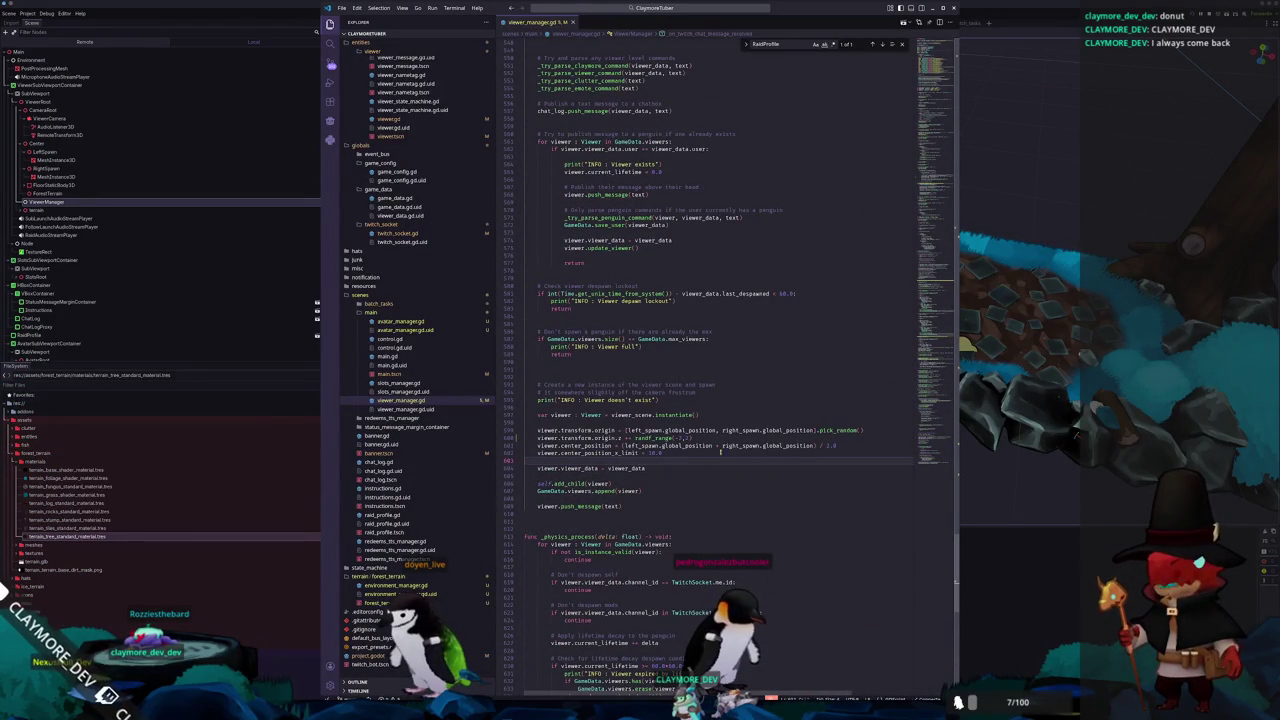
click(726, 437)
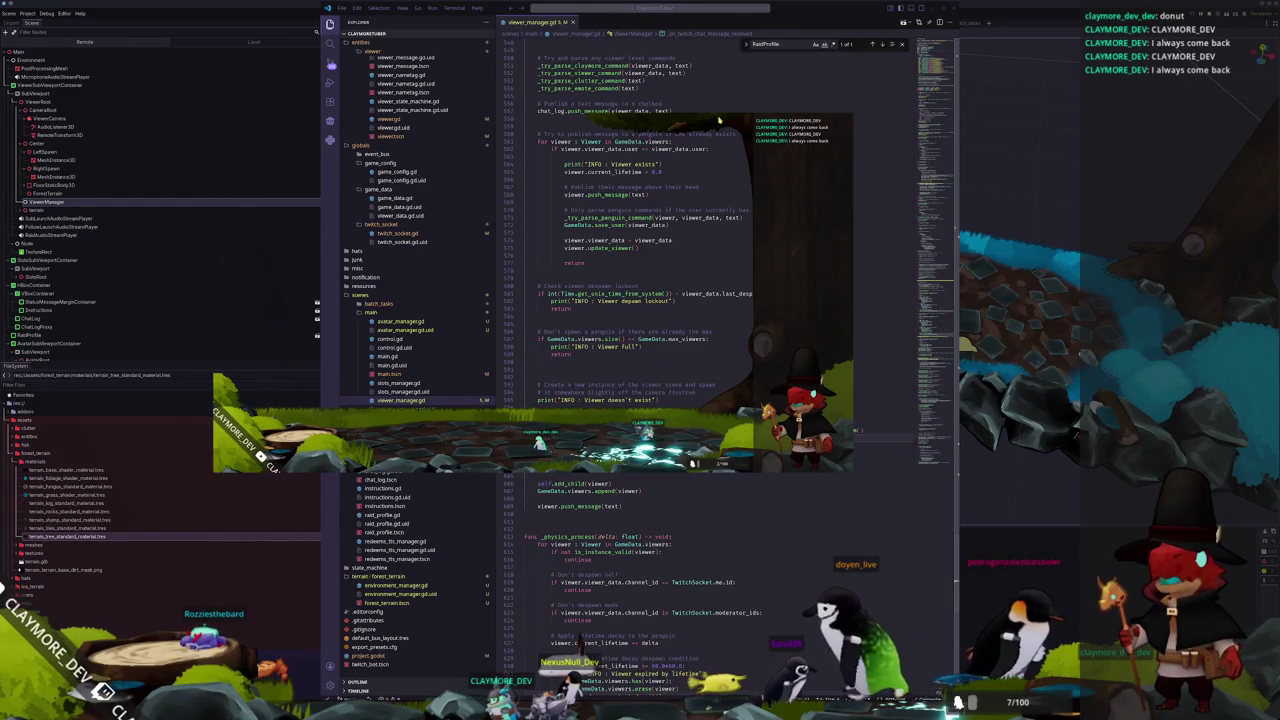
Open the forest_terrain scene in Godot, hide one blue foliage clump, then switch to Blender.
key(alt+Tab)
scroll(900, 300, down, 3)
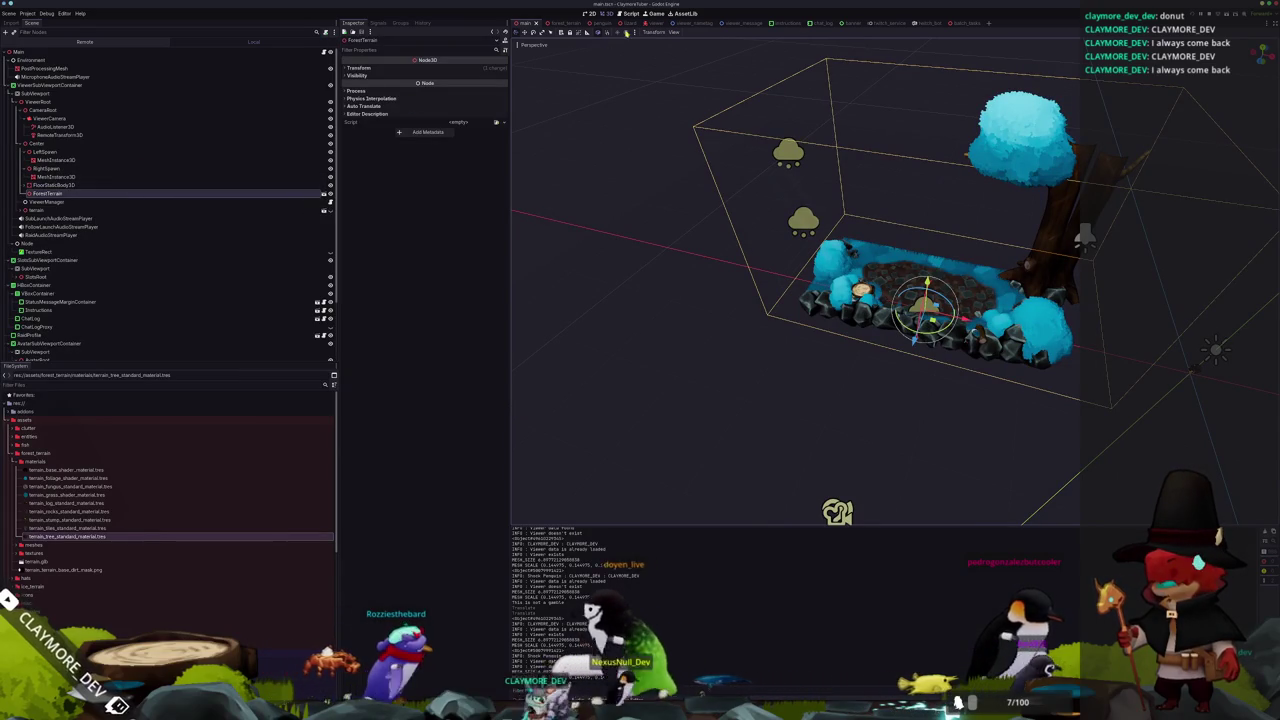
click(560, 22)
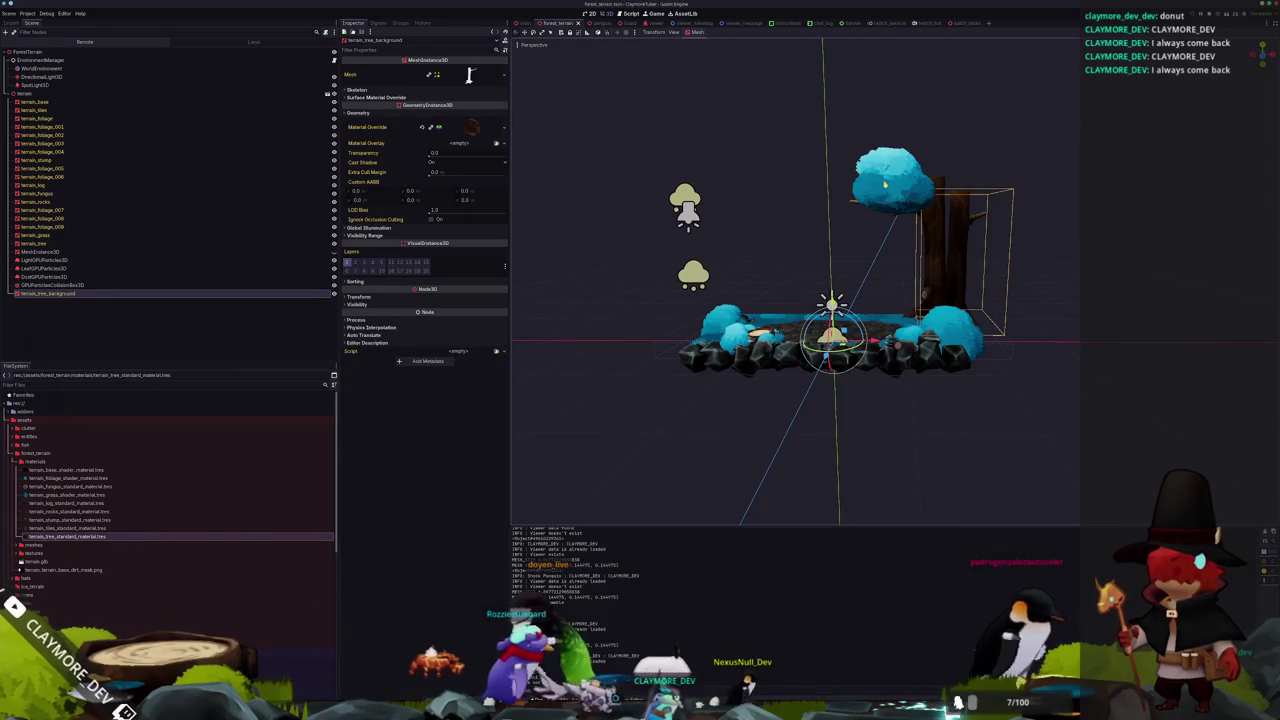
click(334, 135)
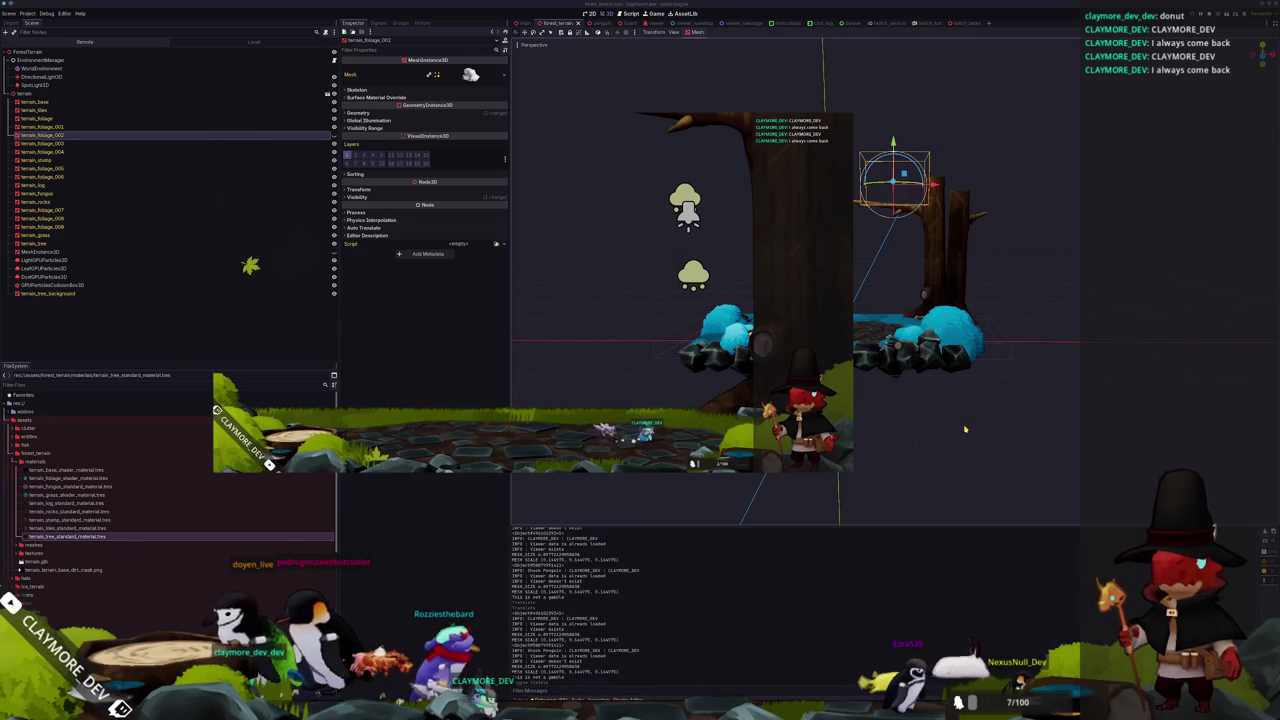
key(alt+Tab)
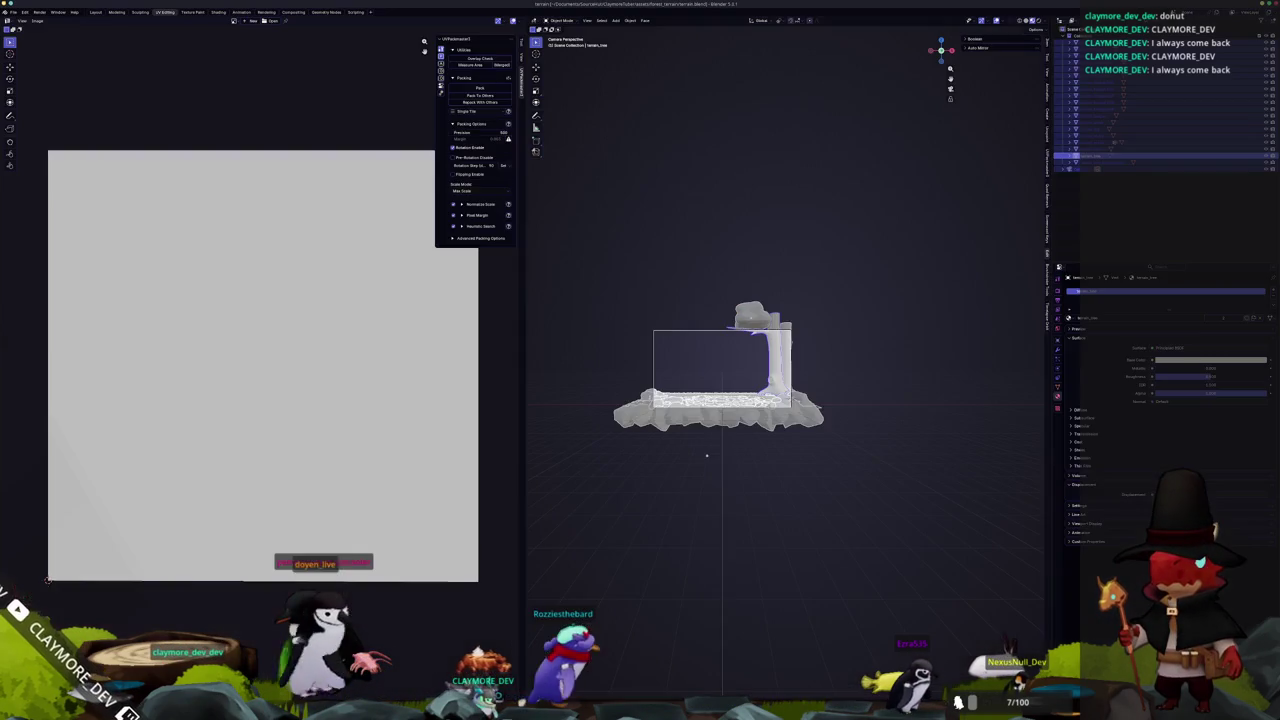
Duplicate the shelf mushroom cluster in the terrain mesh, then scale and rotate the copy.
scroll(823, 447, up, 6)
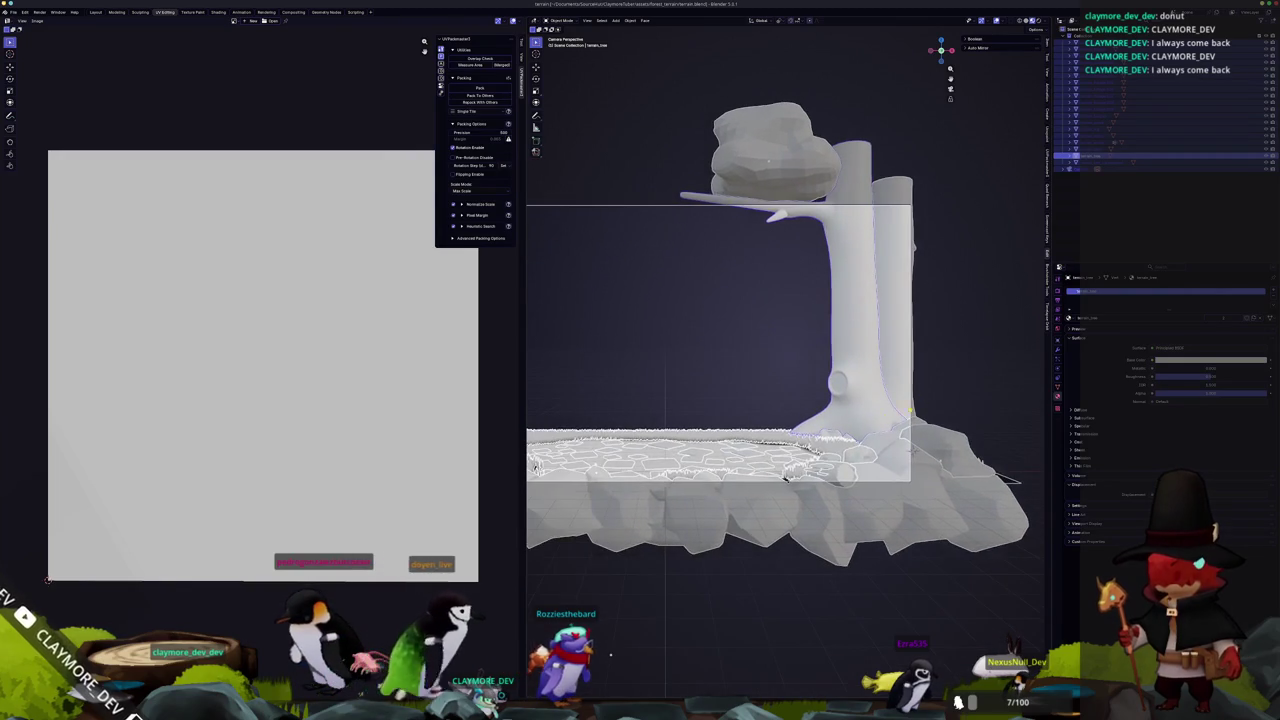
click(785, 476)
drag(785, 476, 883, 470)
key(Tab)
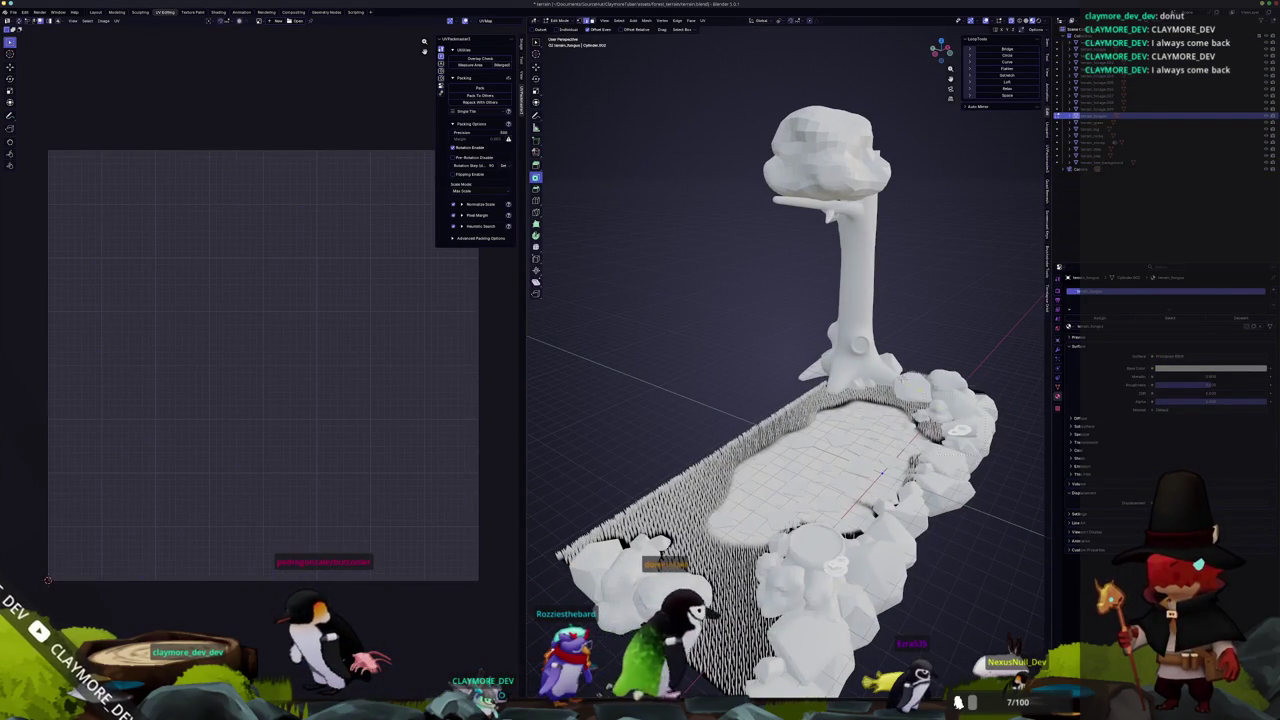
key(a)
scroll(881, 472, up, 5)
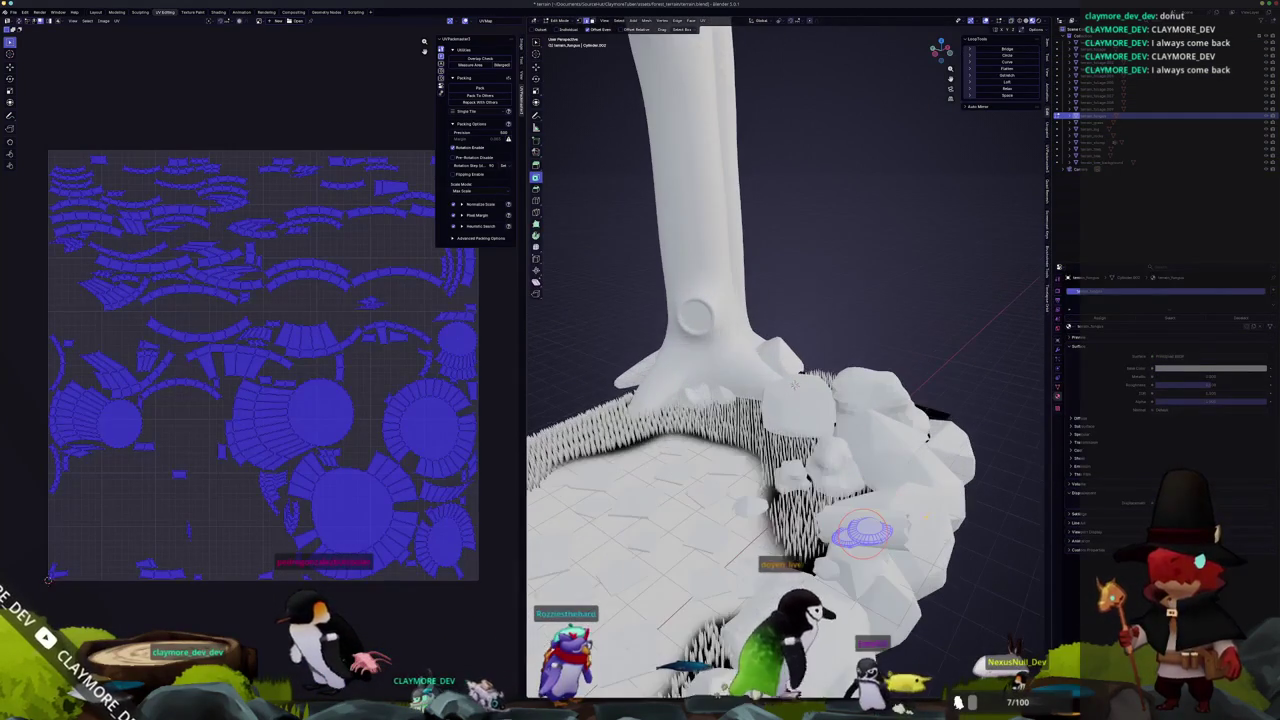
key(g)
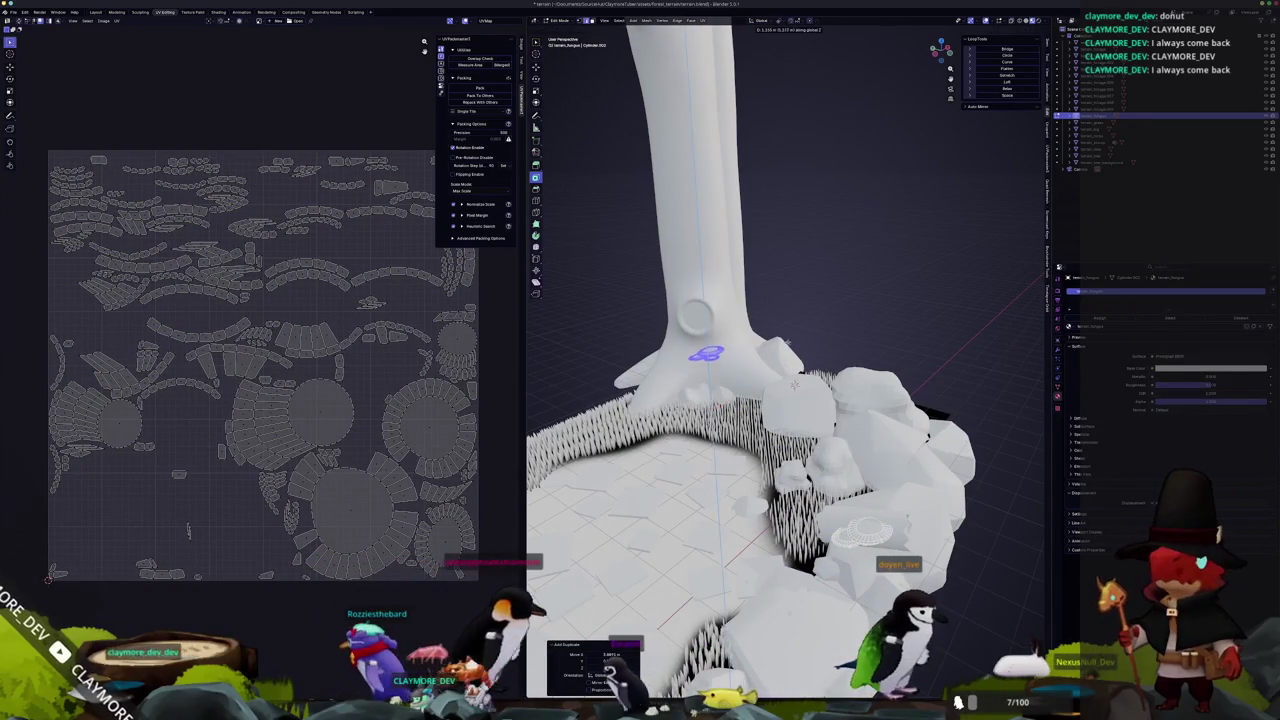
key(s)
key(r)
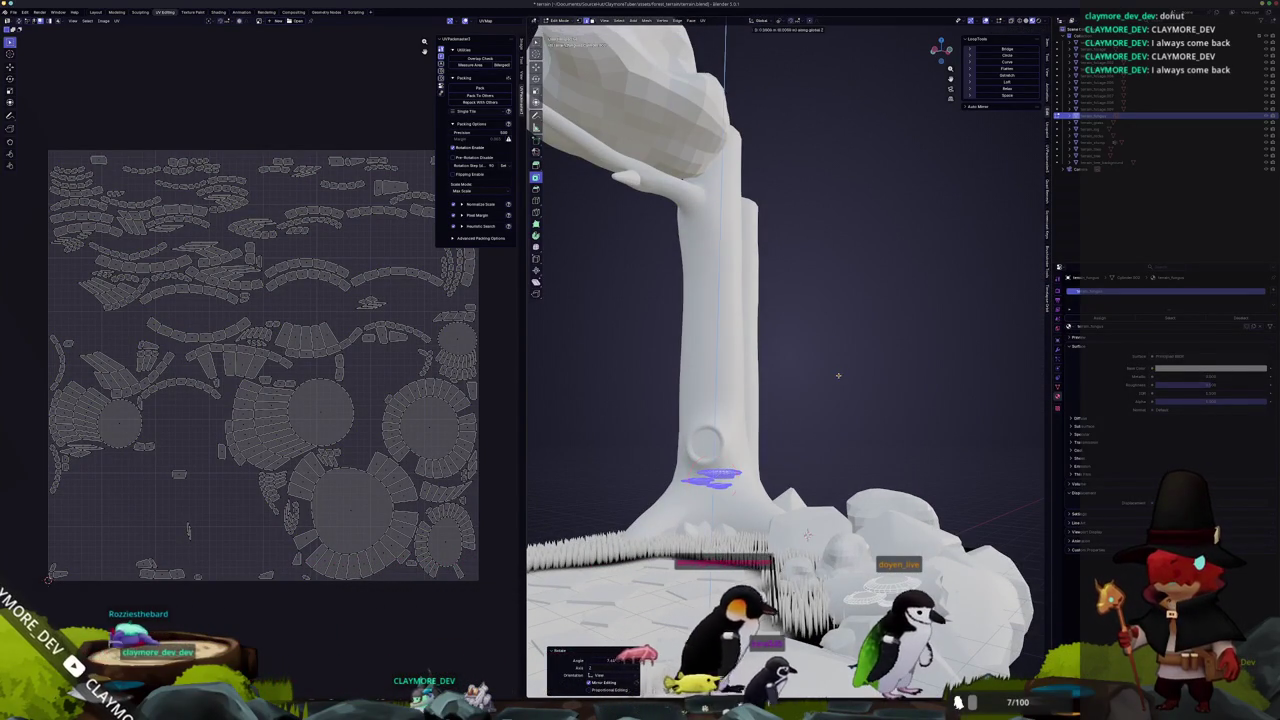
click(838, 347)
Raise the mushroom copy along Z and seat it on the trunk just below the knot hole.
key(KP_Decimal)
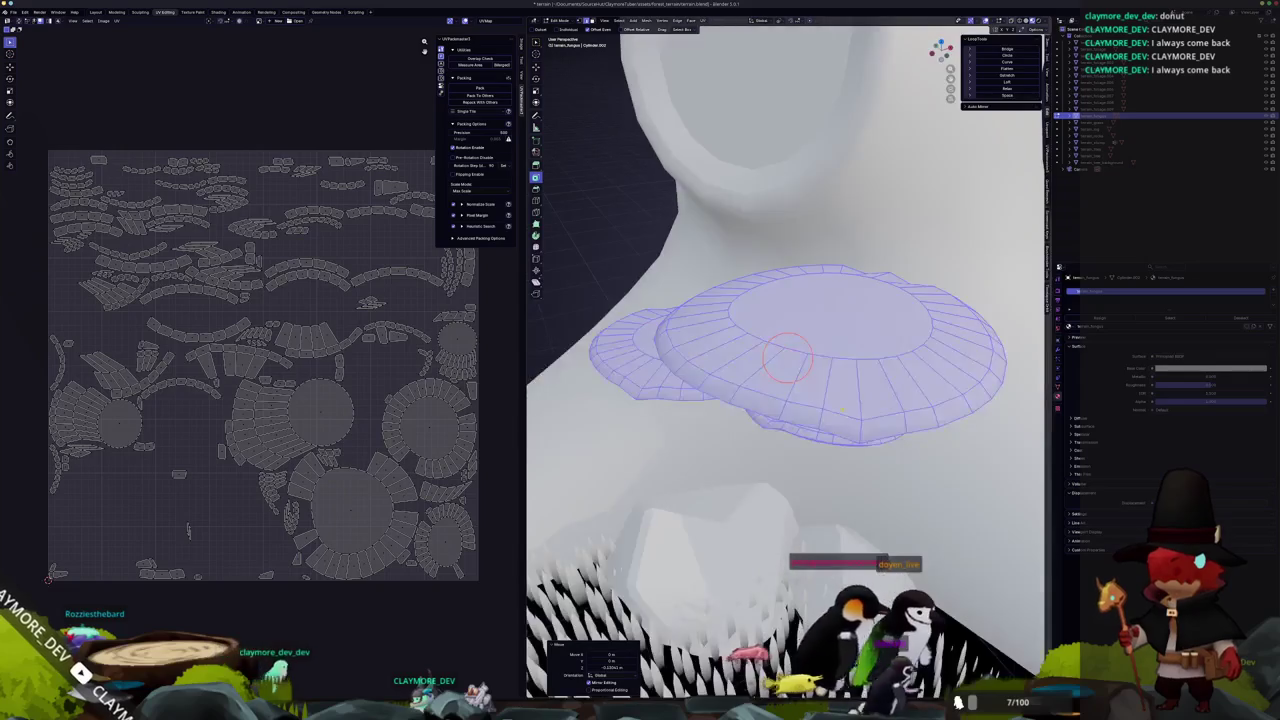
scroll(925, 313, down, 5)
key(g)
key(z)
key(g)
key(z)
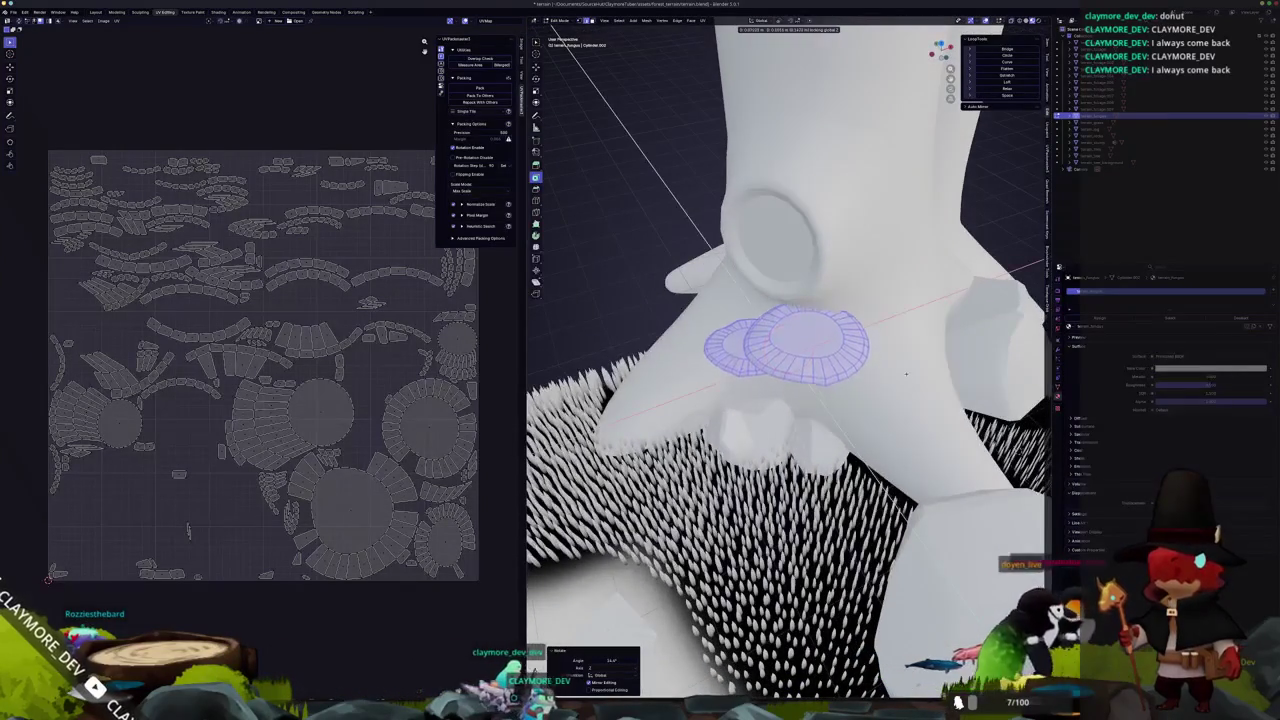
click(906, 356)
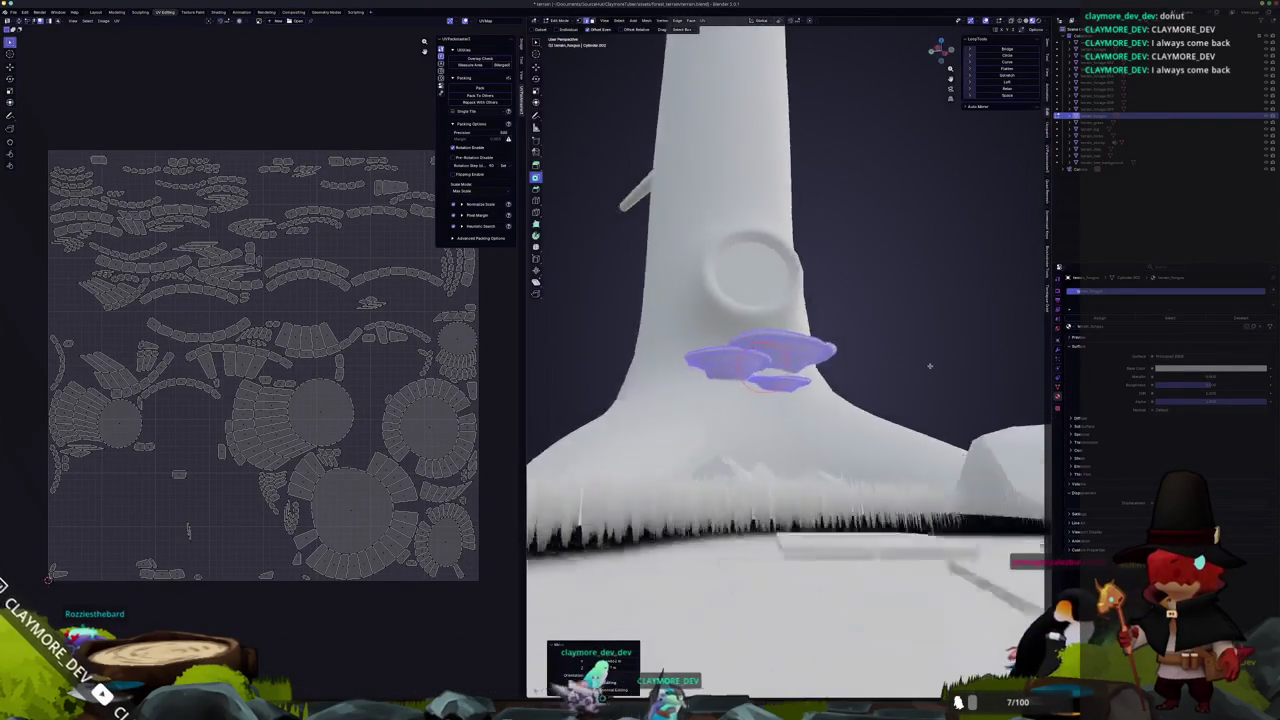
key(g)
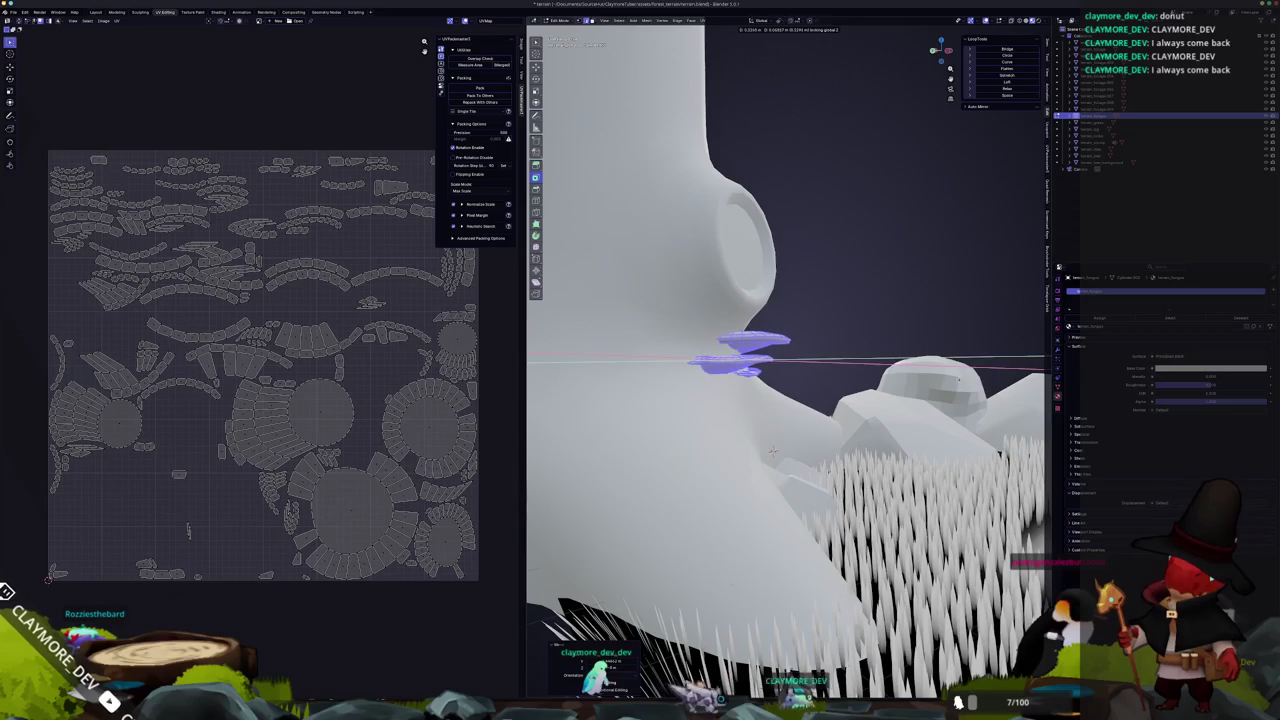
scroll(960, 378, up, 5)
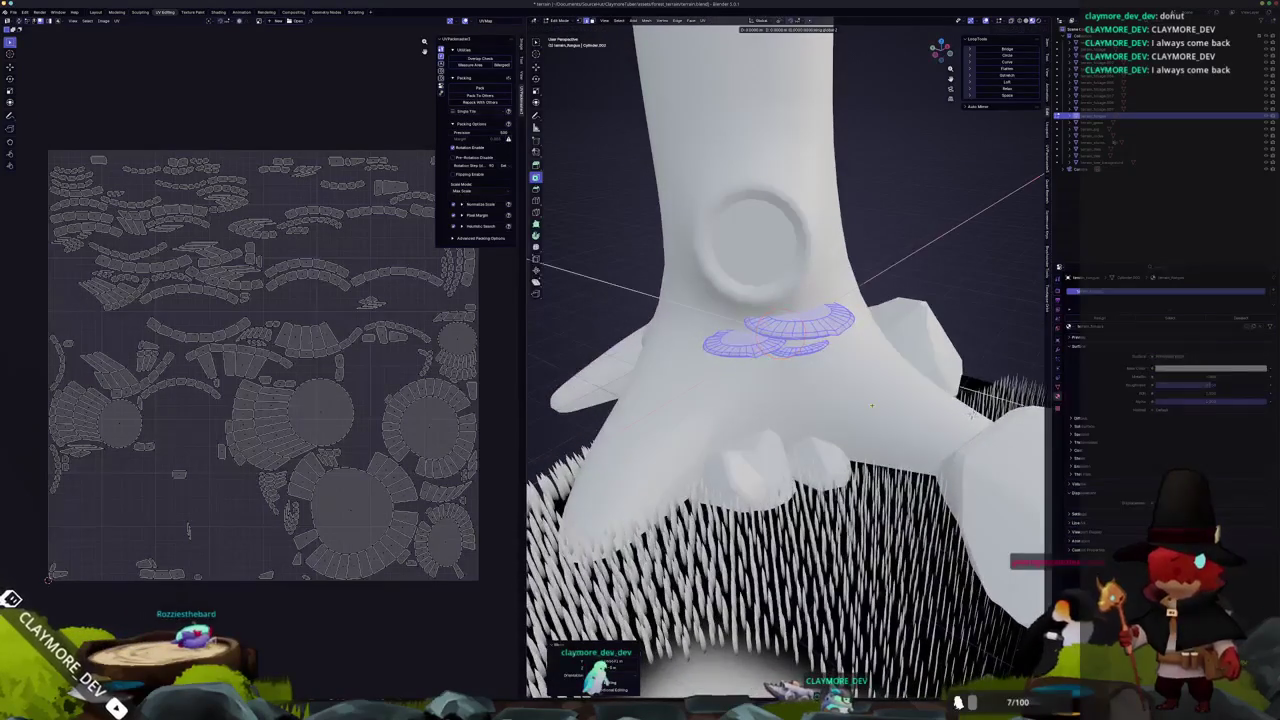
click(872, 405)
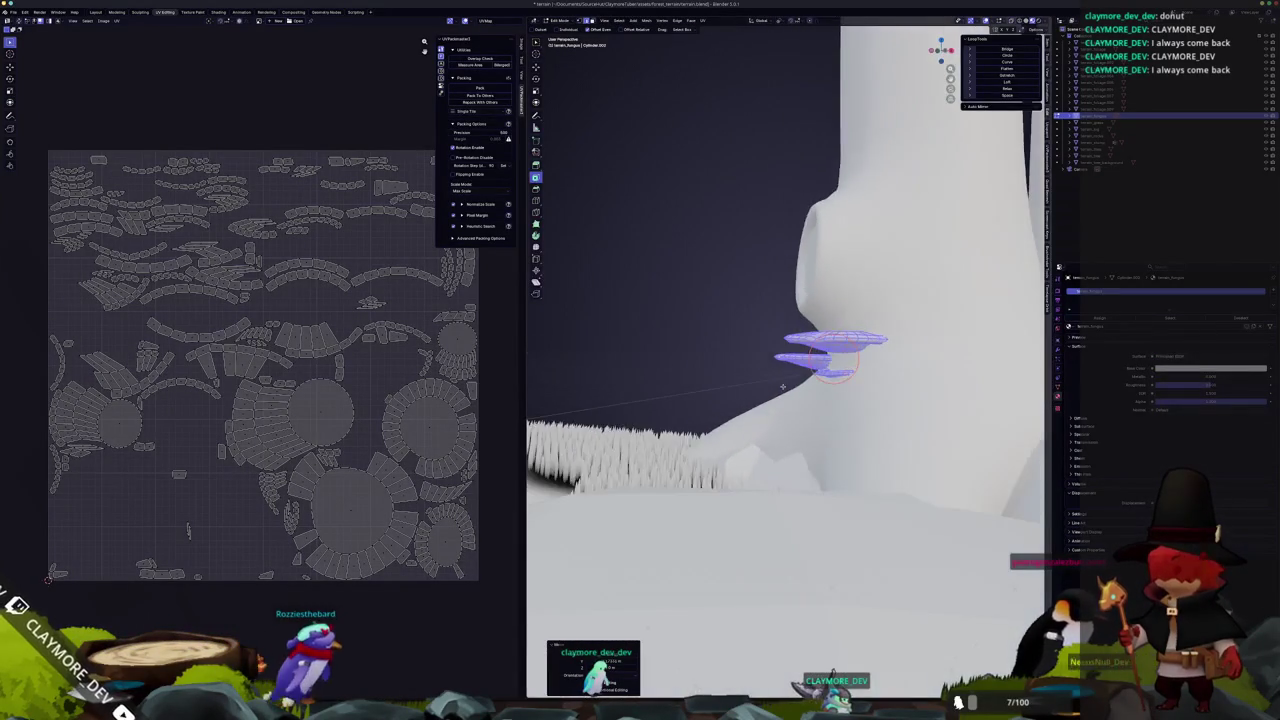
scroll(783, 386, down, 3)
key(Tab)
scroll(866, 404, down, 5)
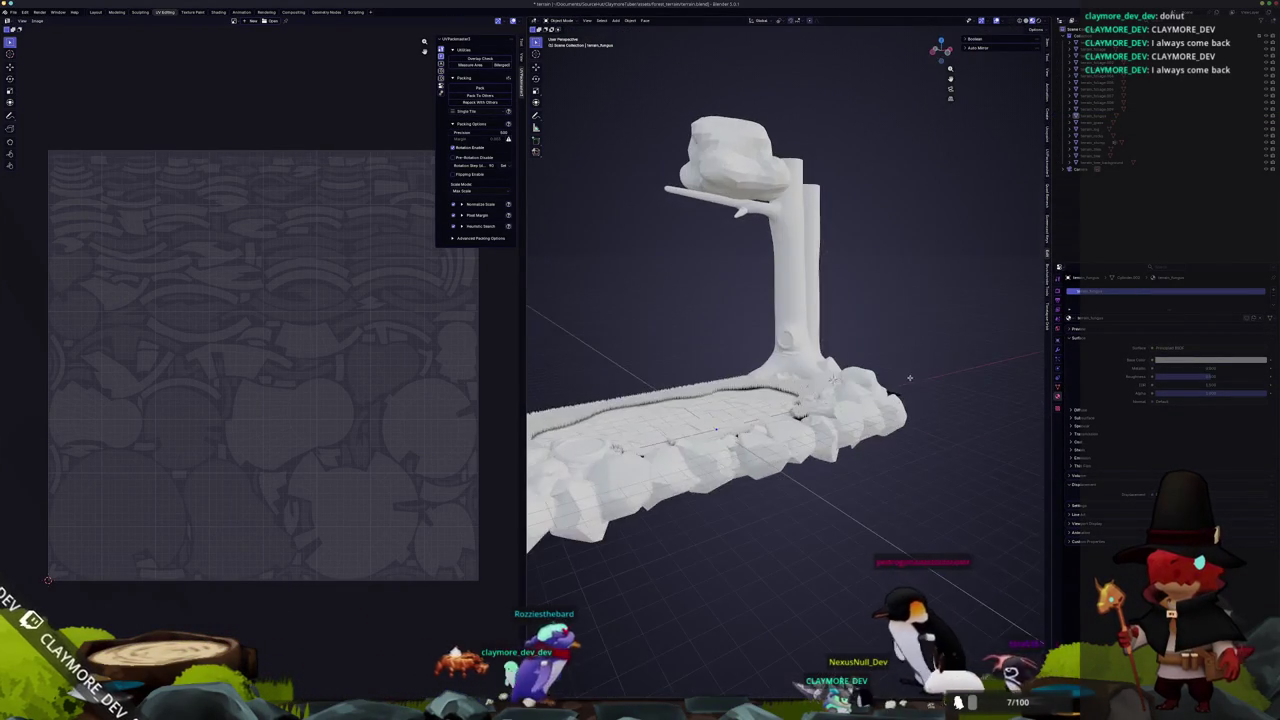
mouse_move(830, 378)
mouse_down()
mouse_move(1005, 400)
mouse_move(945, 495)
mouse_up()
In the rock border mesh, sink a small rock, rotate it around Z and scale it to 0.45.
key(Tab)
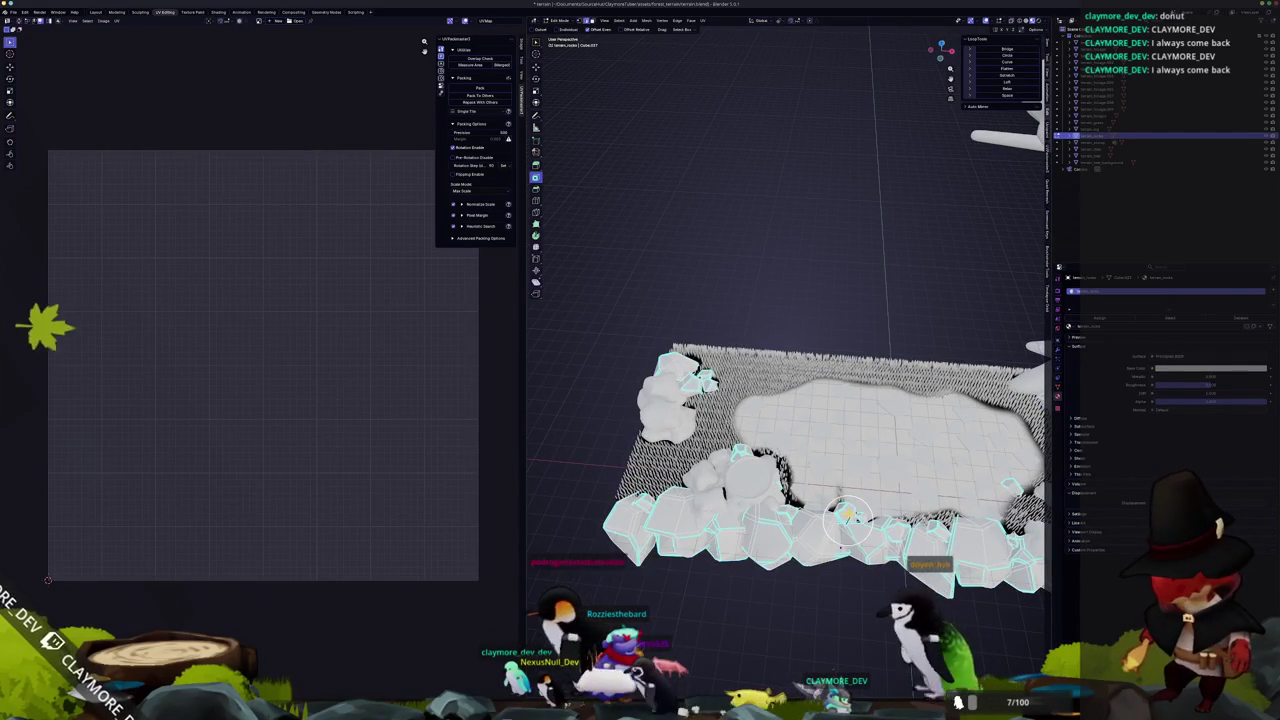
key(KP_7)
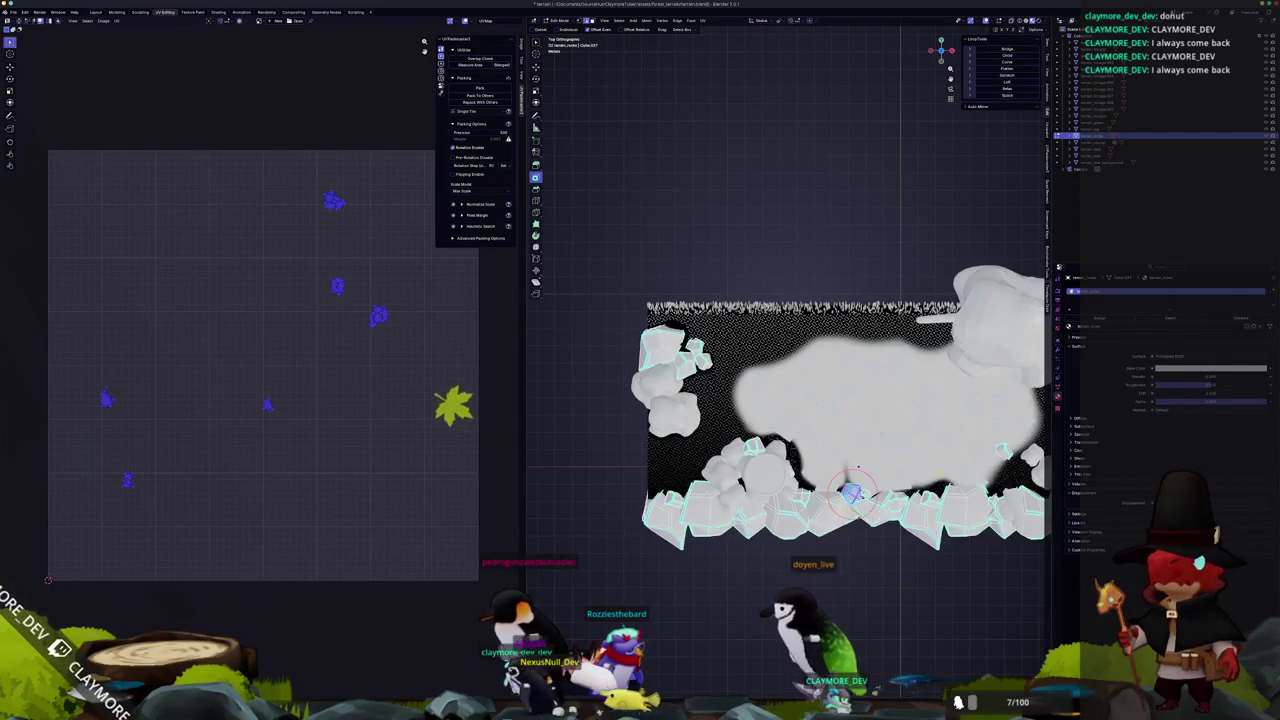
click(903, 354)
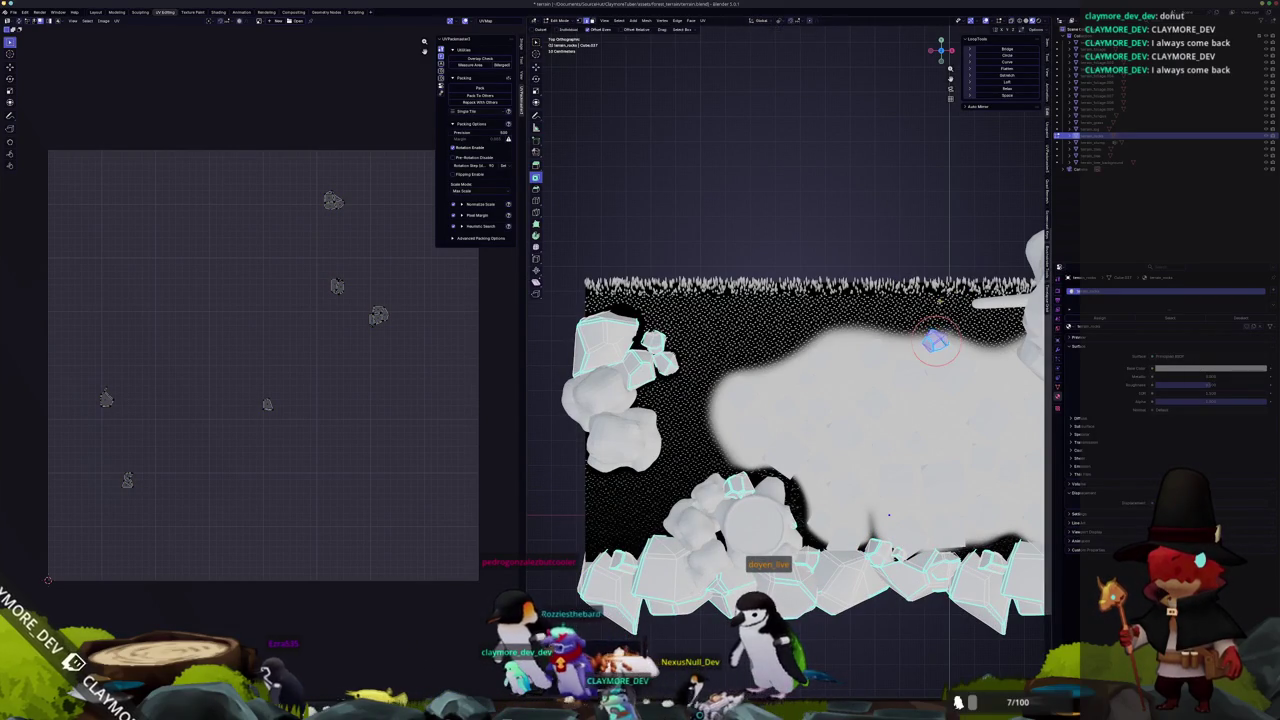
key(KP_2)
key(KP_2)
key(KP_2)
key(g)
key(z)
click(978, 363)
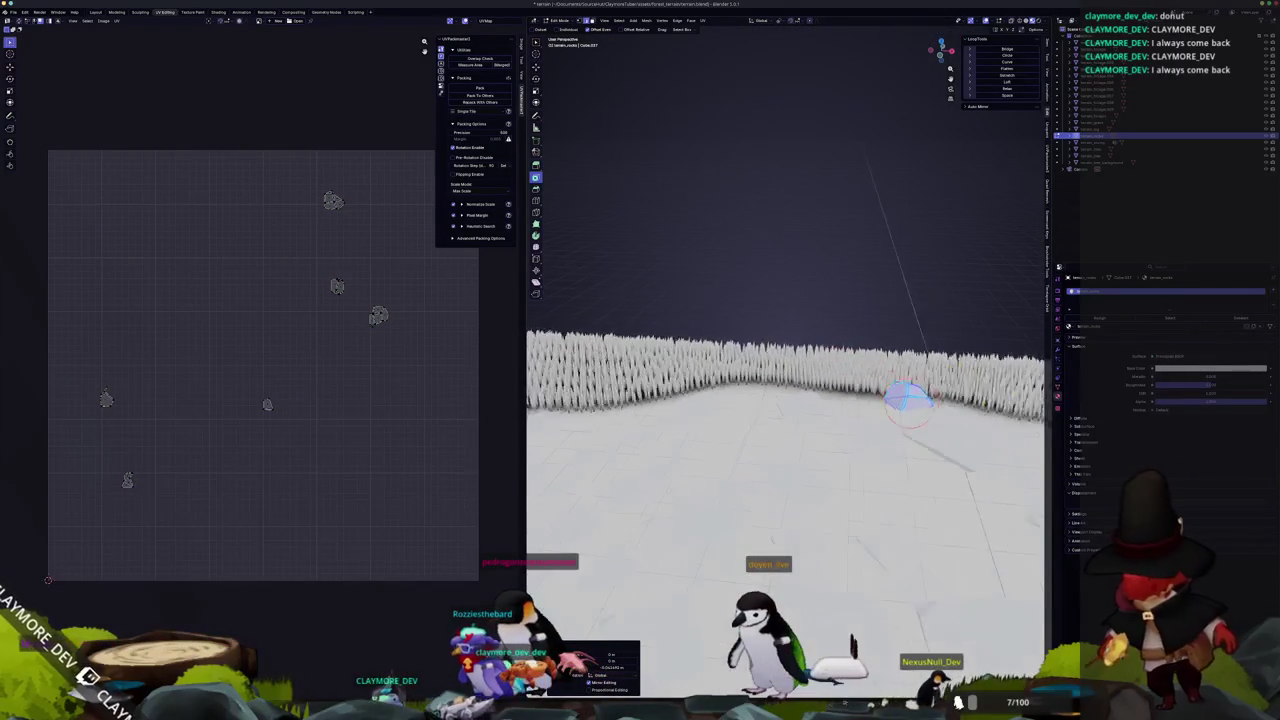
key(r)
key(z)
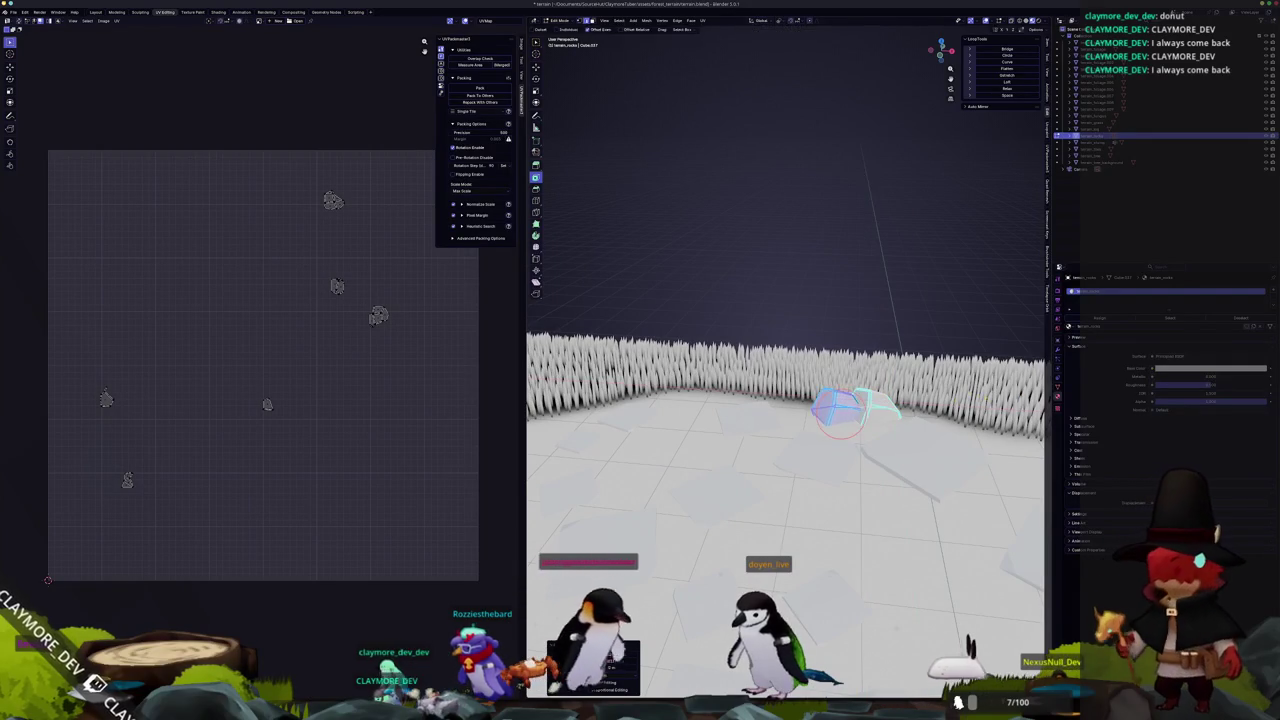
key(Return)
text(s.45)
key(Return)
Try another vertical adjustment of the rock, then view the diorama through the scene camera.
key(g)
key(z)
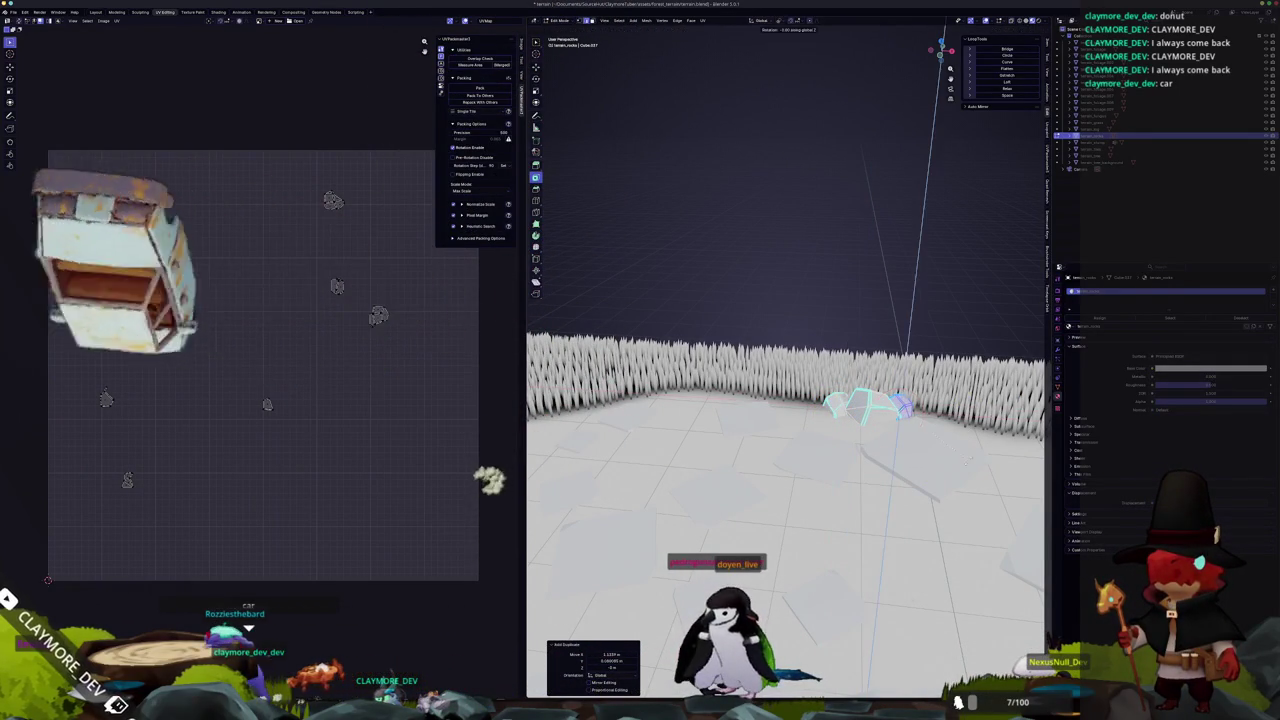
key(Escape)
key(g)
key(z)
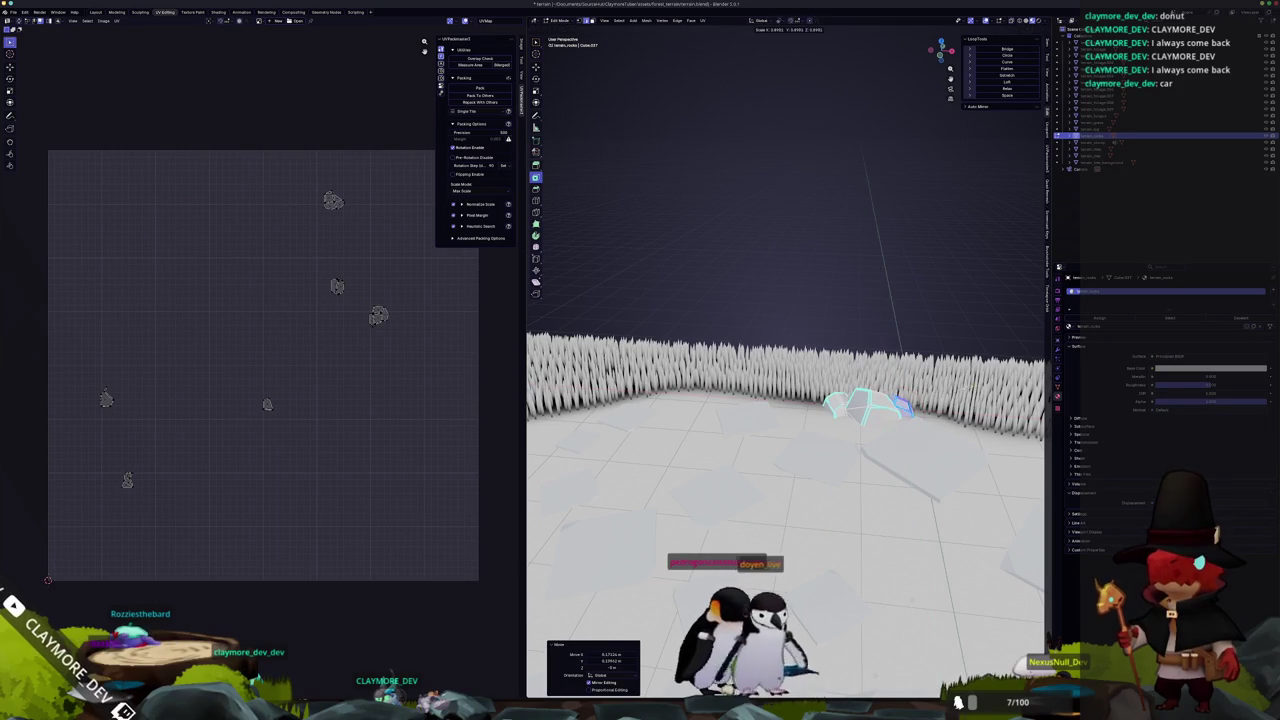
scroll(868, 470, down, 5)
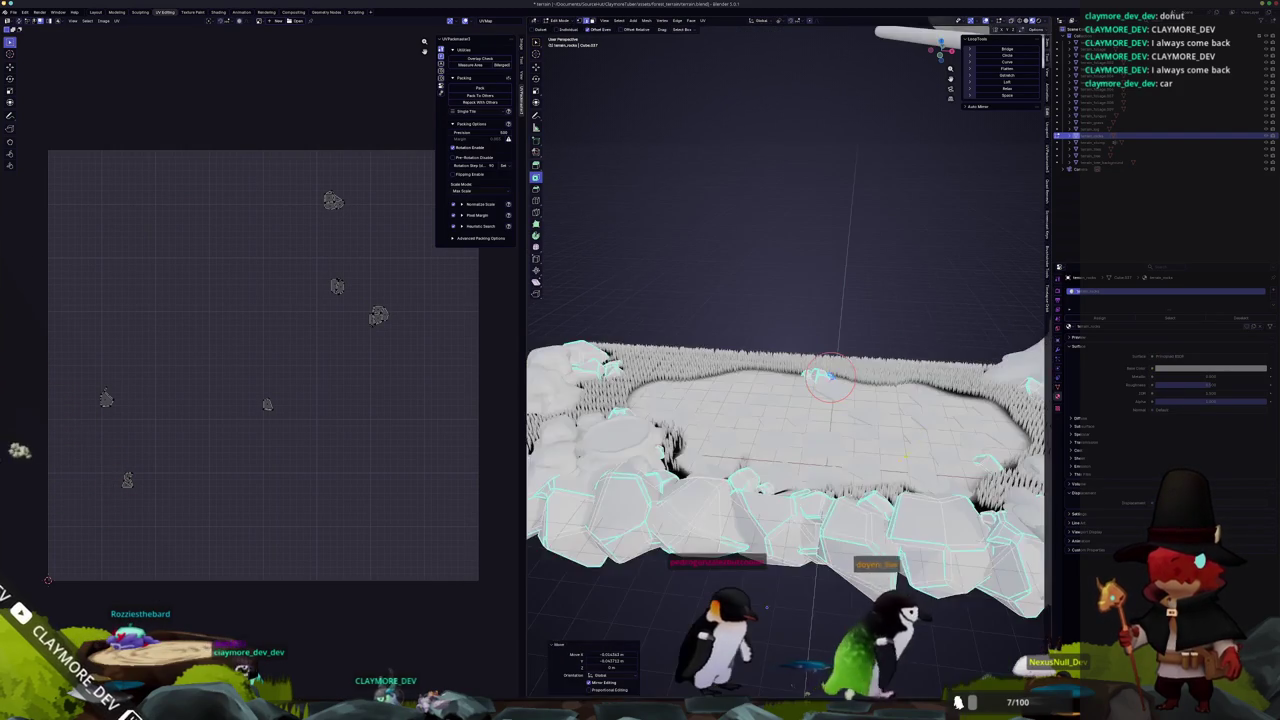
key(Tab)
key(KP_1)
key(KP_0)
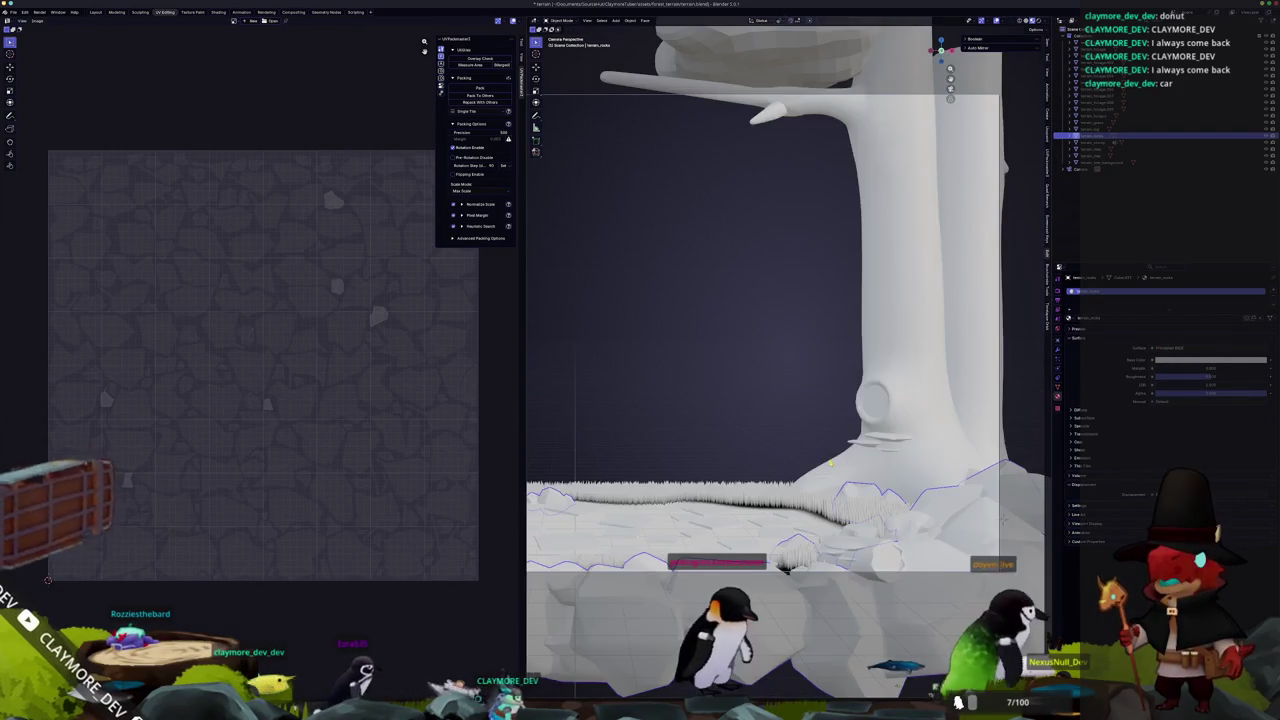
scroll(787, 360, down, 3)
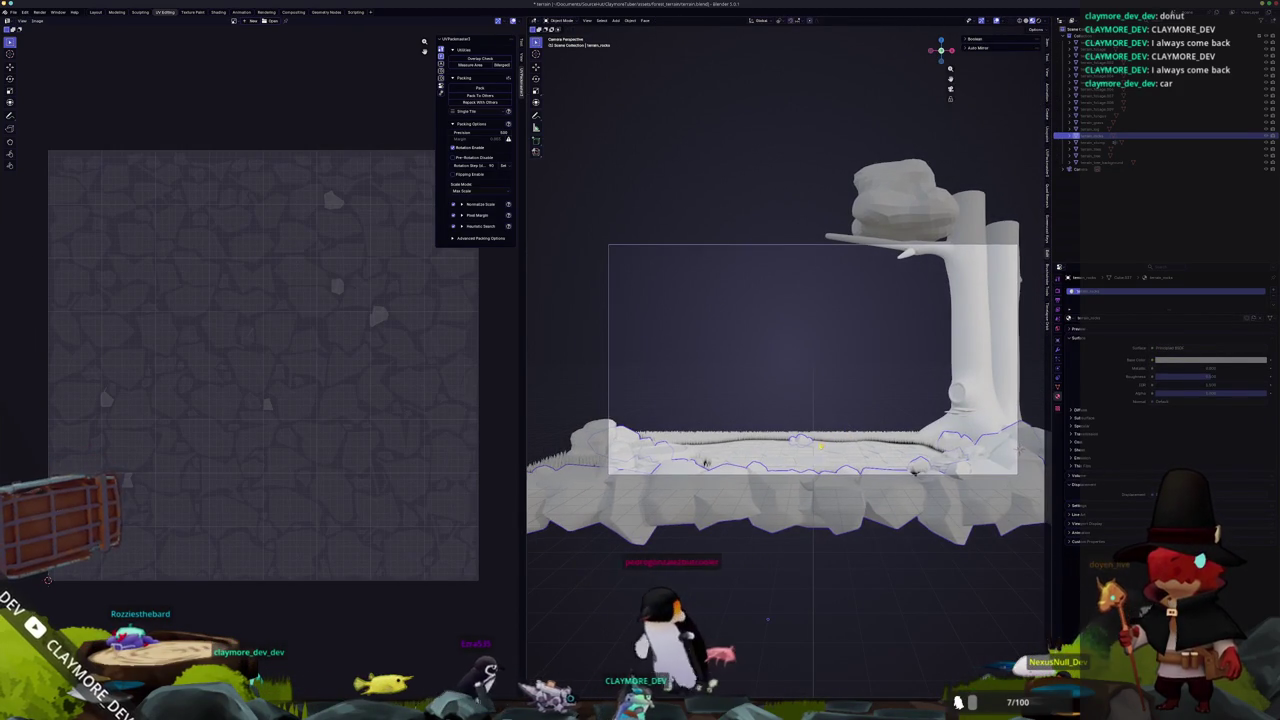
Select the loose grassy terrain piece as linked geometry and nudge it slightly left.
key(Tab)
scroll(787, 360, up, 3)
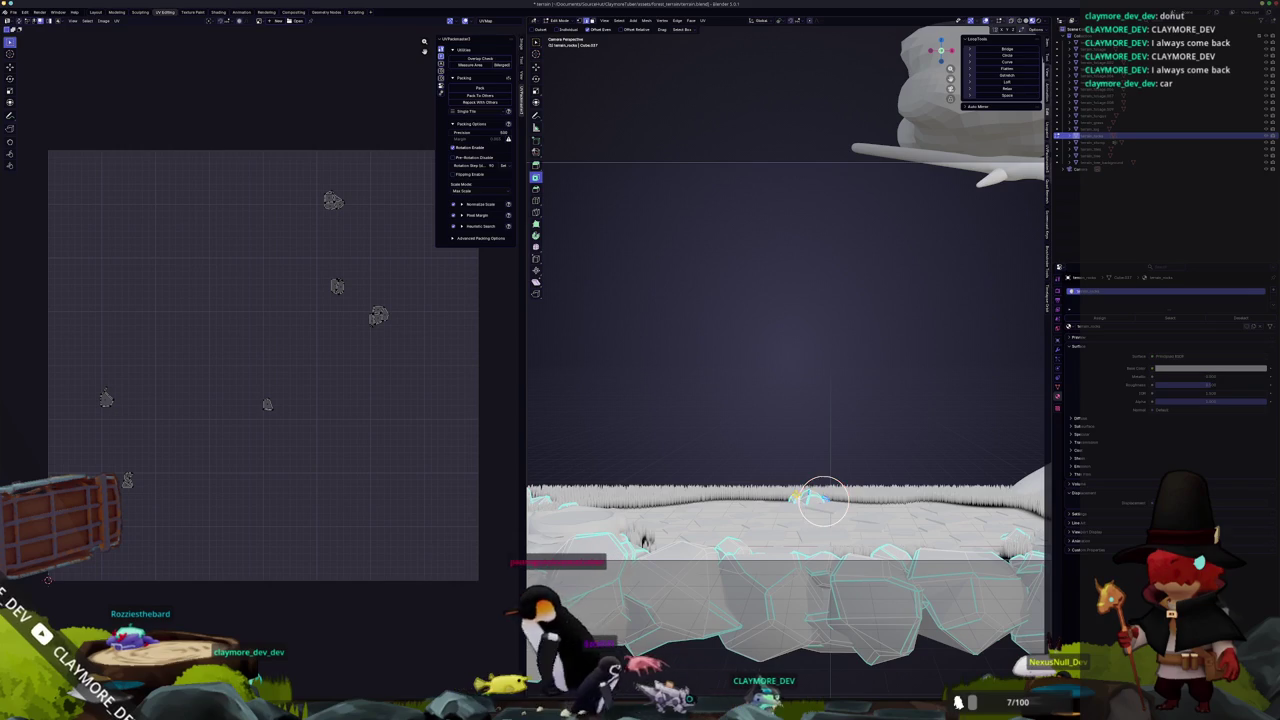
key(ctrl+l)
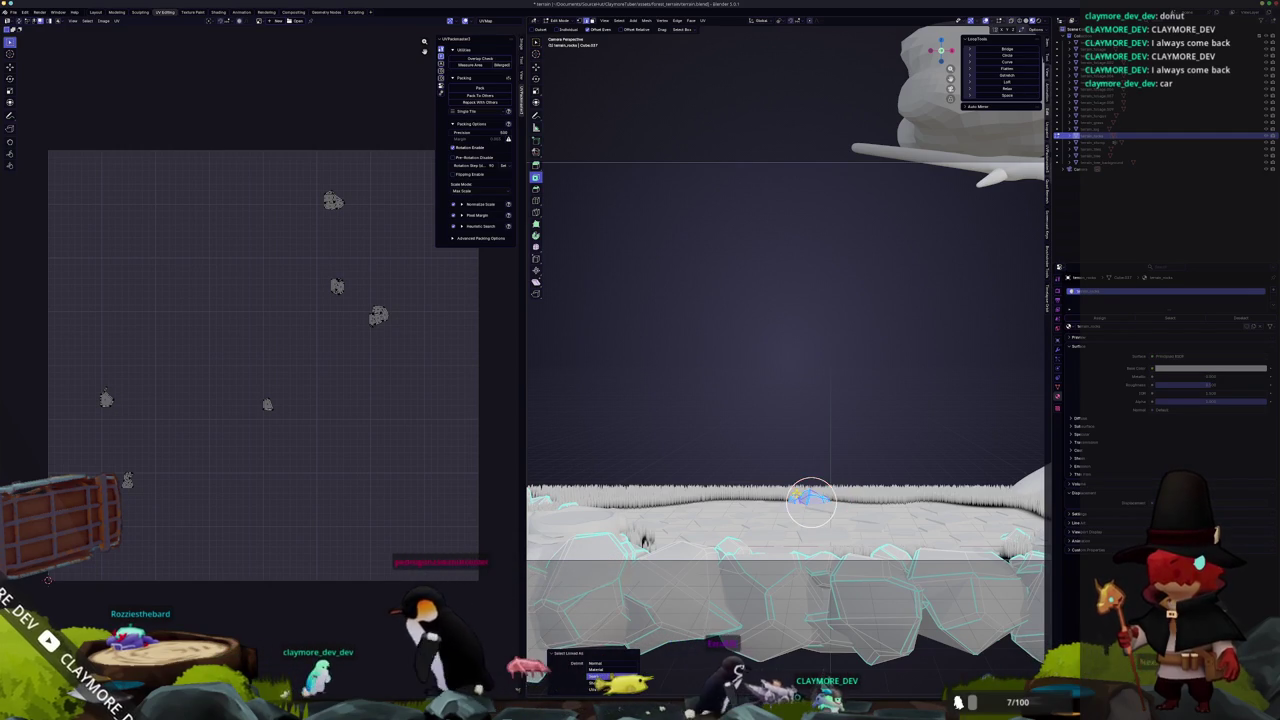
key(g)
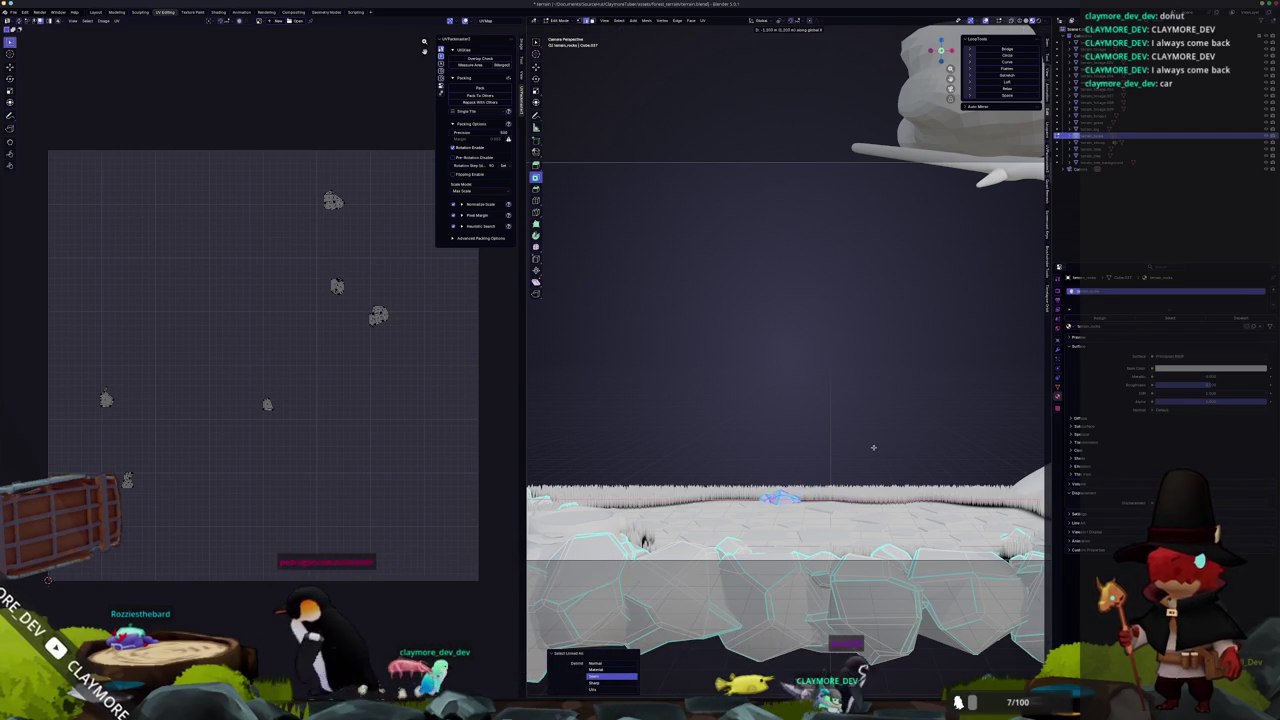
click(873, 447)
key(Tab)
scroll(873, 447, down, 3)
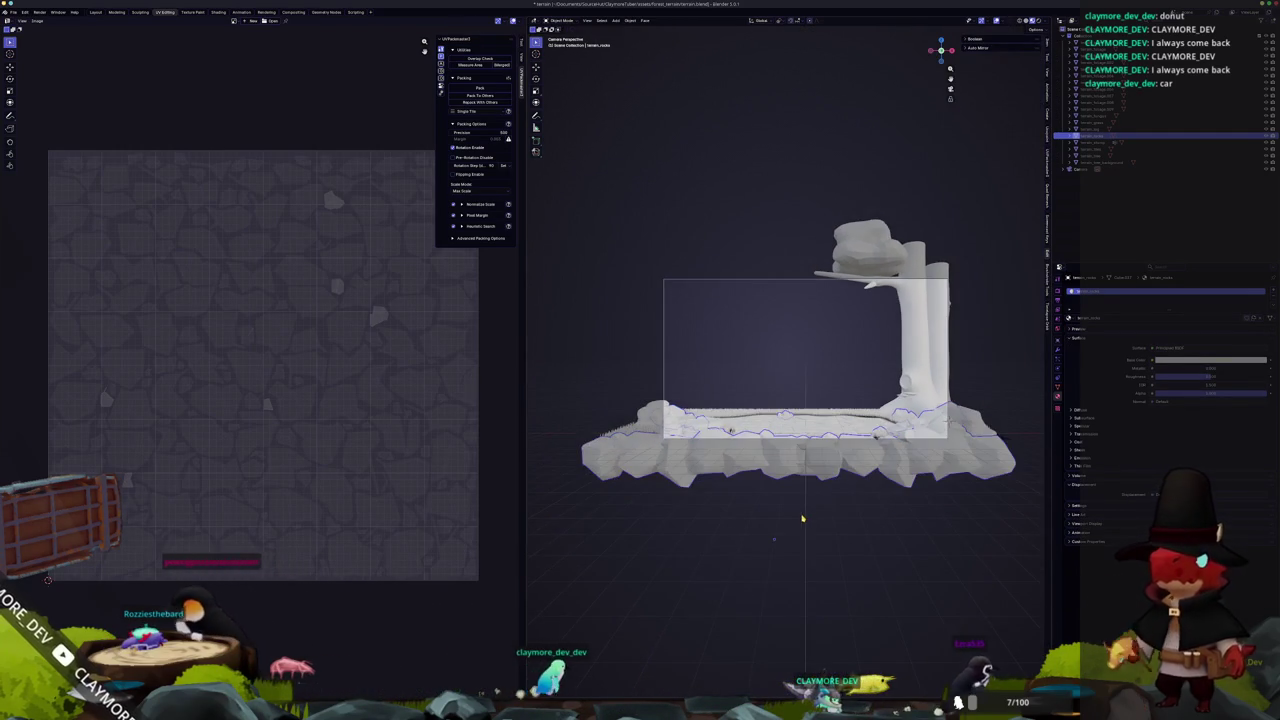
Select the grass terrain object and touch up its painted mask in Texture Paint mode.
scroll(802, 518, up, 10)
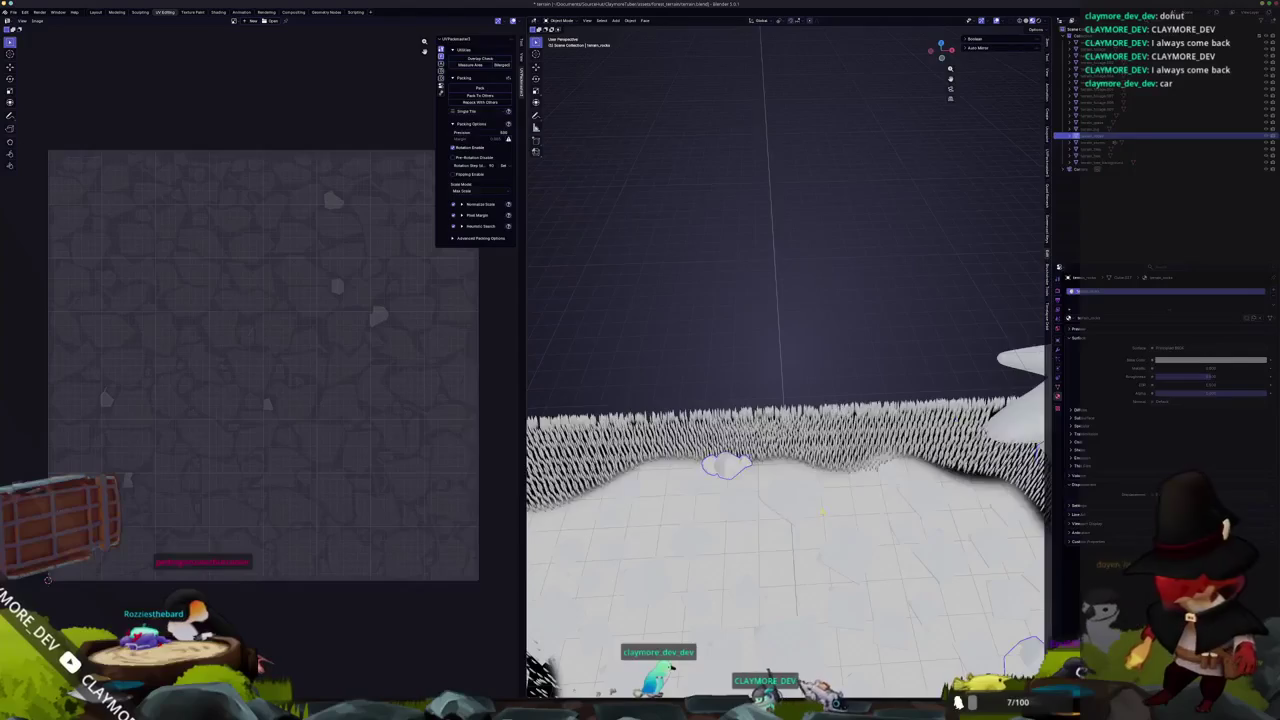
scroll(786, 445, up, 3)
click(1150, 42)
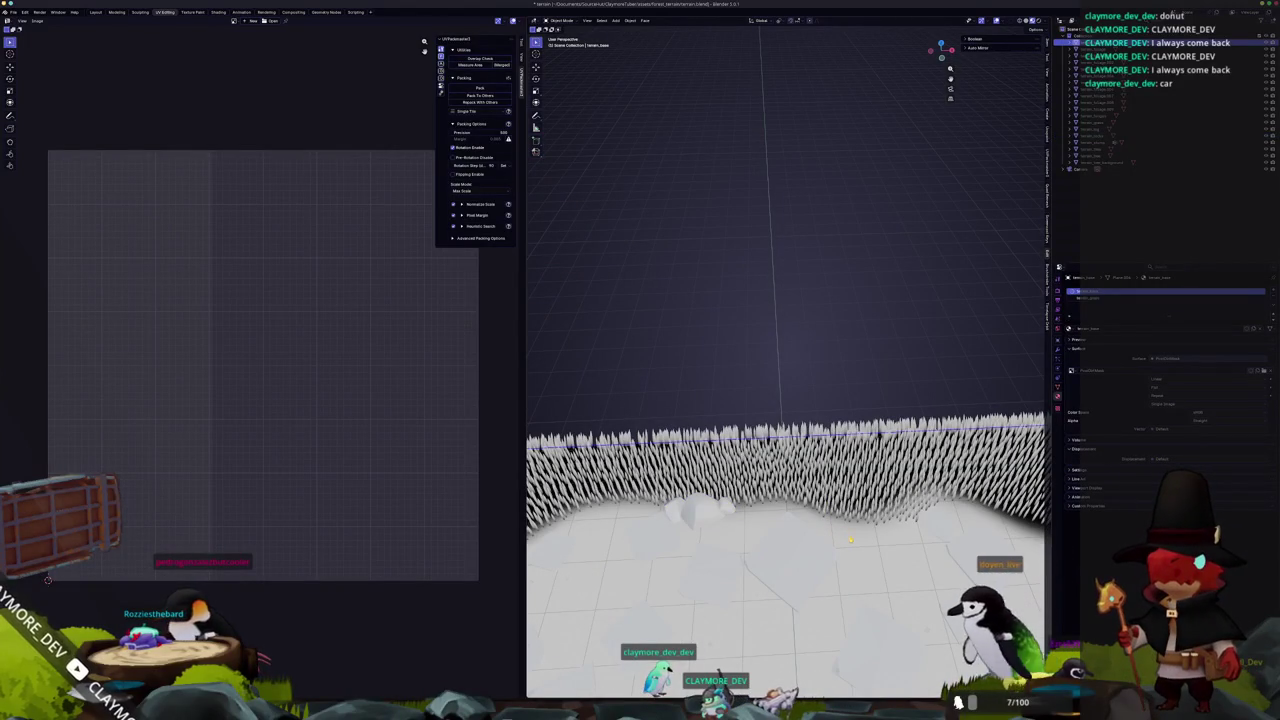
key(Tab)
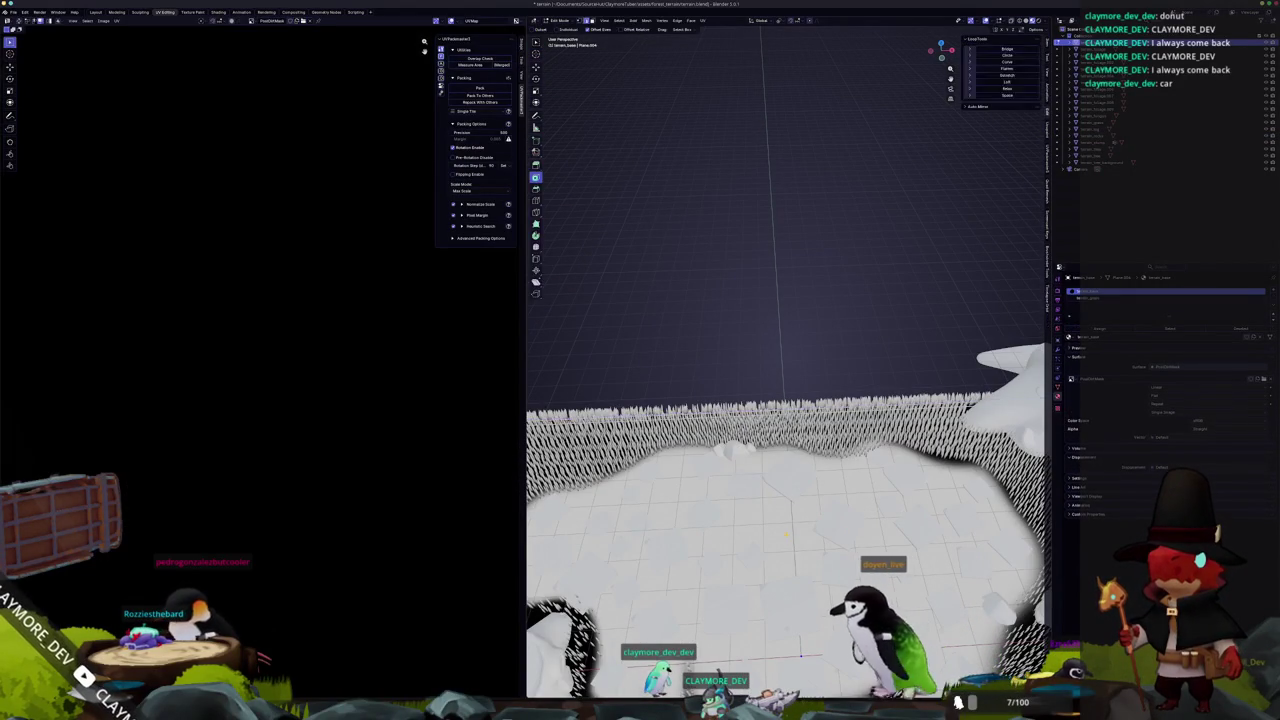
key(Tab)
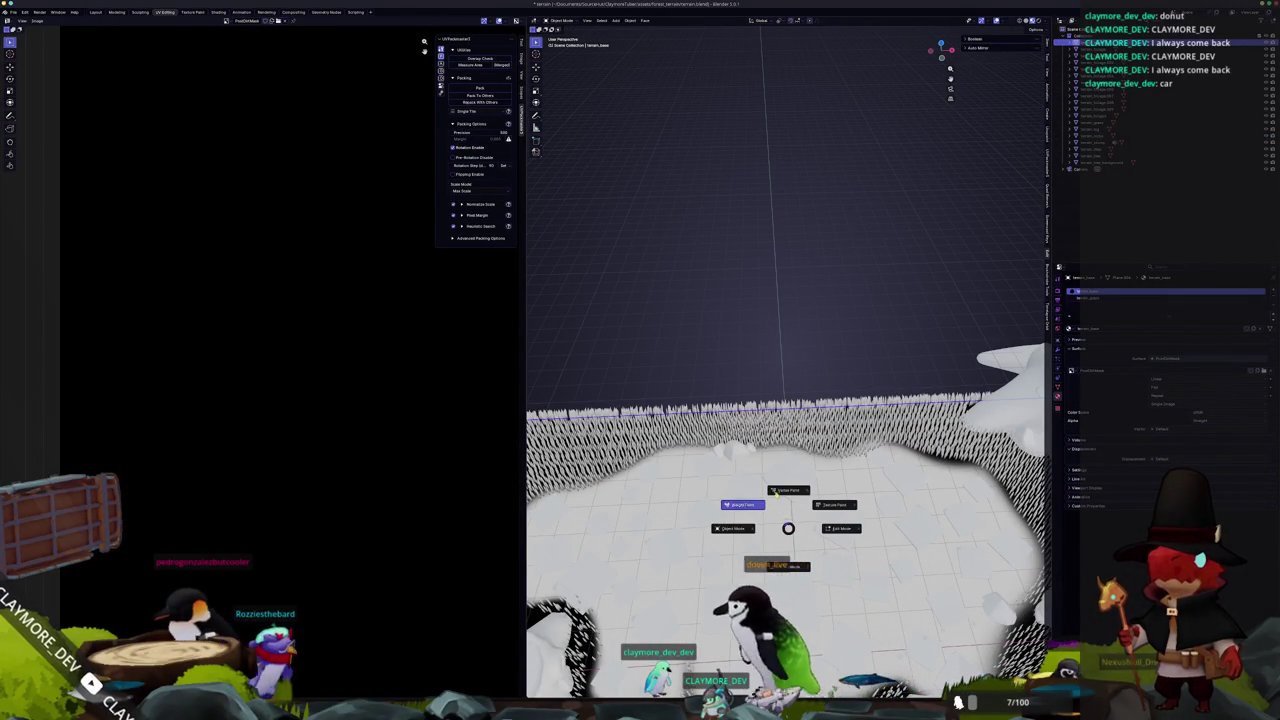
click(834, 505)
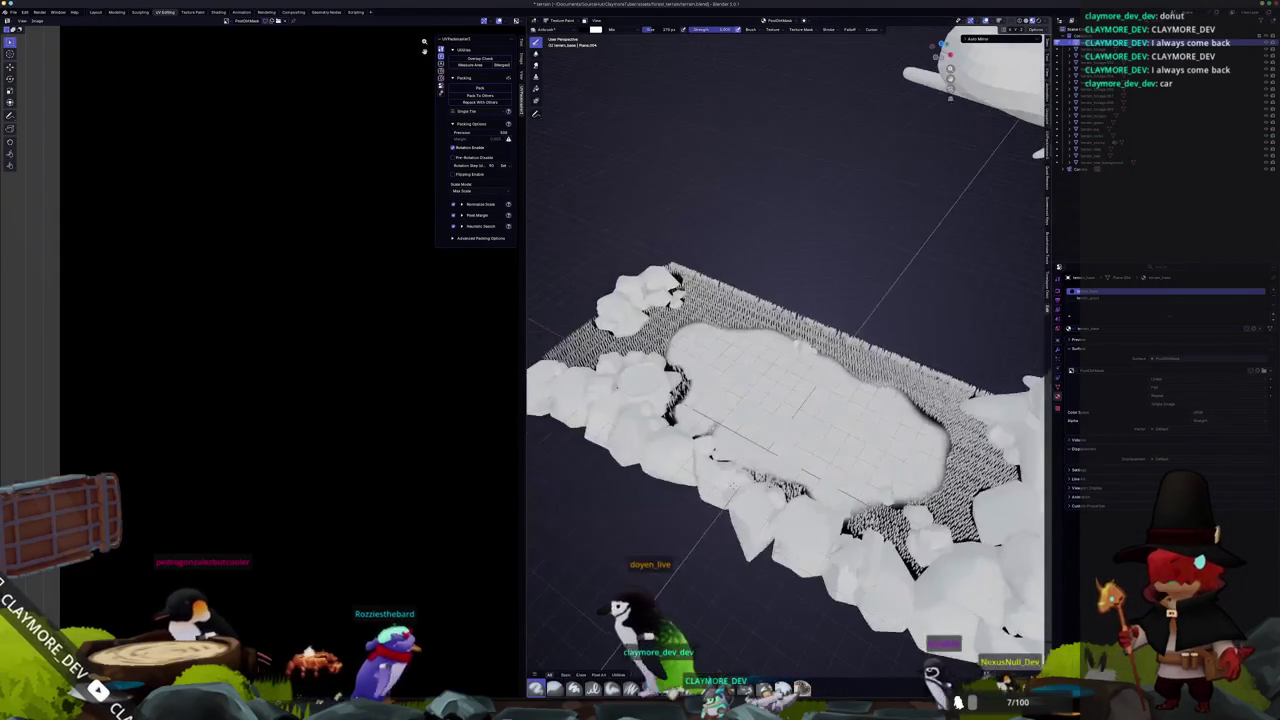
scroll(760, 500, up, 8)
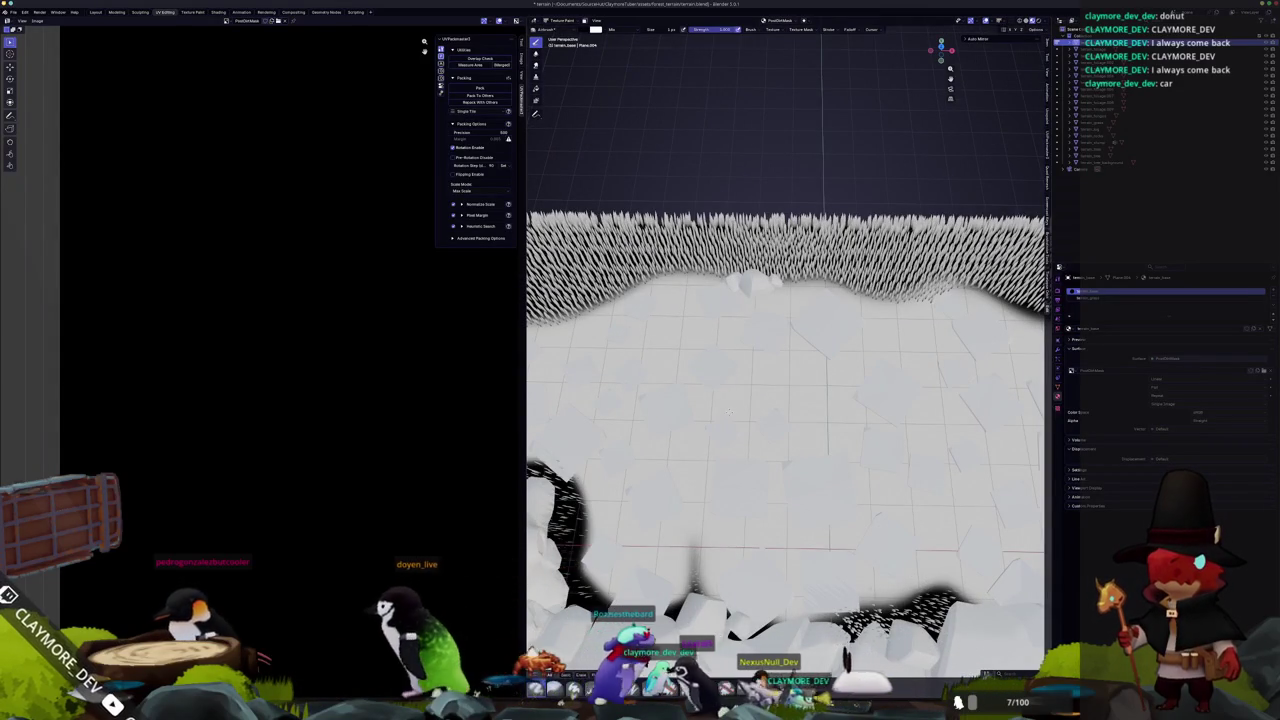
scroll(788, 400, up, 4)
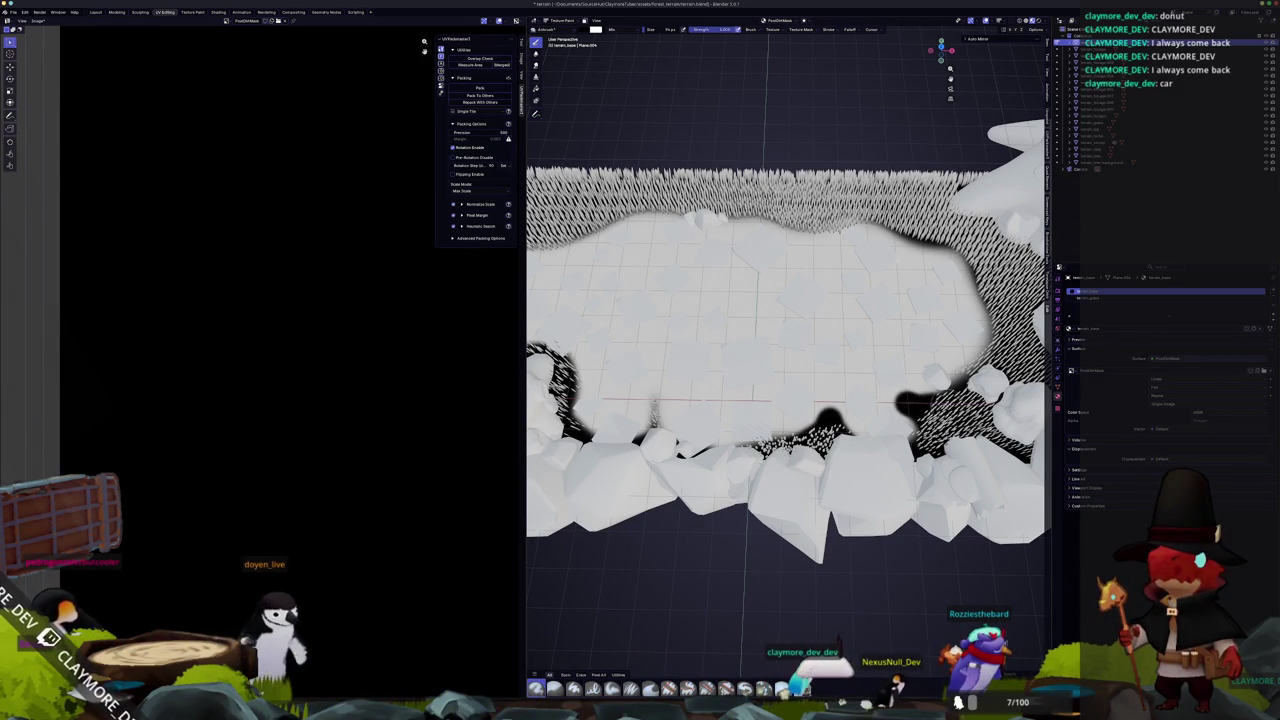
scroll(853, 509, up, 5)
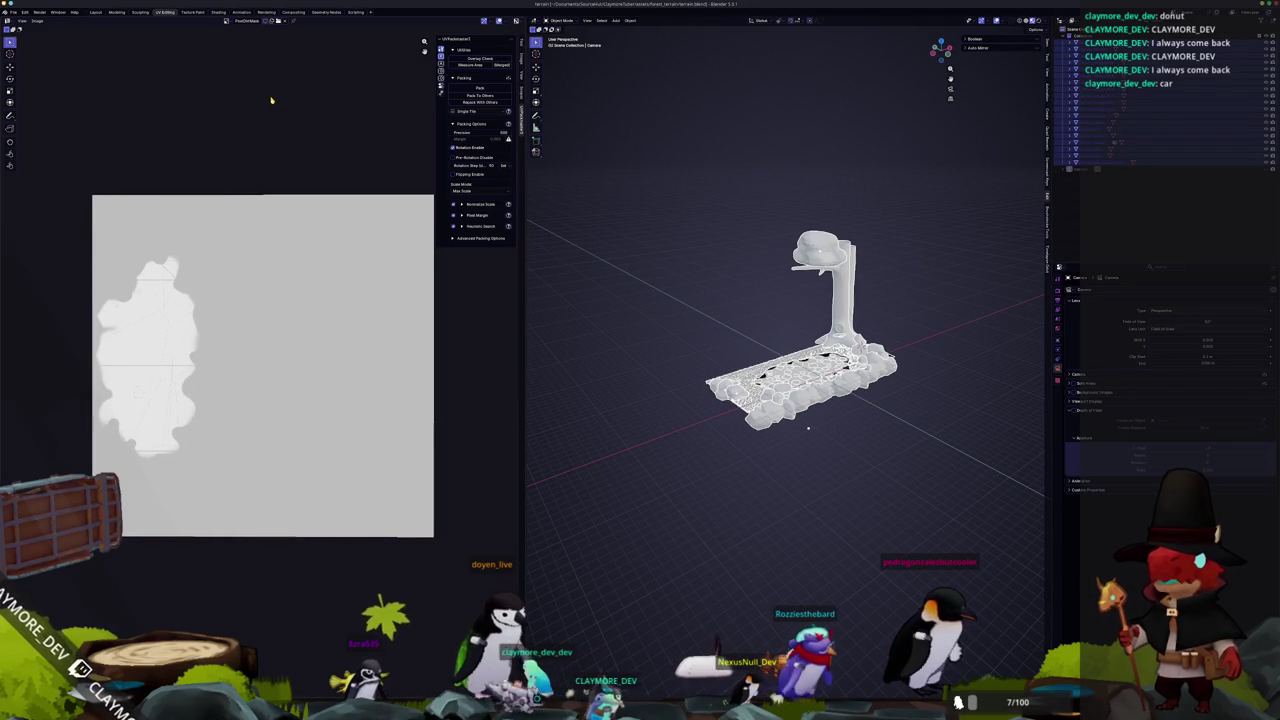
Start a glTF Binary export of the scene from the File menu.
click(13, 12)
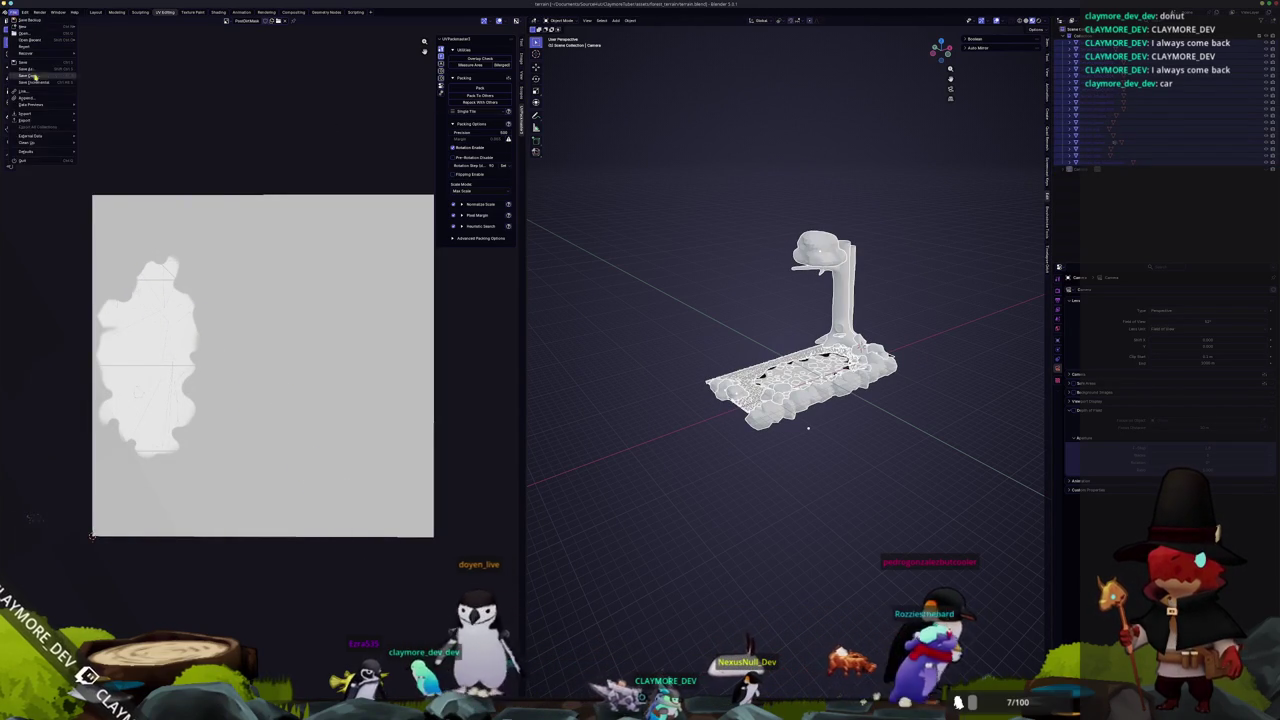
mouse_move(25, 120)
click(115, 150)
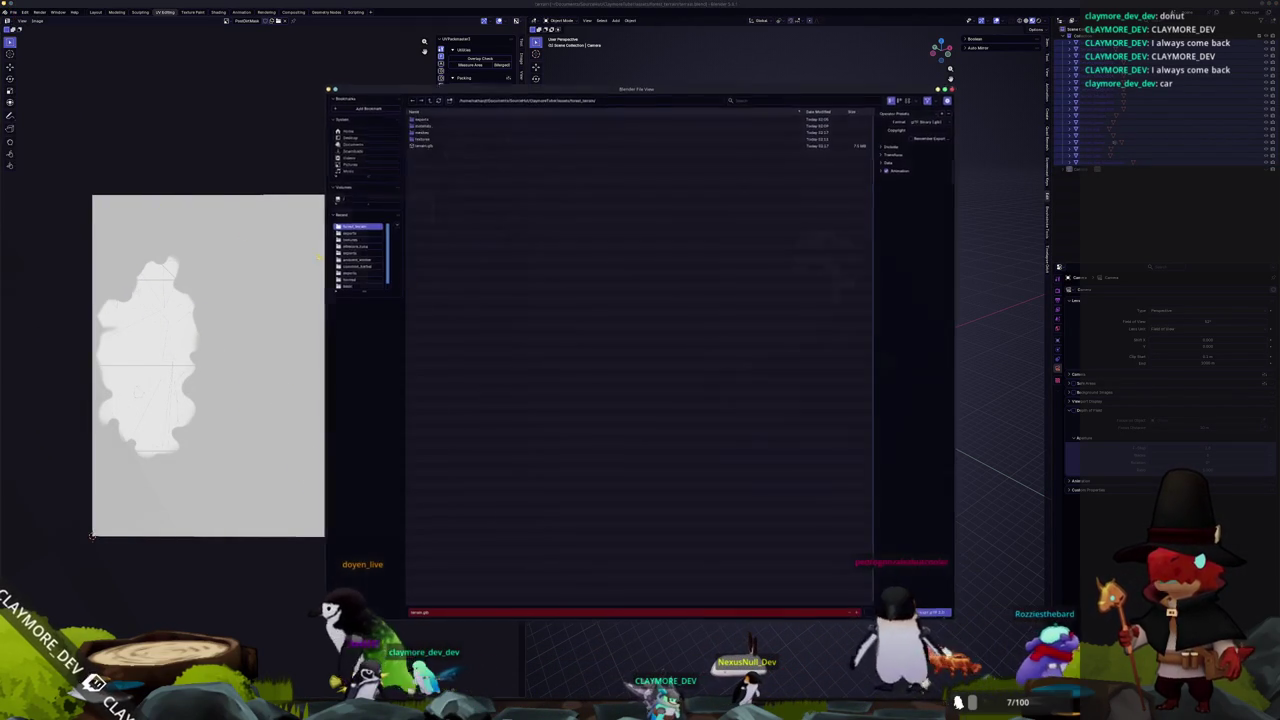
Cancel the open dialog and re-export the diorama as glTF 2.0 to terrain.glb.
key(Return)
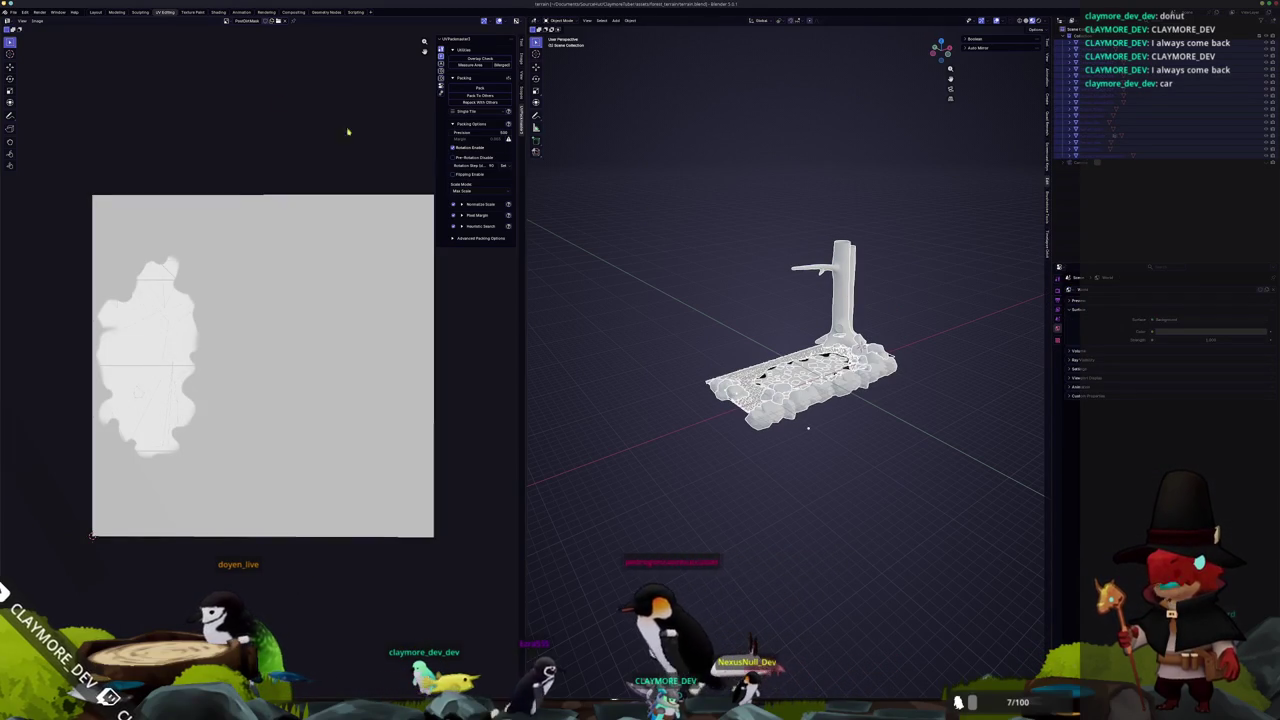
click(12, 12)
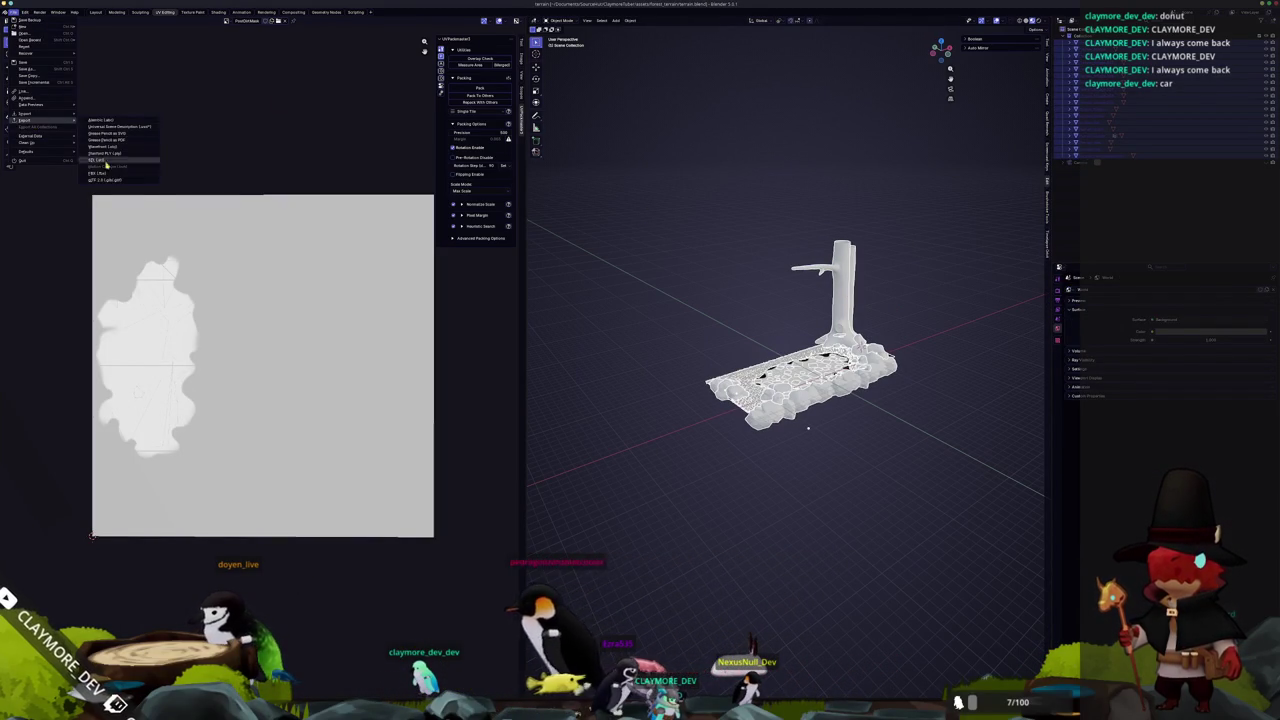
click(108, 181)
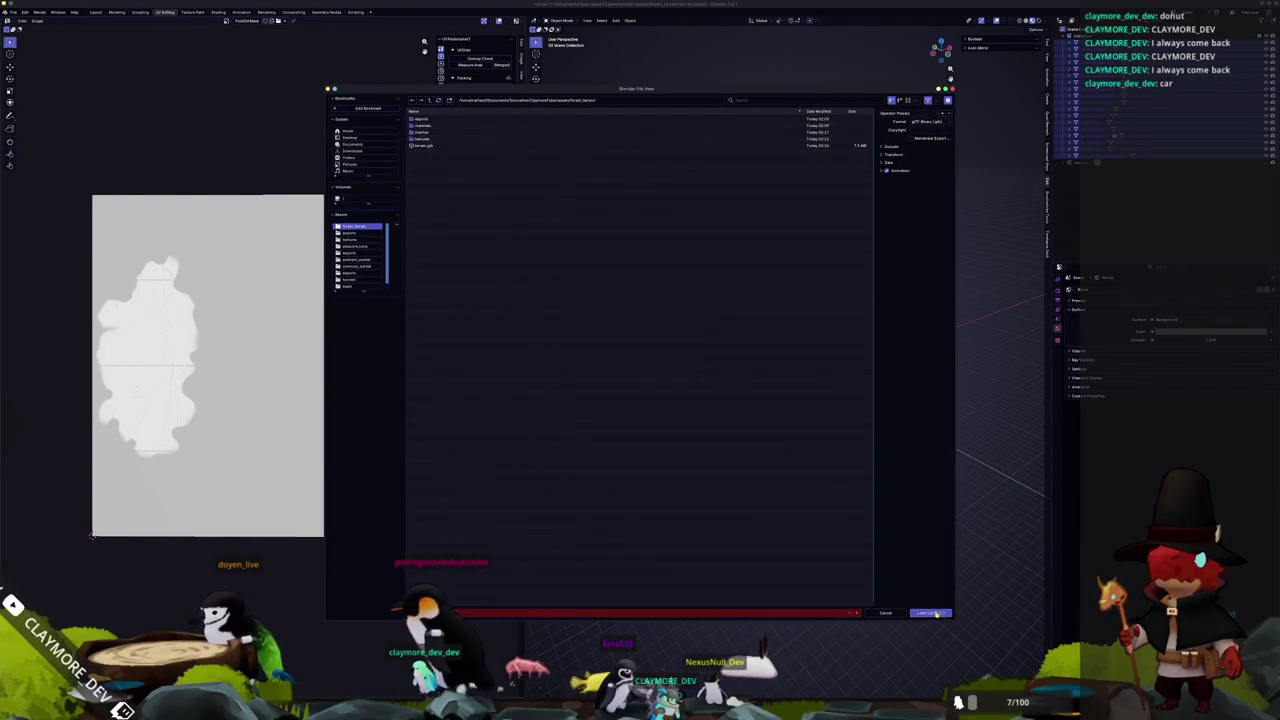
click(934, 613)
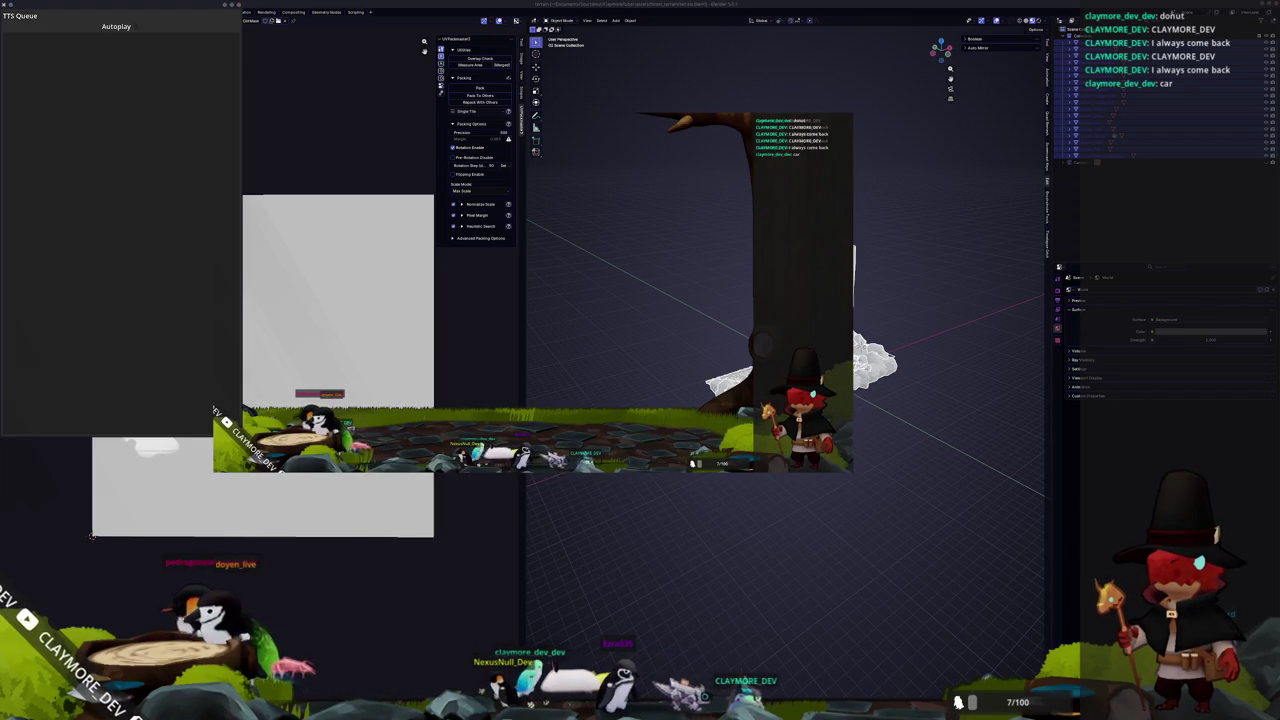
Check the reimported terrain in Godot by zooming and orbiting over the pond, then return to Blender.
key(alt+Tab)
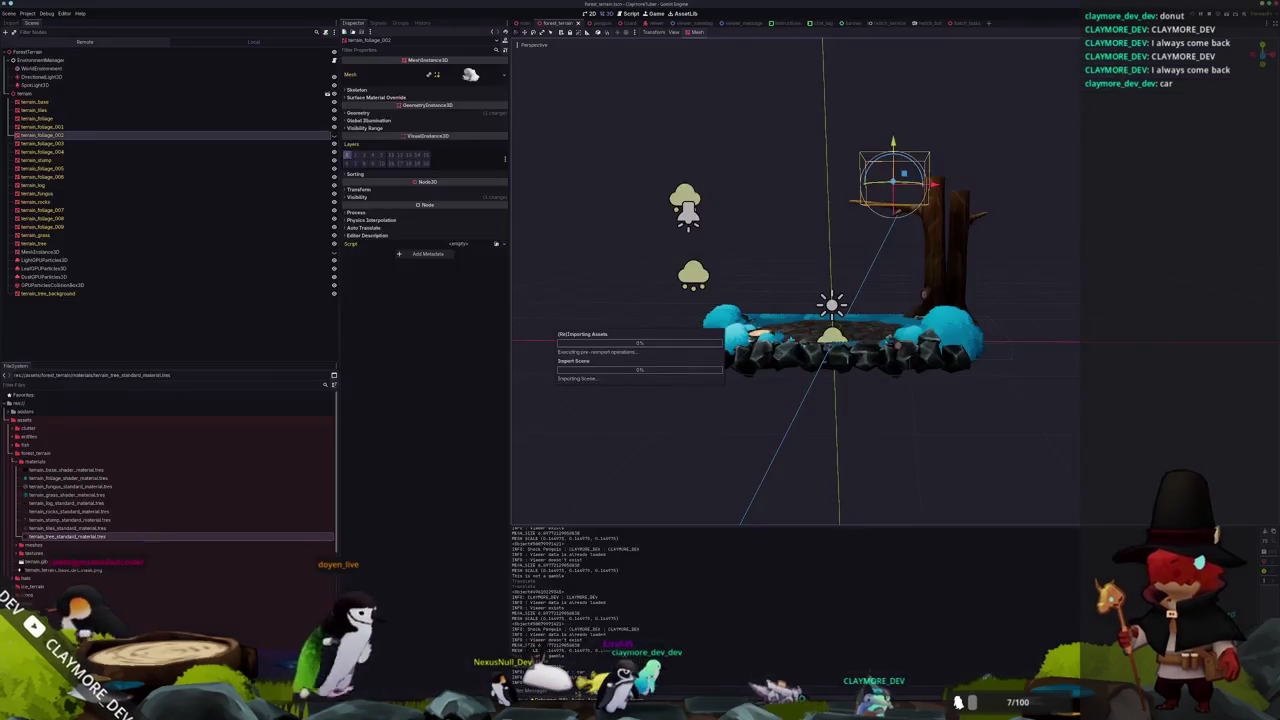
scroll(848, 423, up, 5)
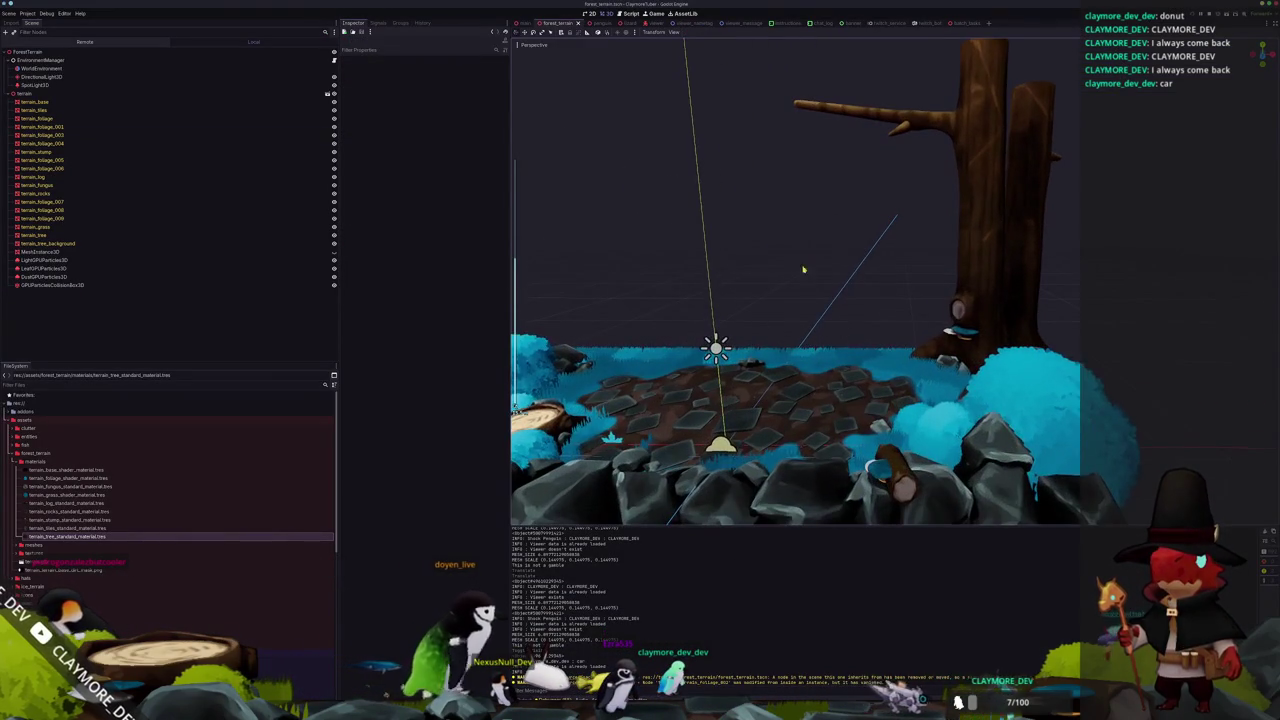
scroll(814, 266, up, 3)
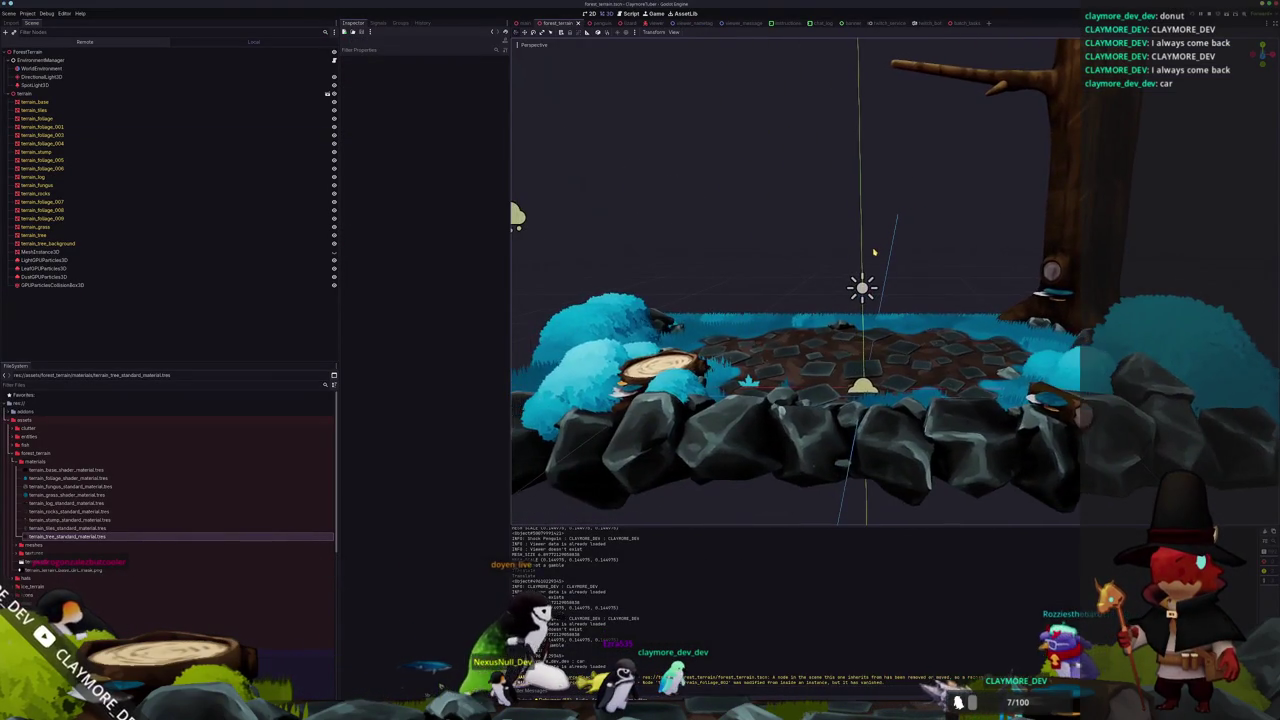
scroll(873, 252, up, 5)
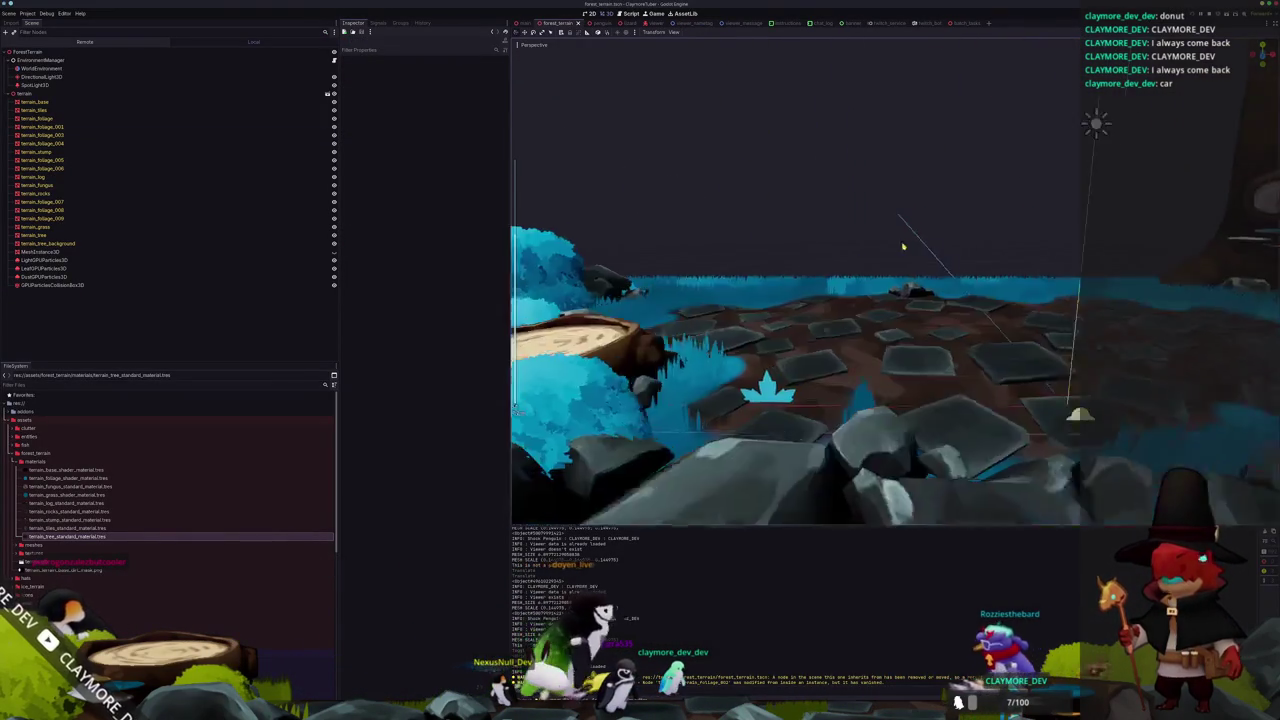
mouse_move(829, 298)
mouse_down()
mouse_move(877, 317)
mouse_move(892, 389)
mouse_move(894, 363)
mouse_move(797, 323)
mouse_move(806, 334)
mouse_move(815, 311)
mouse_move(837, 329)
mouse_move(843, 316)
mouse_move(750, 316)
mouse_move(837, 322)
mouse_move(872, 351)
mouse_move(936, 357)
mouse_up()
drag(842, 337, 726, 607)
key(alt+Tab)
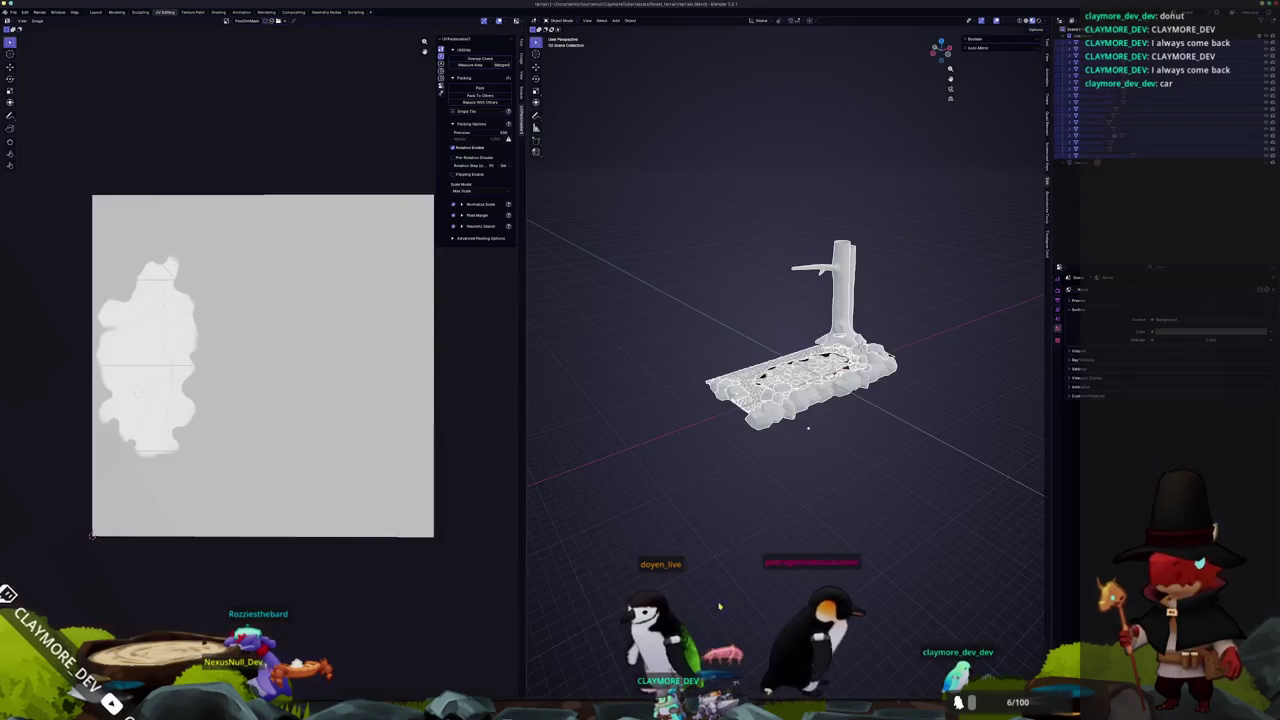
Edit the grass mesh from top view, select its connected faces, then apply Select Random.
key(KP_7)
scroll(808, 428, up, 5)
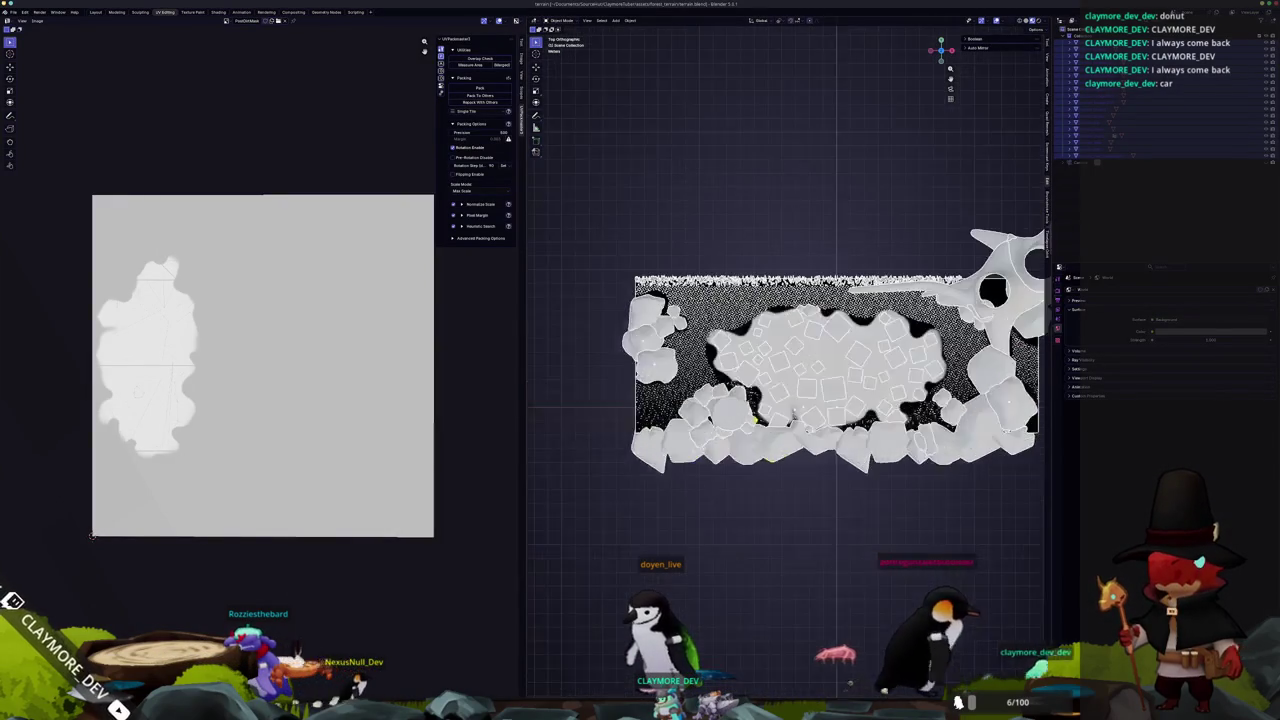
click(726, 237)
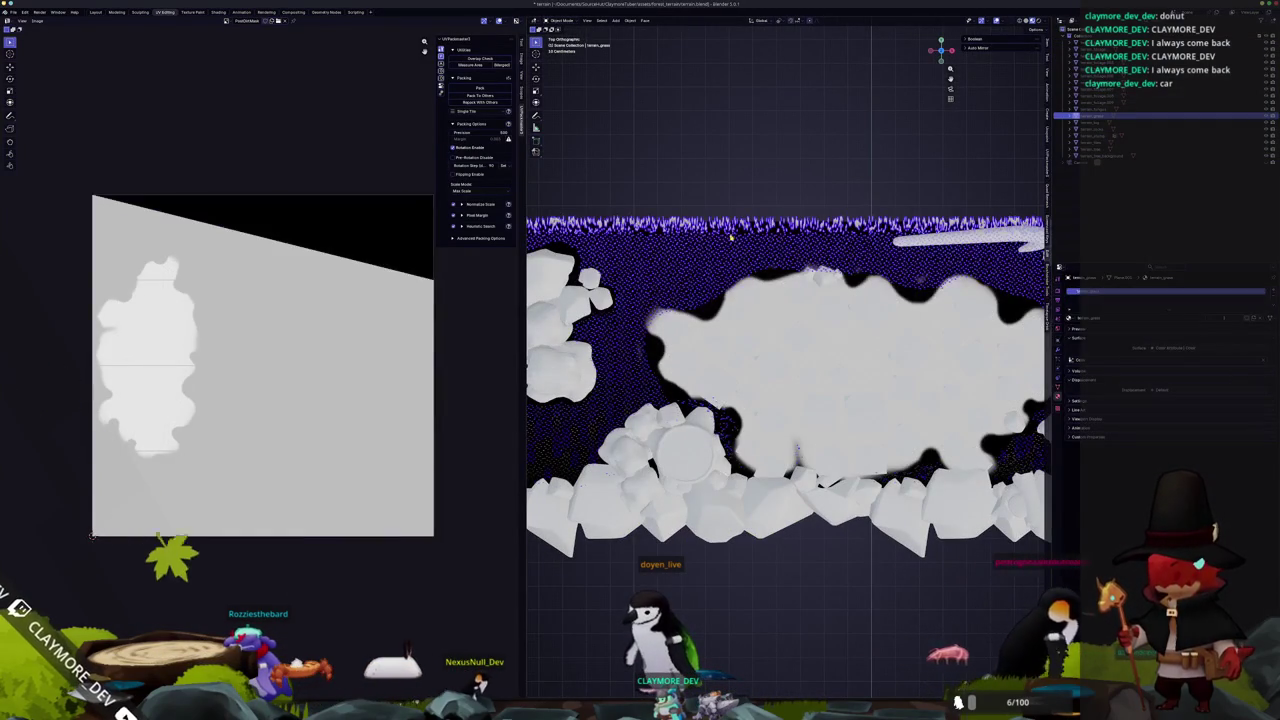
key(Tab)
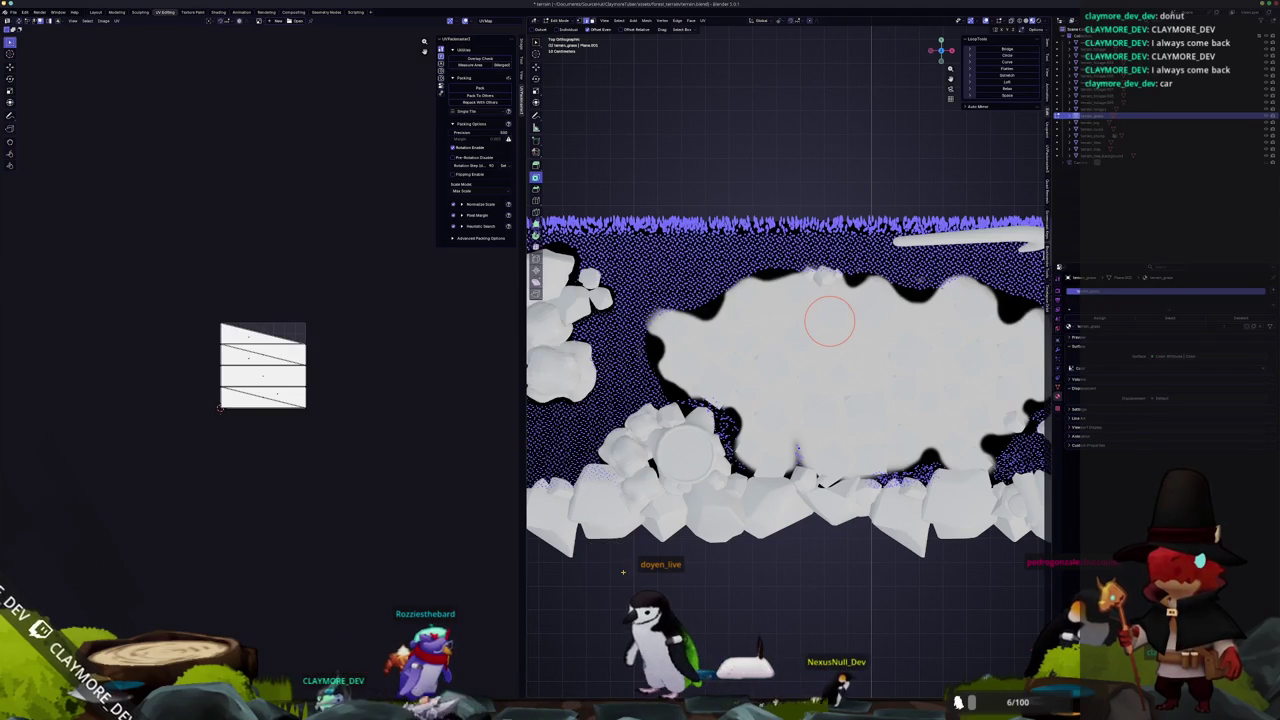
scroll(829, 320, left, 5)
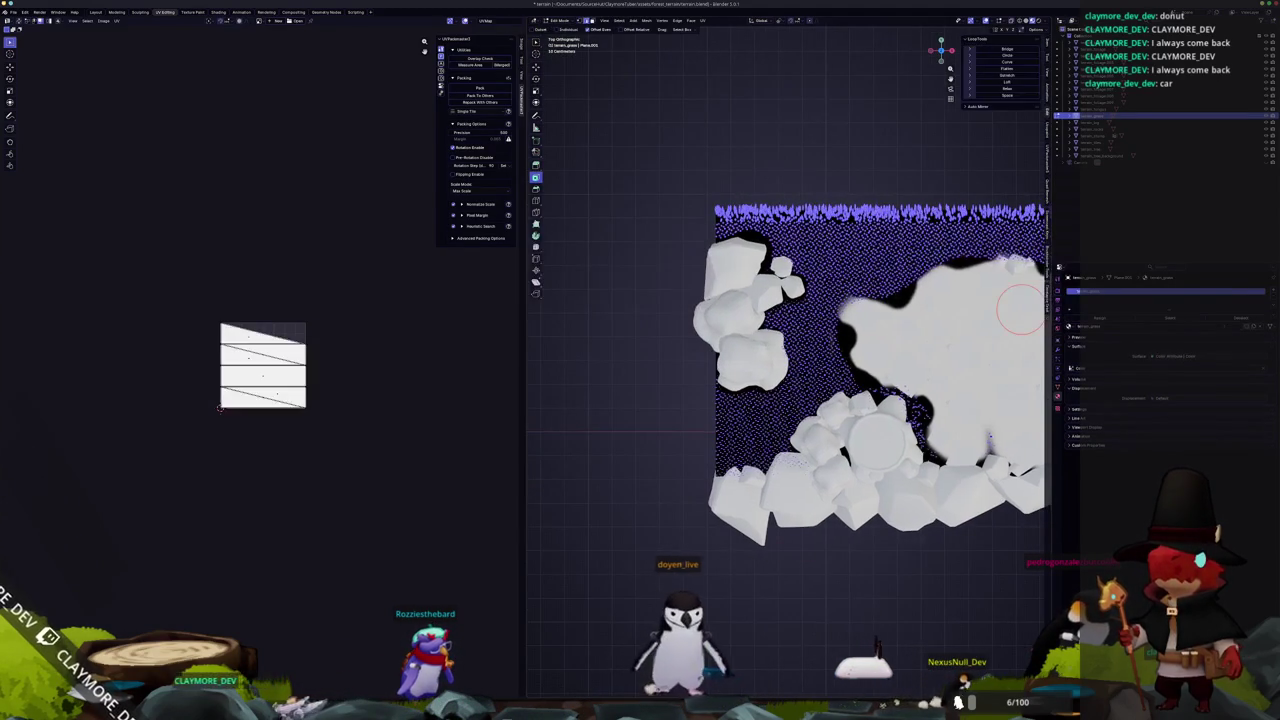
key(alt+a)
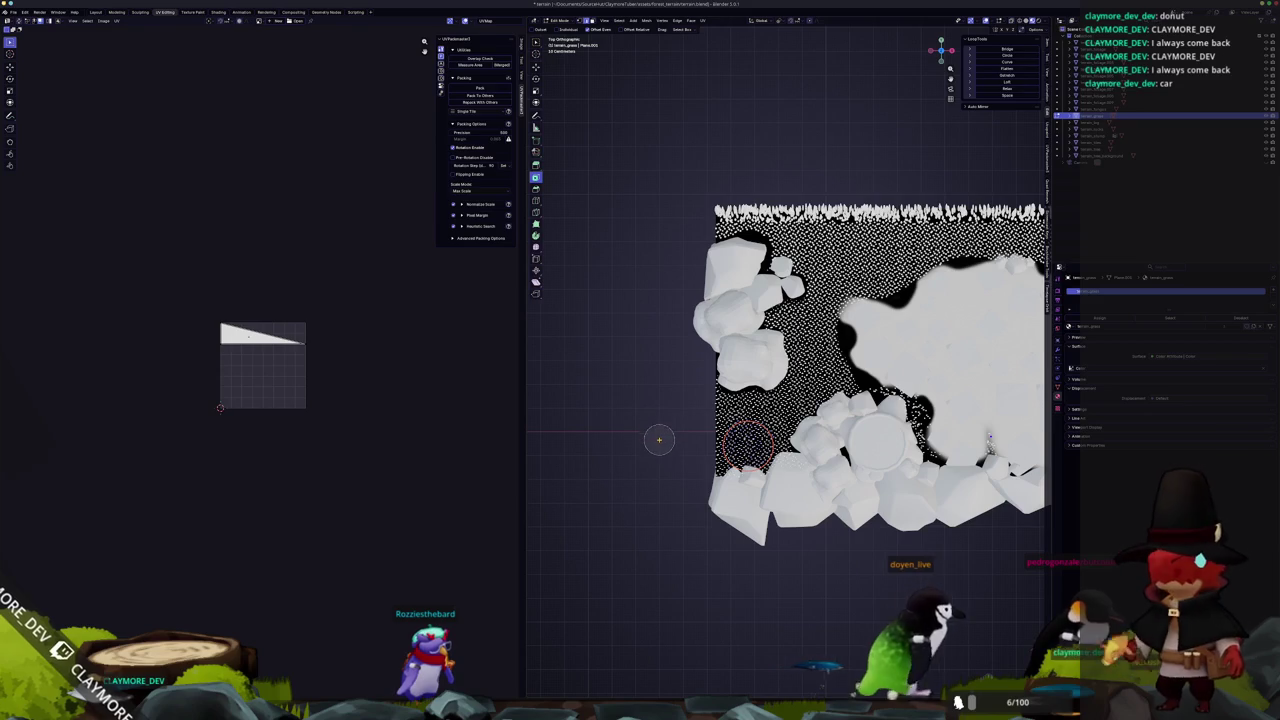
scroll(650, 447, up, 4)
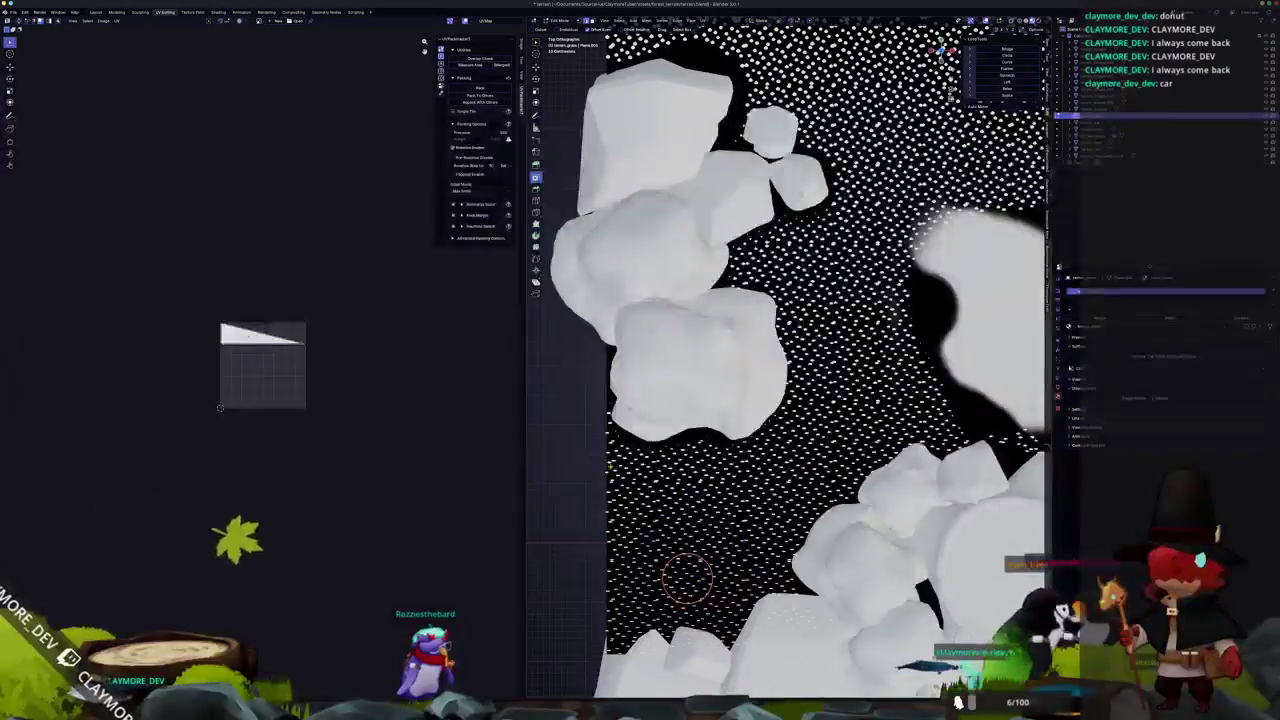
key(ctrl+l)
scroll(700, 545, down, 2)
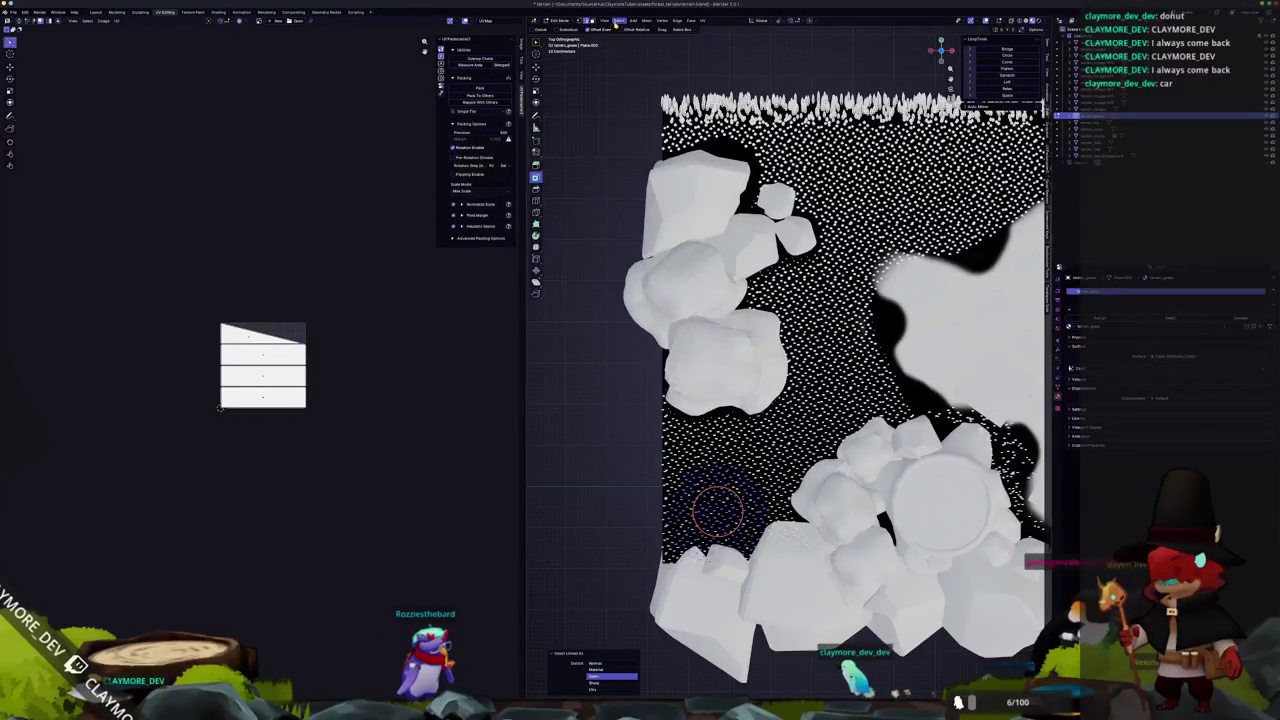
click(619, 21)
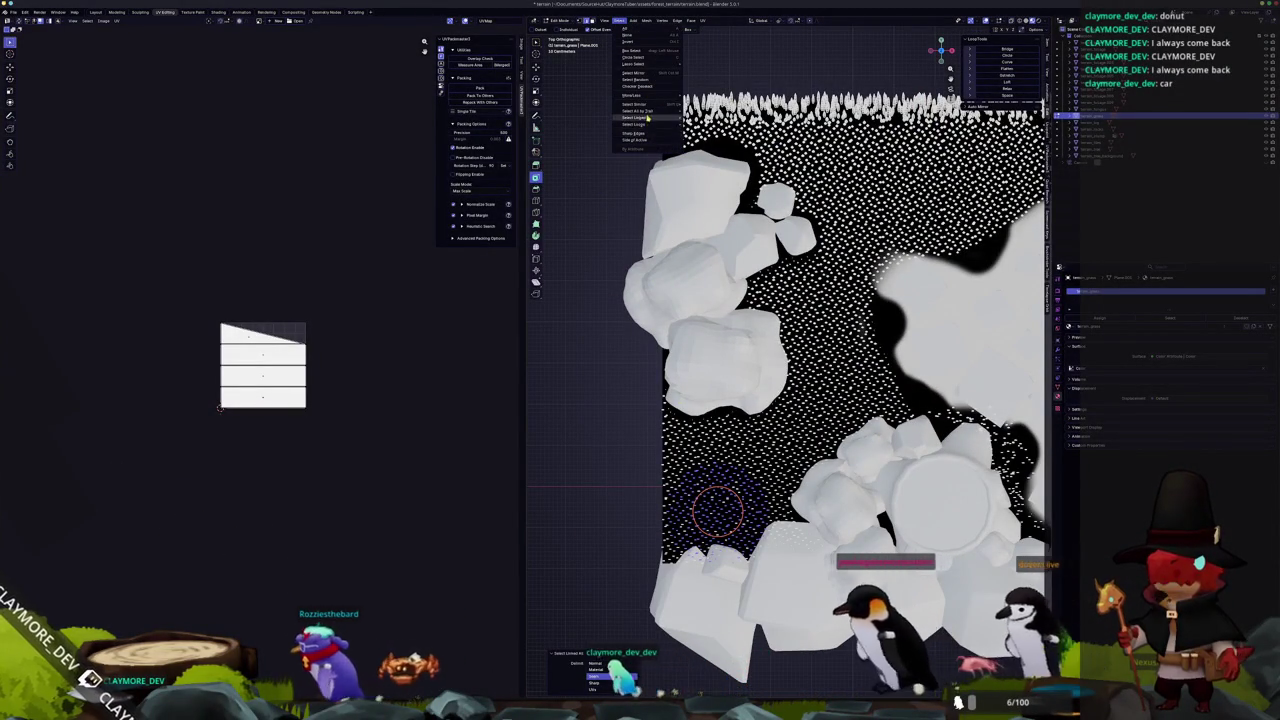
click(645, 84)
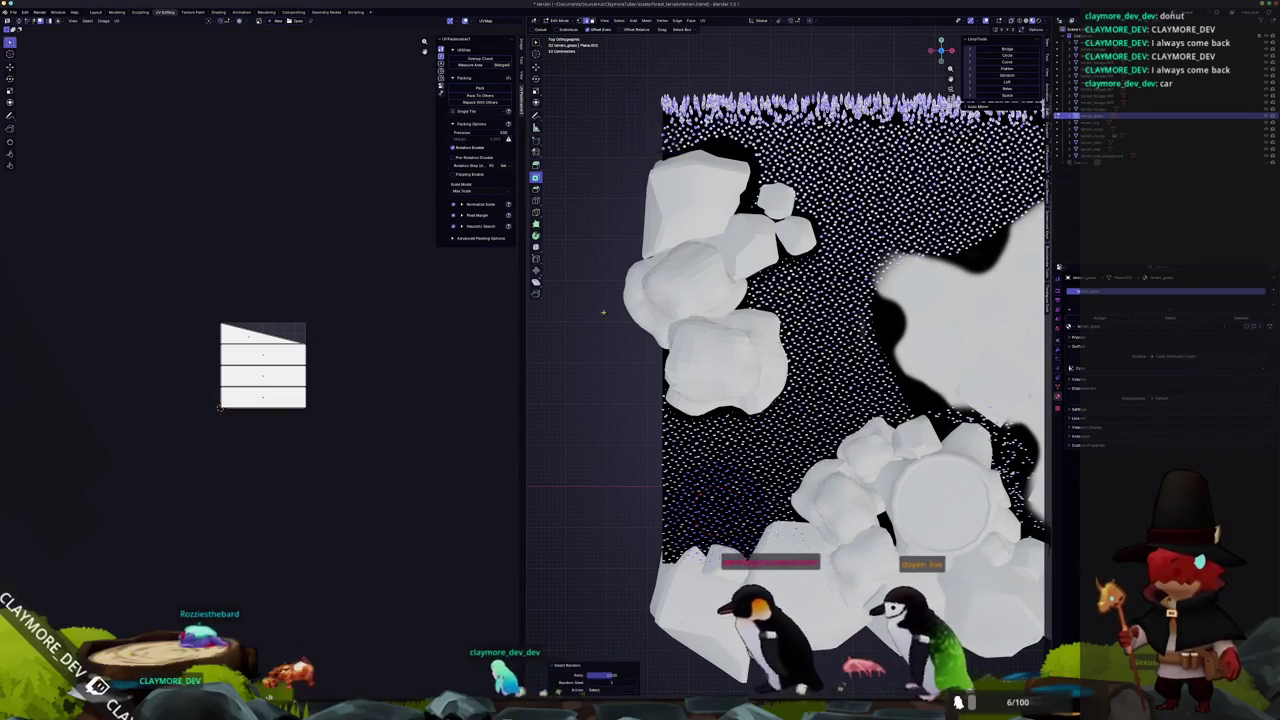
Circle-select a band of grass, apply Checker Deselect, and extend to whole linked blades.
scroll(570, 587, up, 1)
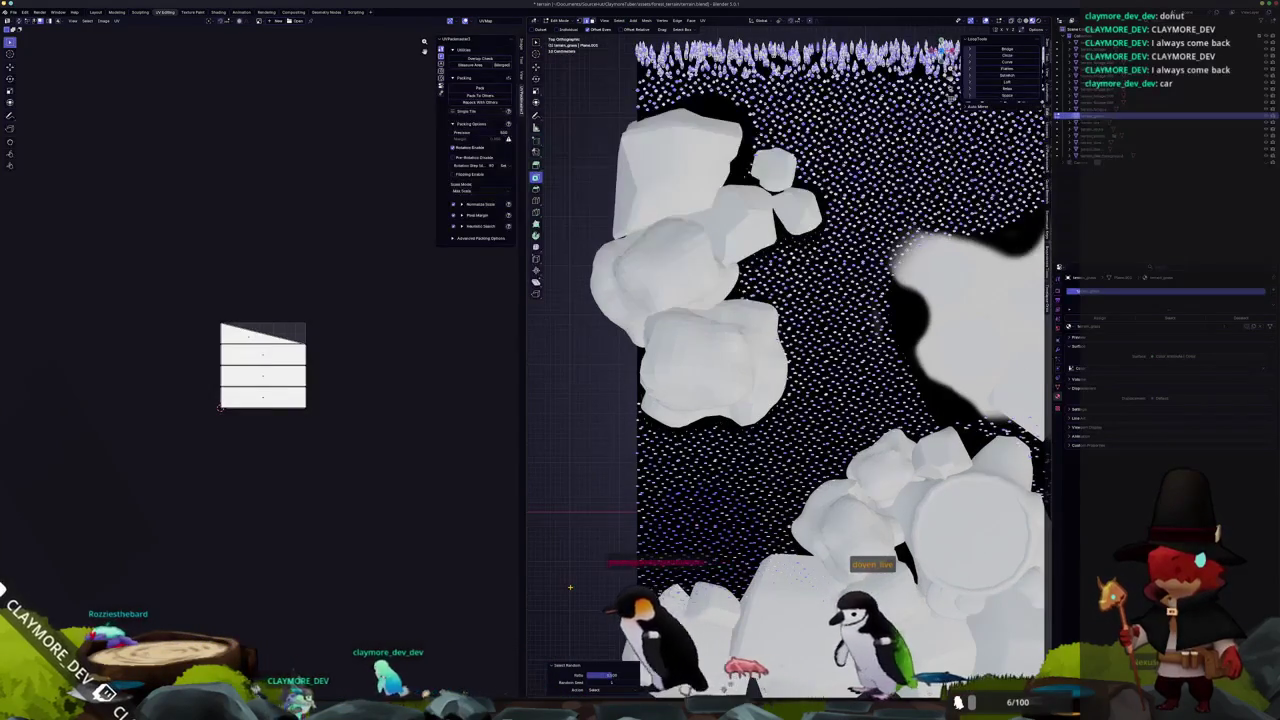
scroll(575, 587, down, 1)
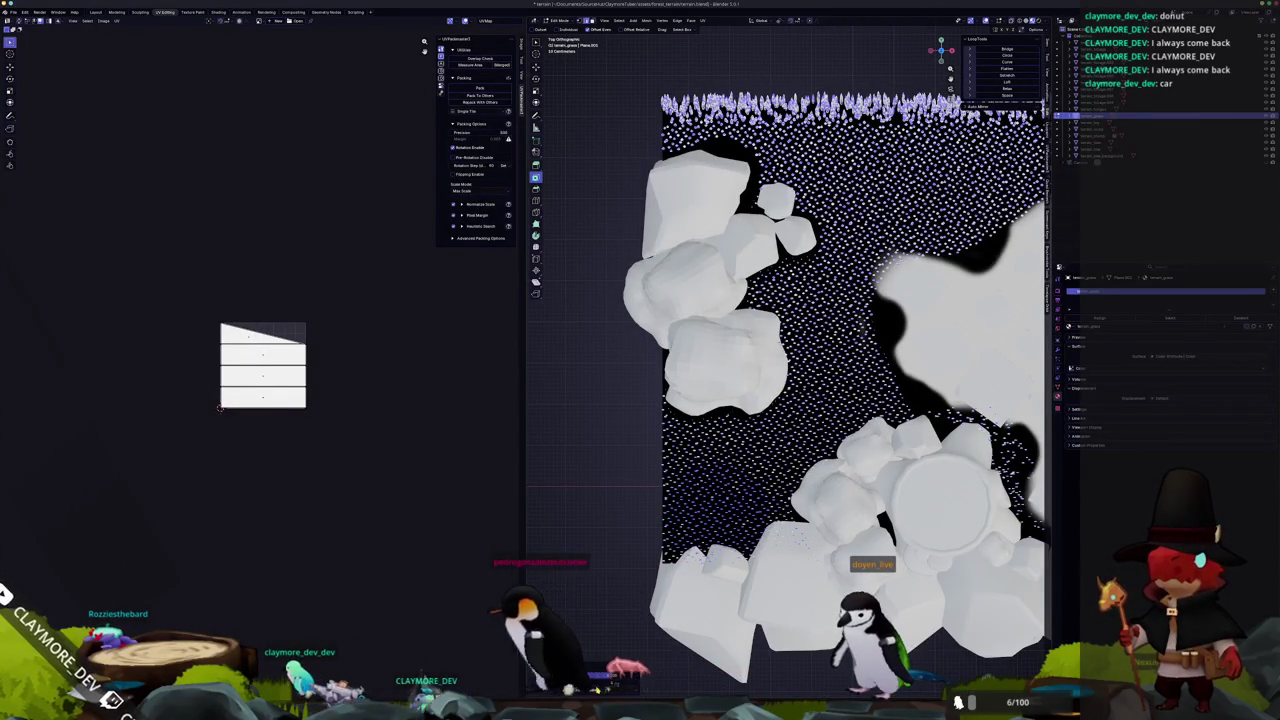
click(717, 510)
scroll(717, 510, up, 5)
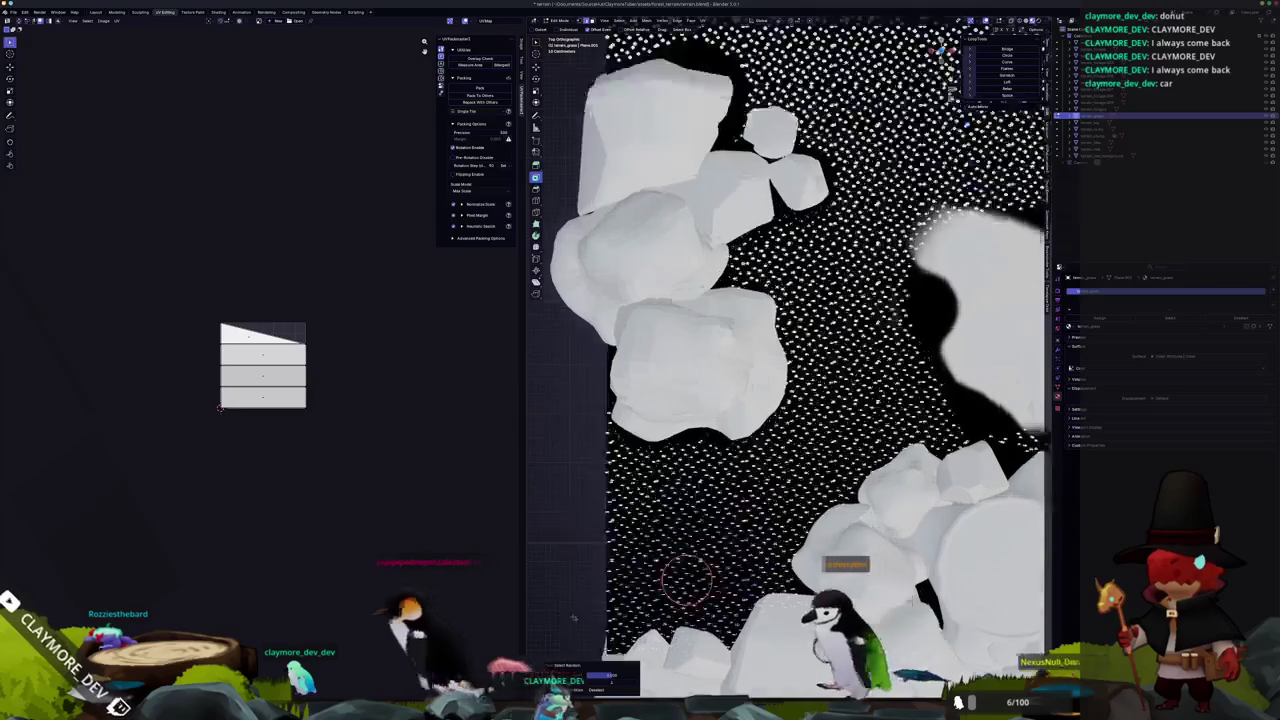
click(665, 528)
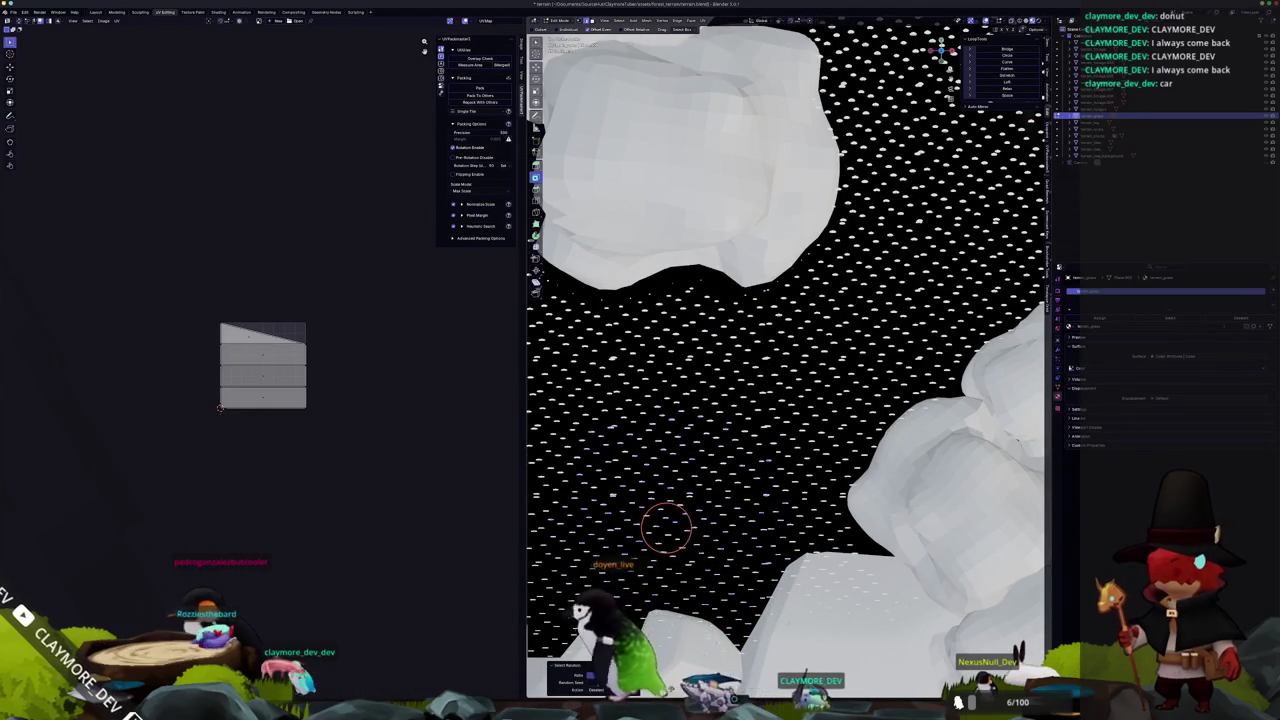
key(KP_7)
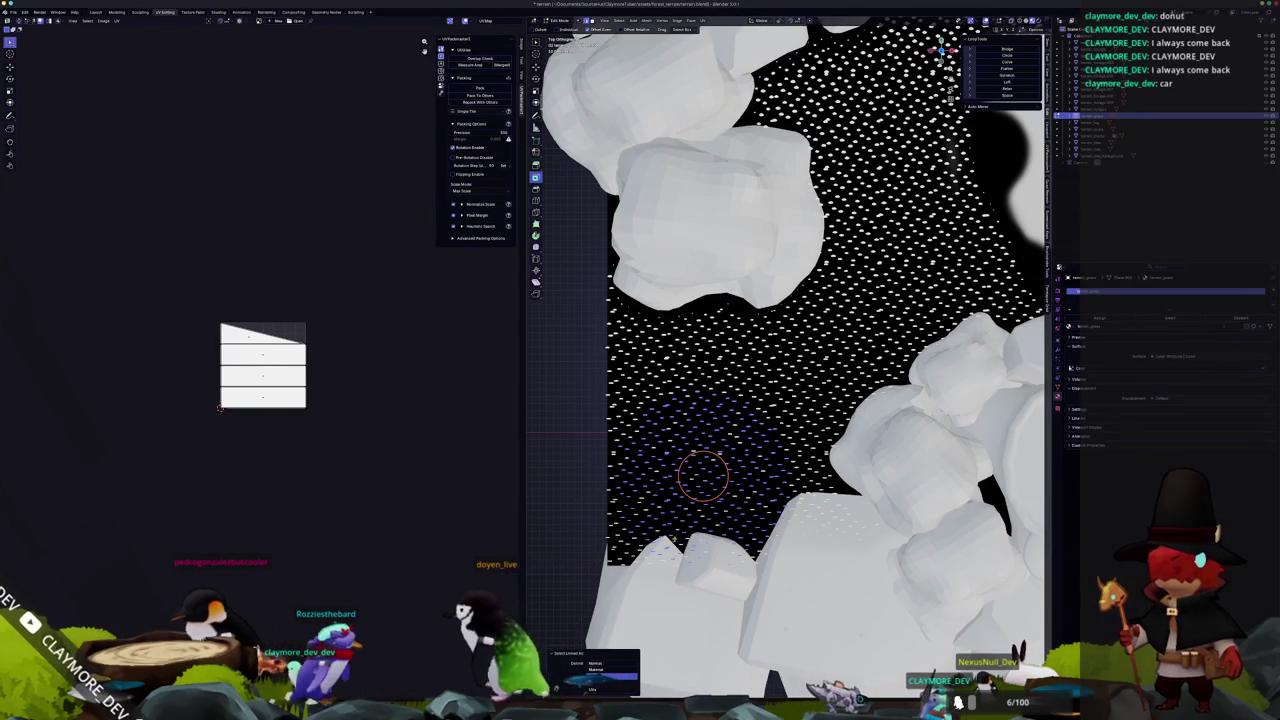
click(704, 476)
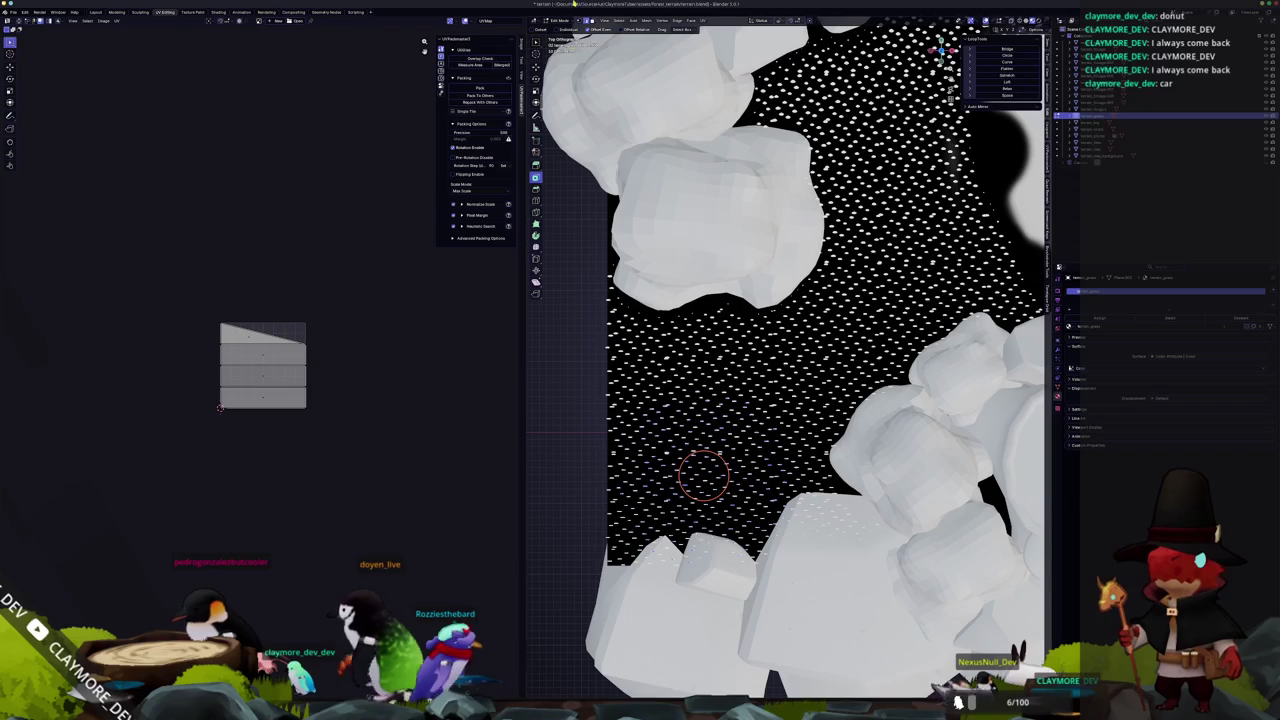
click(620, 20)
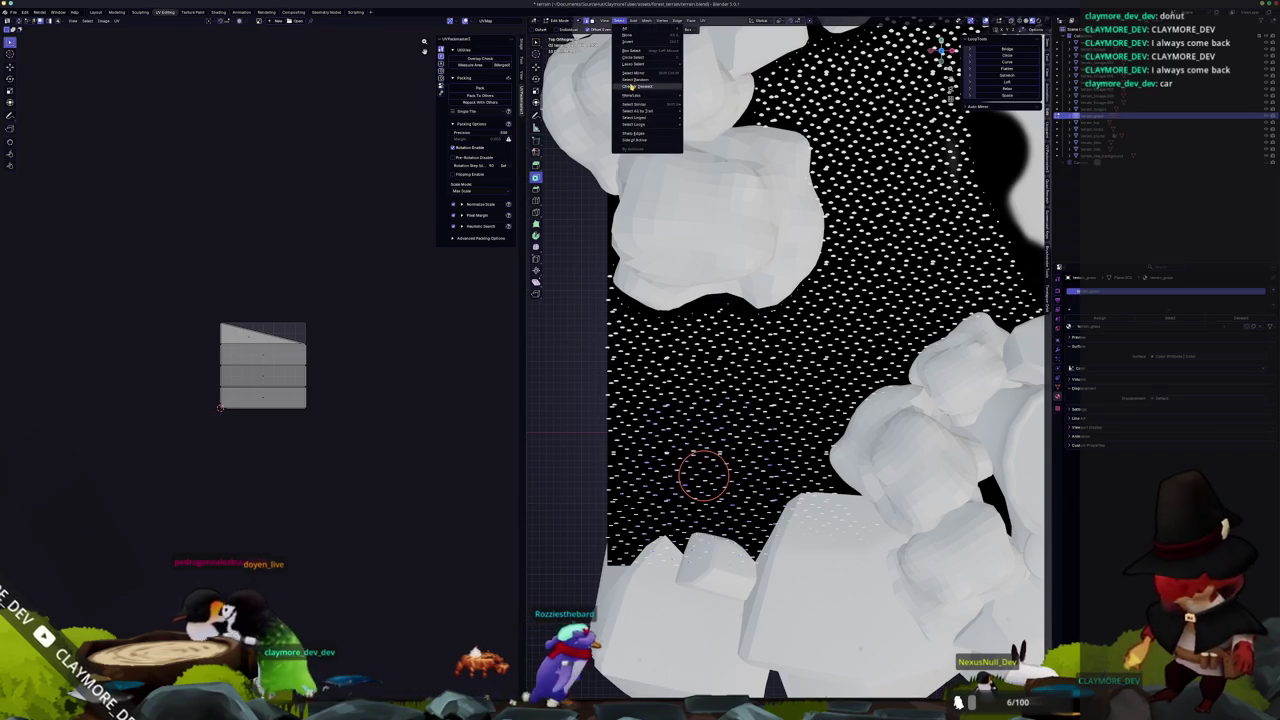
click(632, 87)
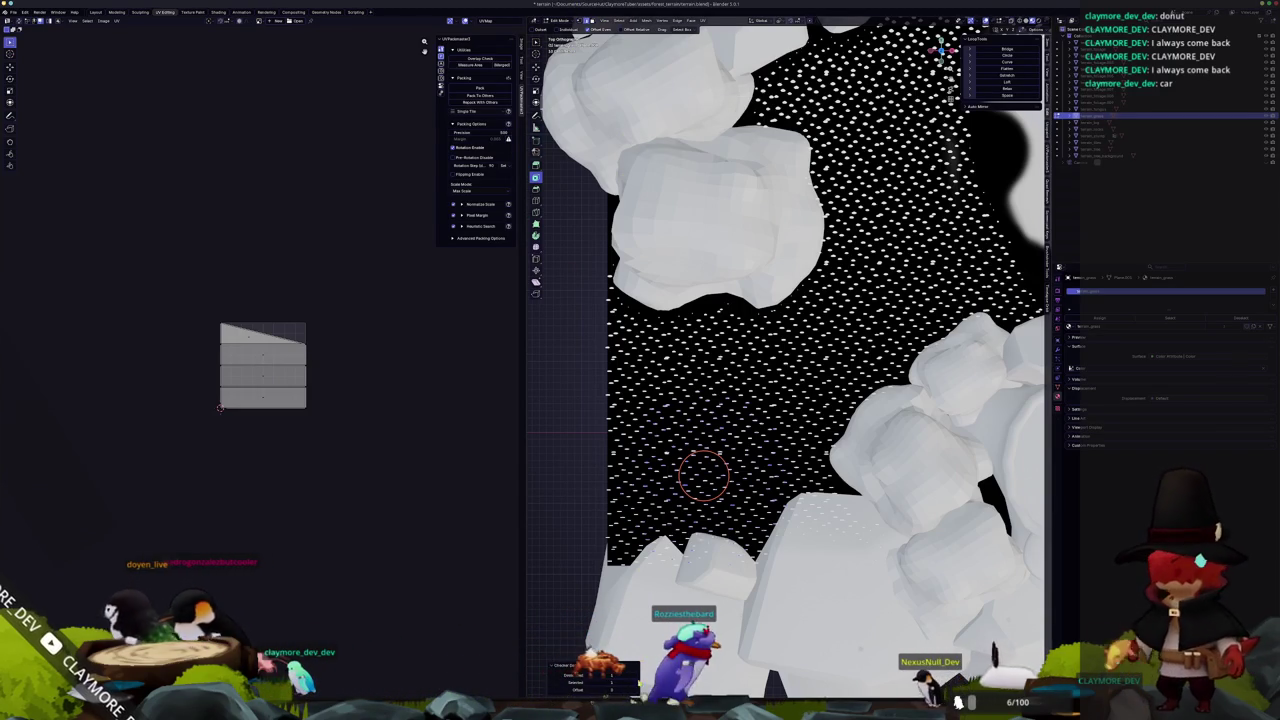
key(ctrl+l)
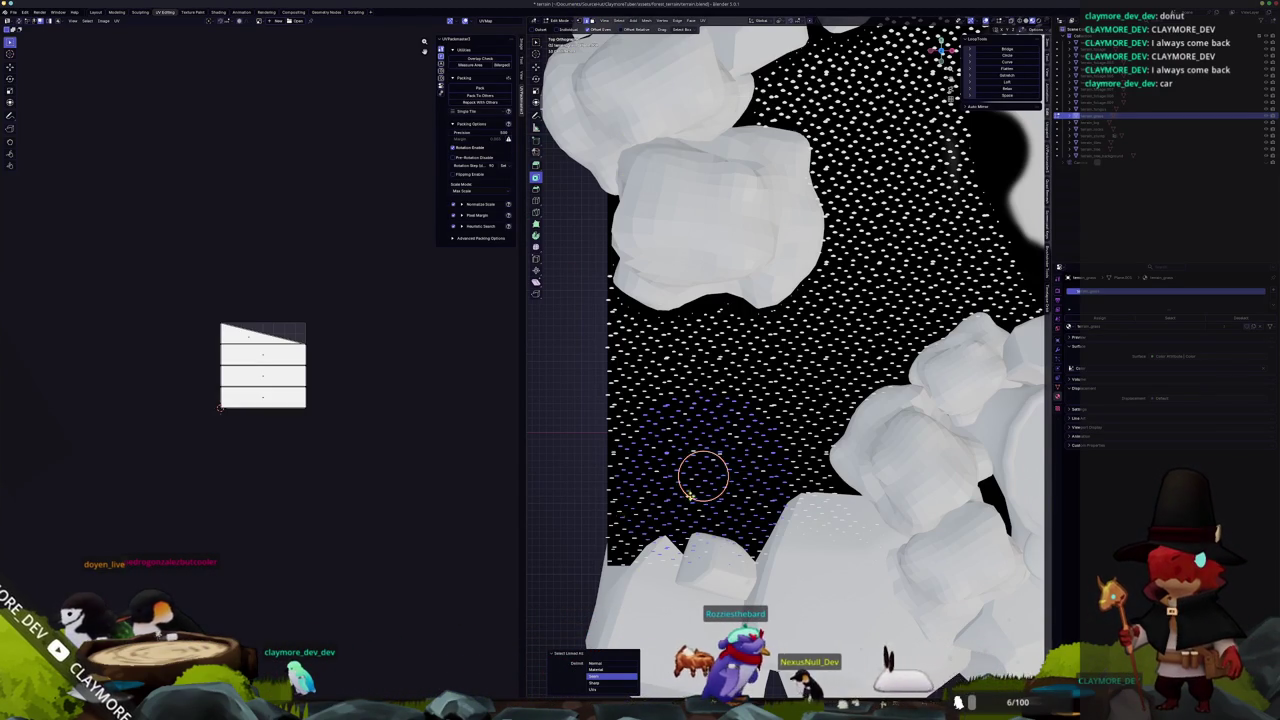
scroll(703, 476, down, 3)
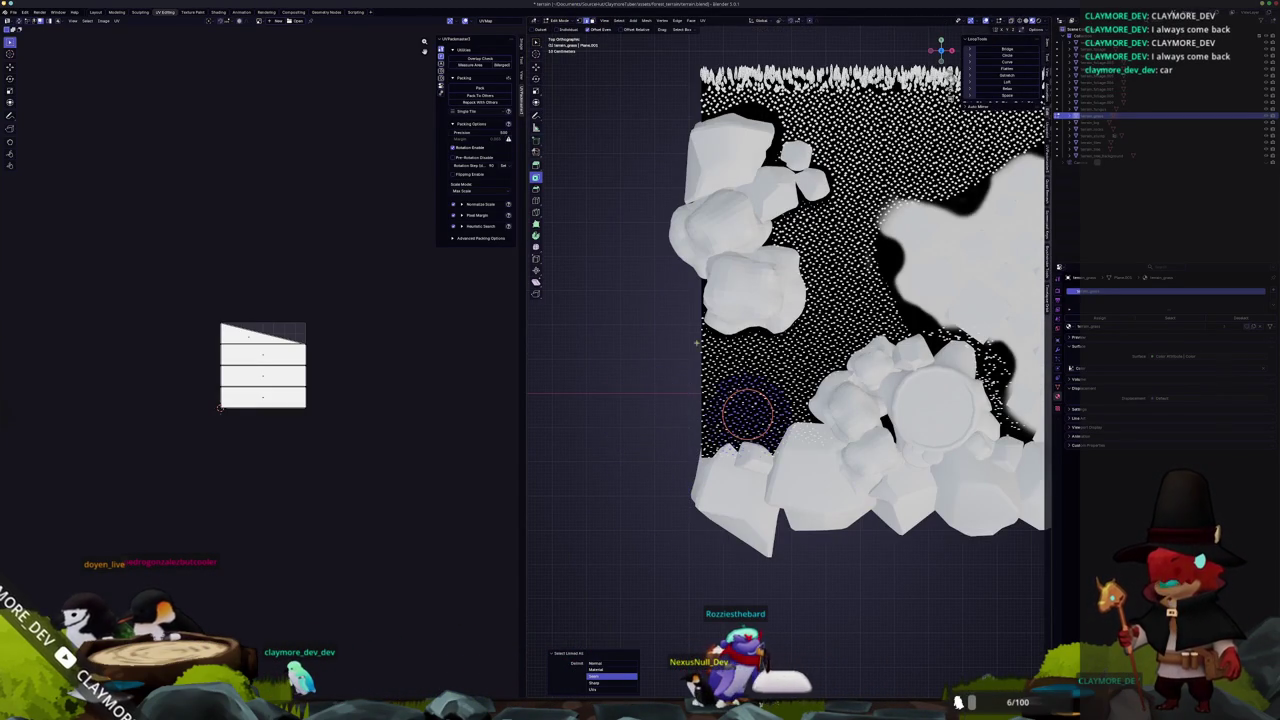
Duplicate a connected grass piece near the bottom rocks and move it to the upper right.
scroll(760, 400, up, 5)
key(alt+a)
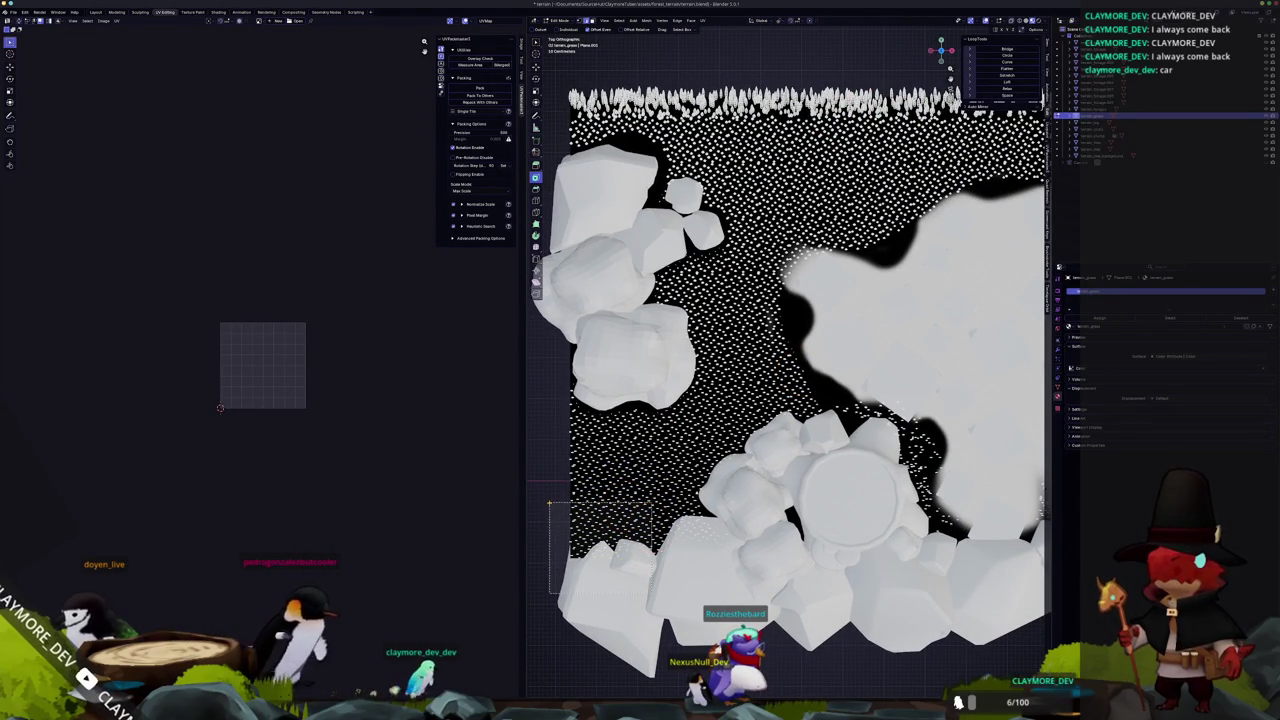
key(l)
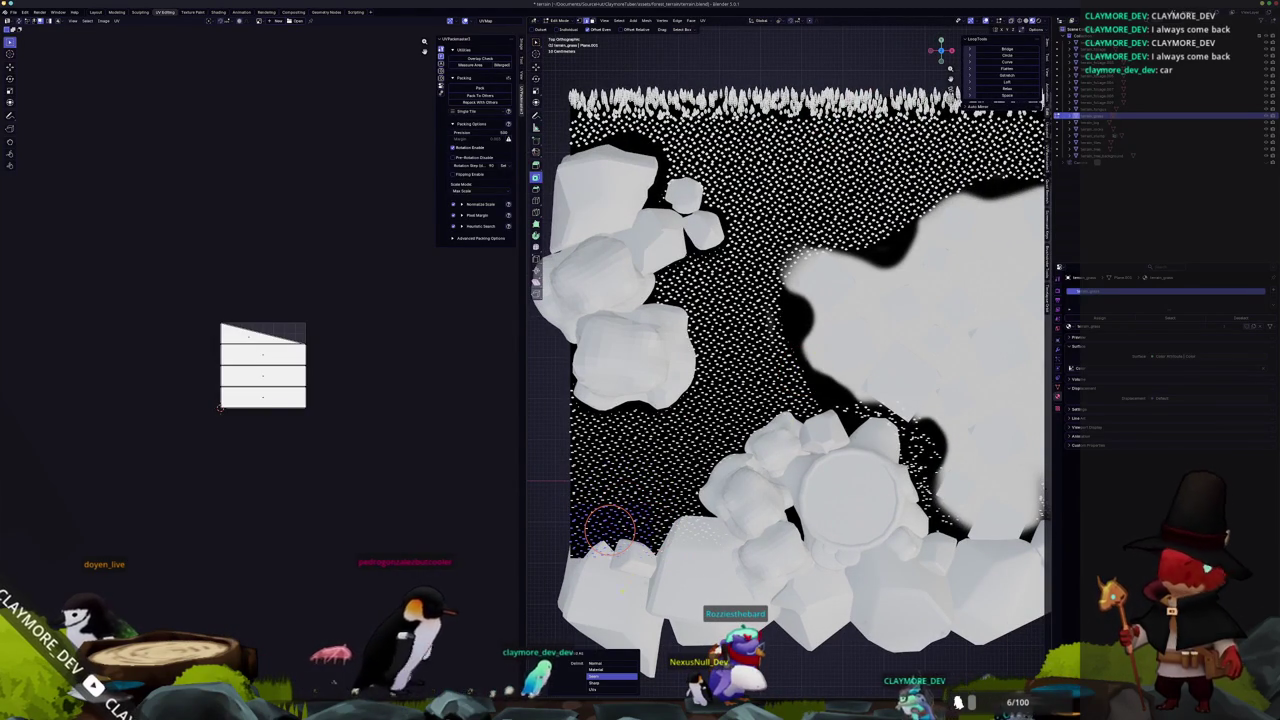
key(shift+d)
click(632, 567)
key(g)
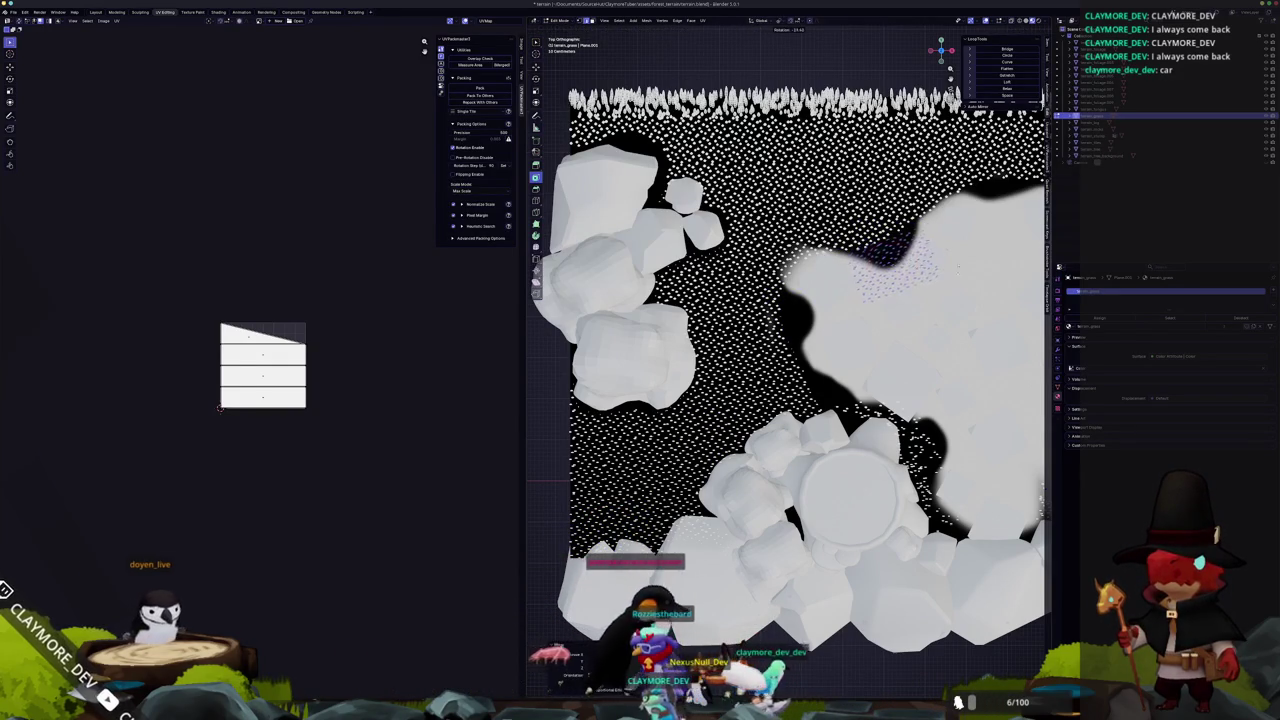
key(g)
click(957, 258)
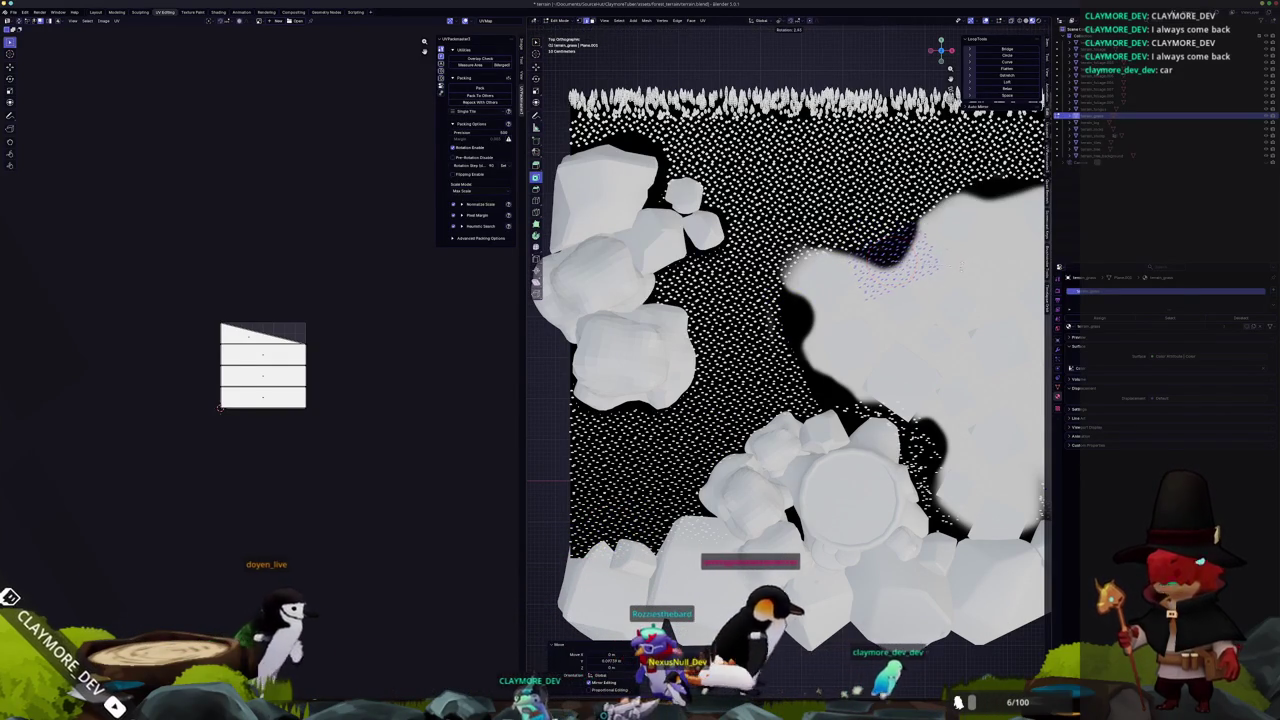
Shift the selected grass points further upward.
scroll(785, 370, right, 5)
scroll(785, 370, up, 4)
key(g)
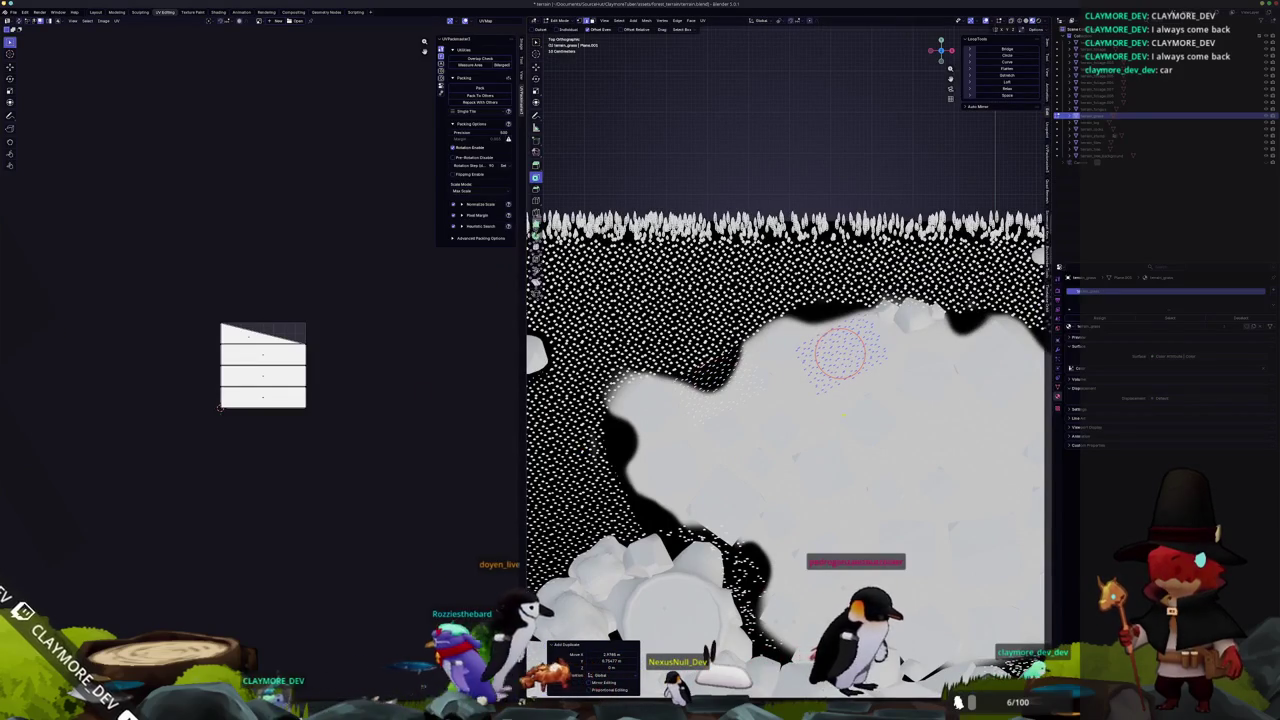
scroll(785, 400, right, 1)
scroll(818, 365, up, 3)
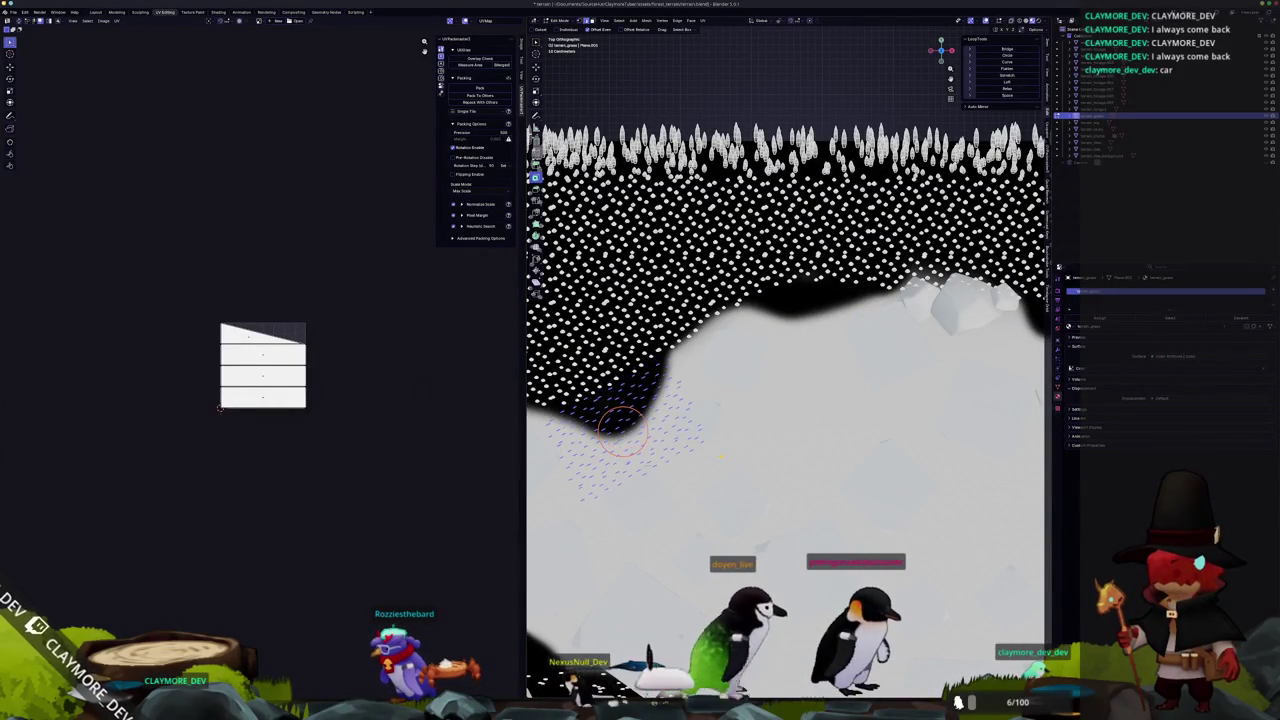
key(g)
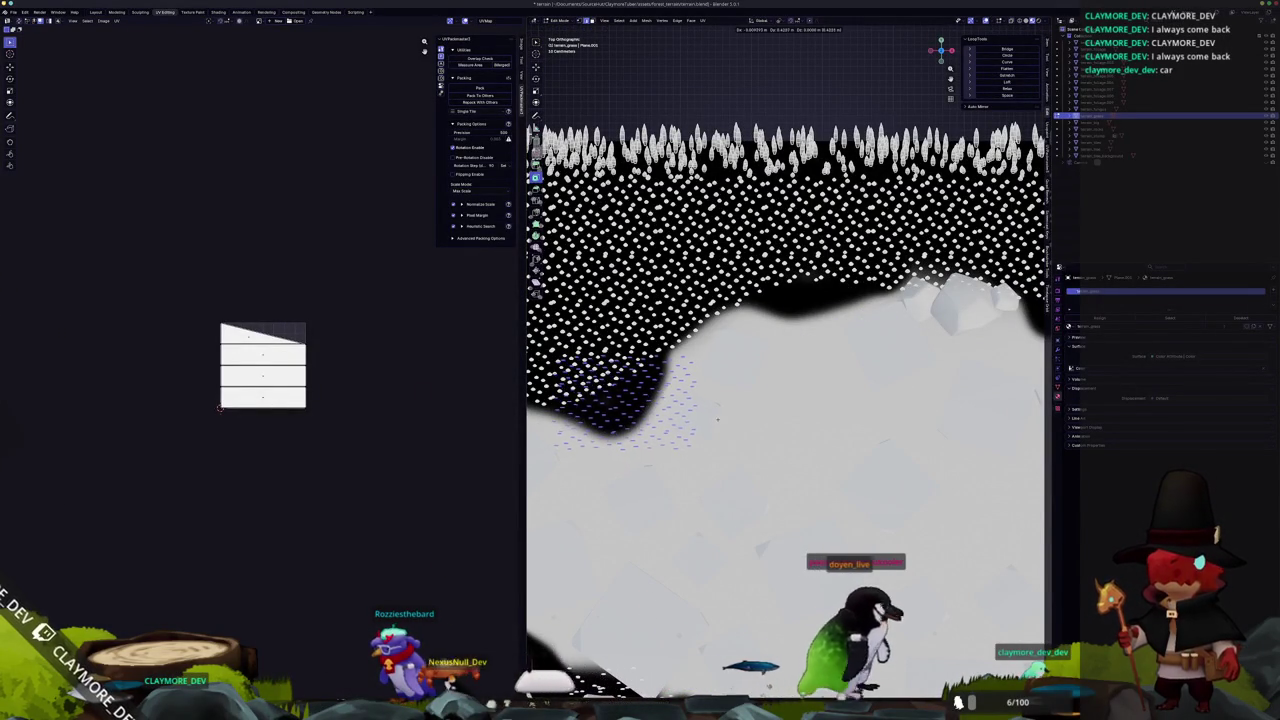
From top view, select whole stray grass blades with Ctrl+L and delete their vertices.
scroll(785, 350, up, 4)
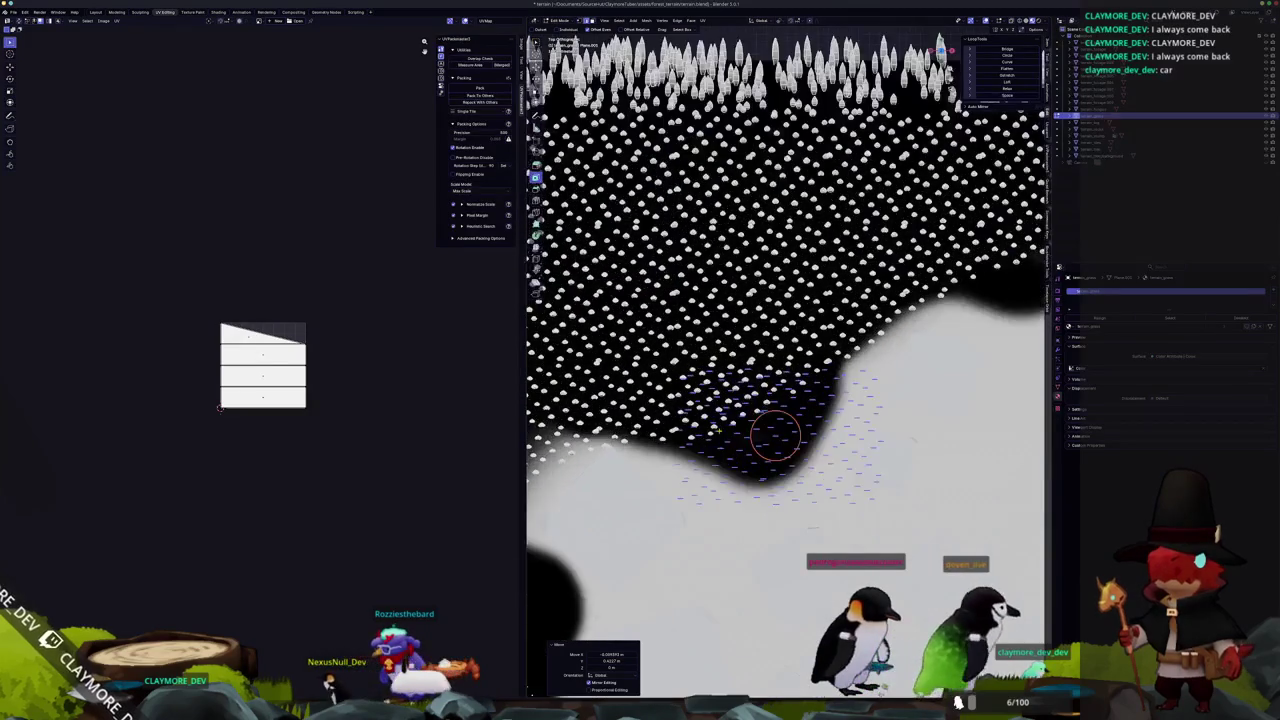
scroll(785, 360, left, 5)
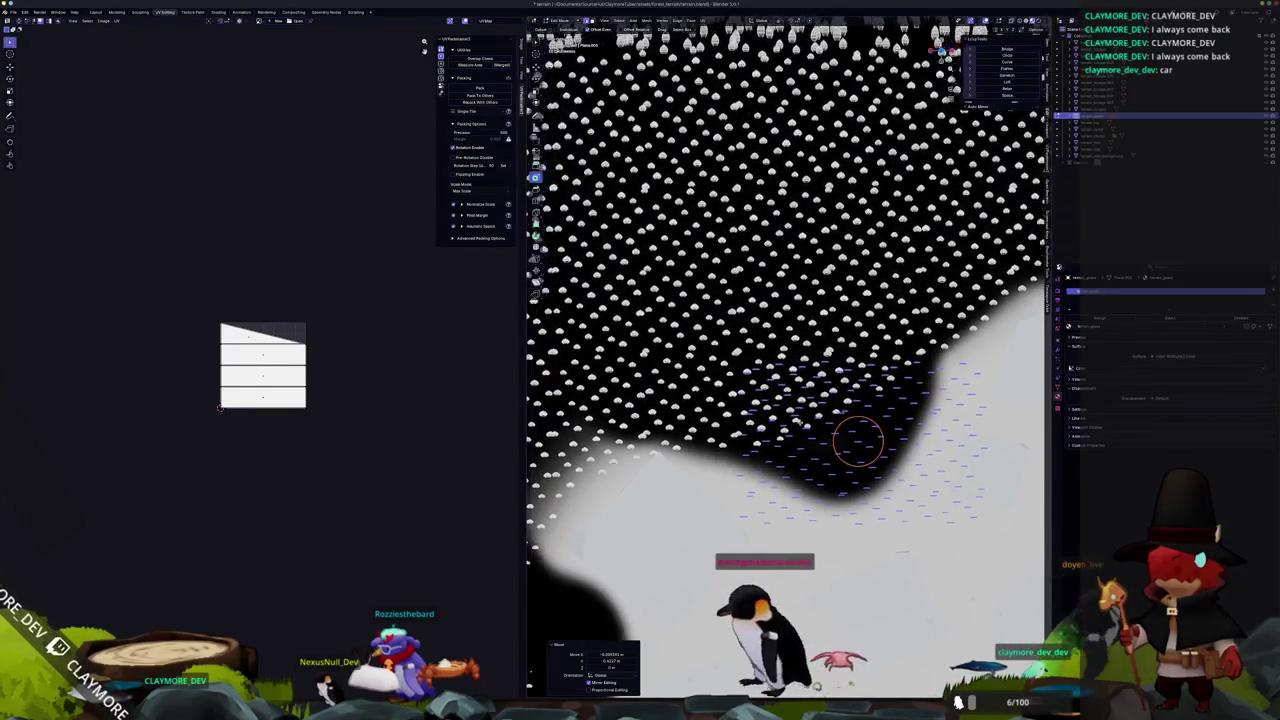
scroll(785, 360, down, 4)
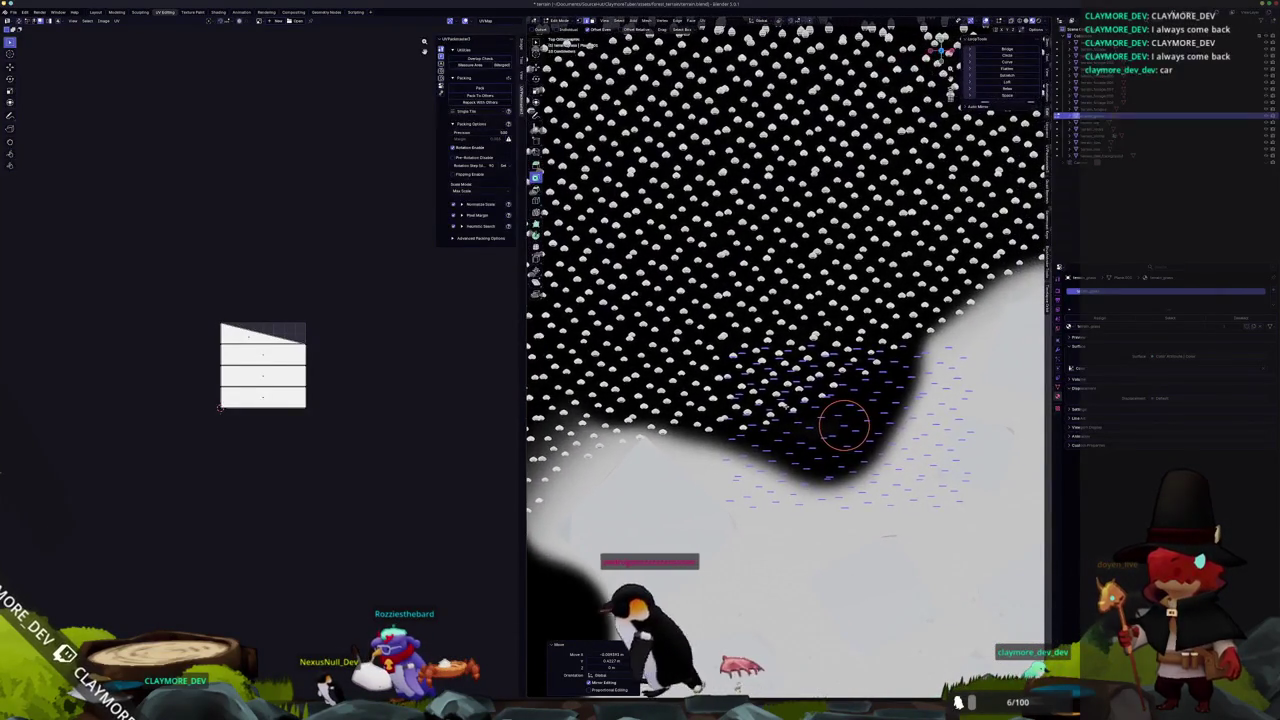
scroll(785, 360, up, 5)
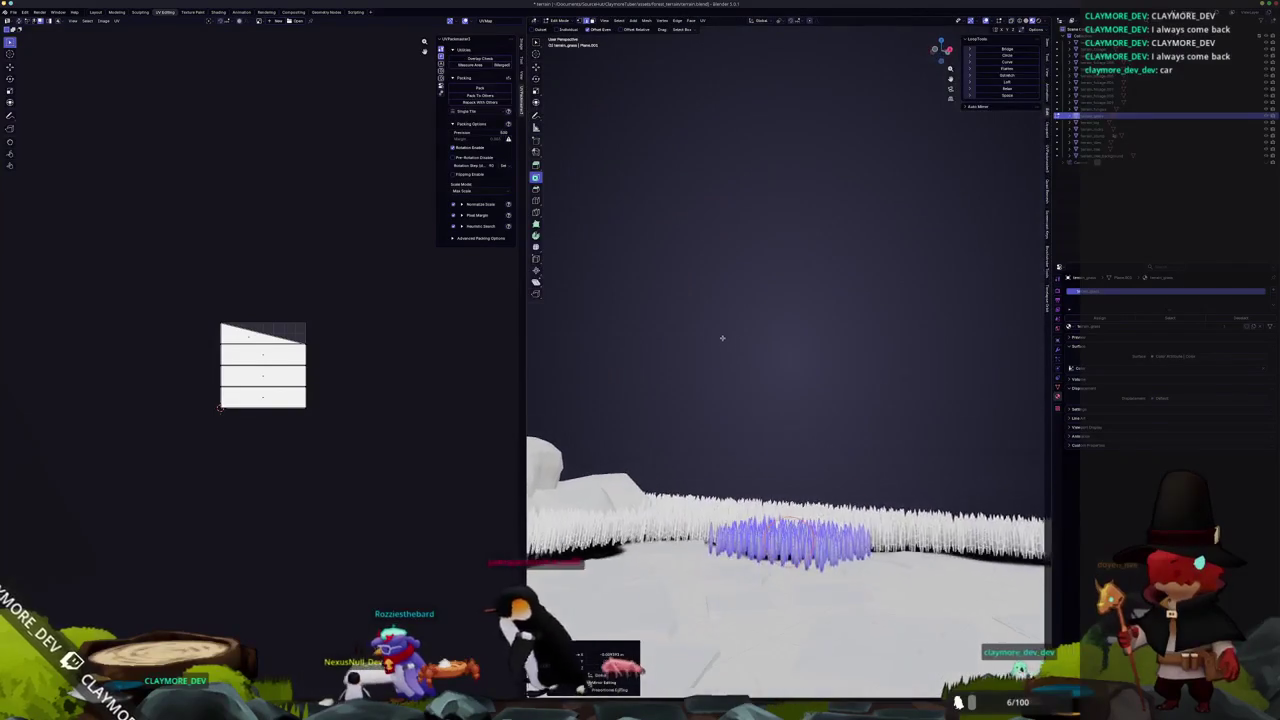
scroll(785, 360, up, 3)
scroll(694, 349, up, 5)
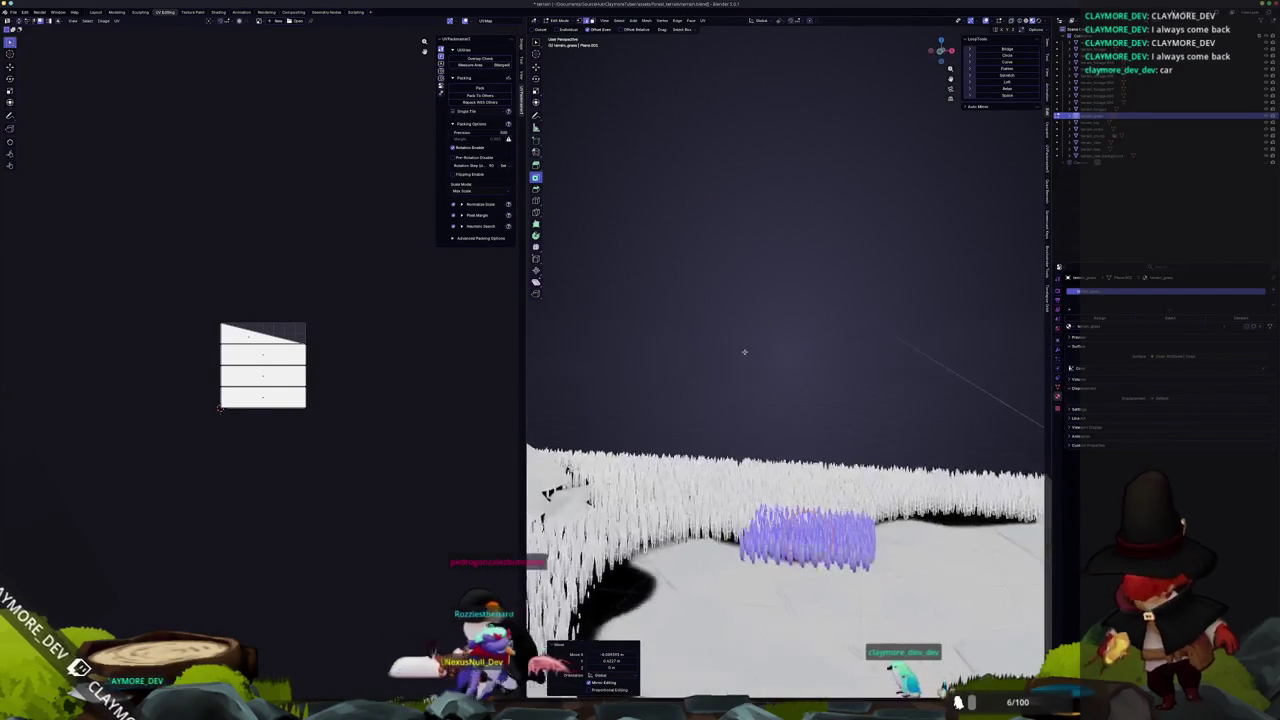
scroll(825, 488, up, 5)
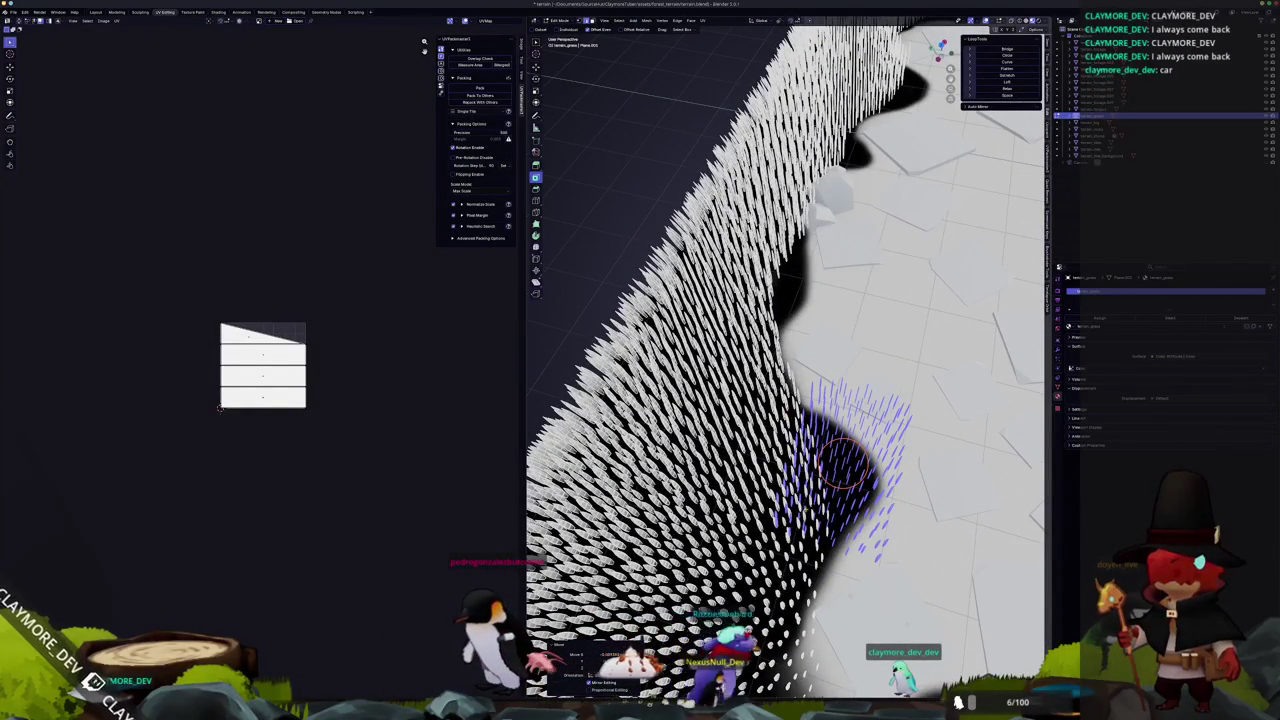
scroll(835, 452, down, 2)
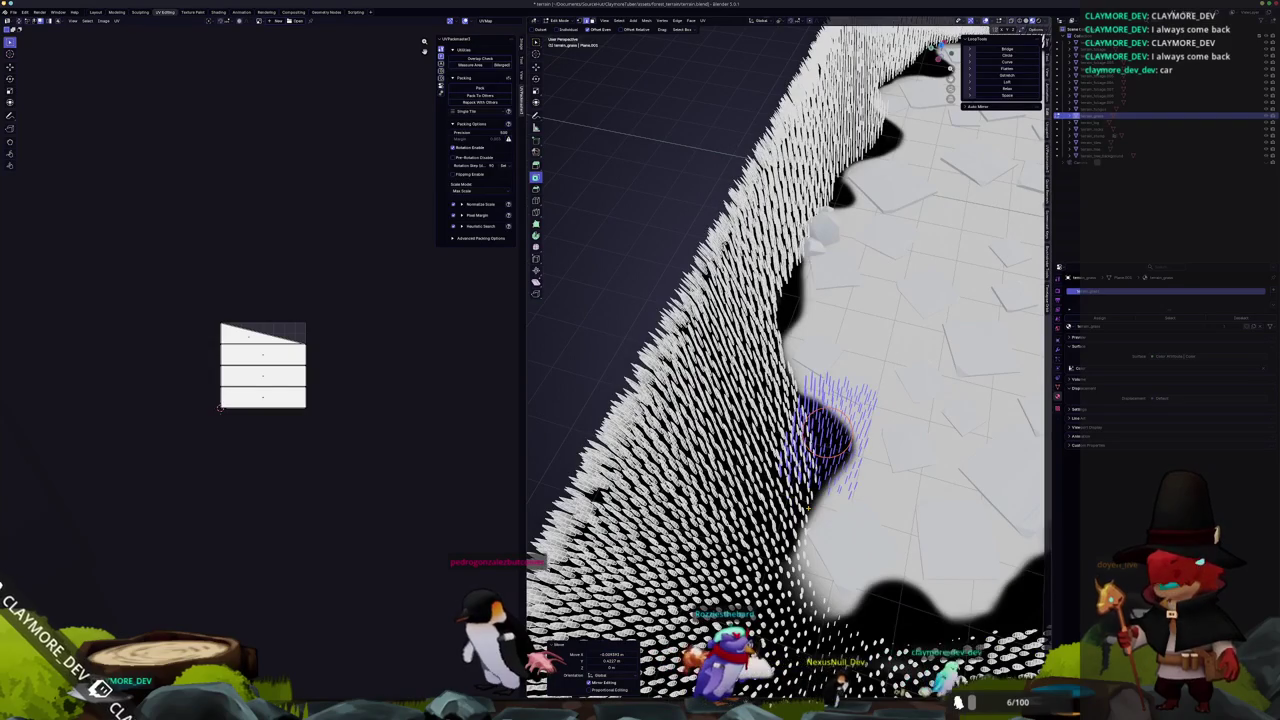
scroll(826, 436, up, 3)
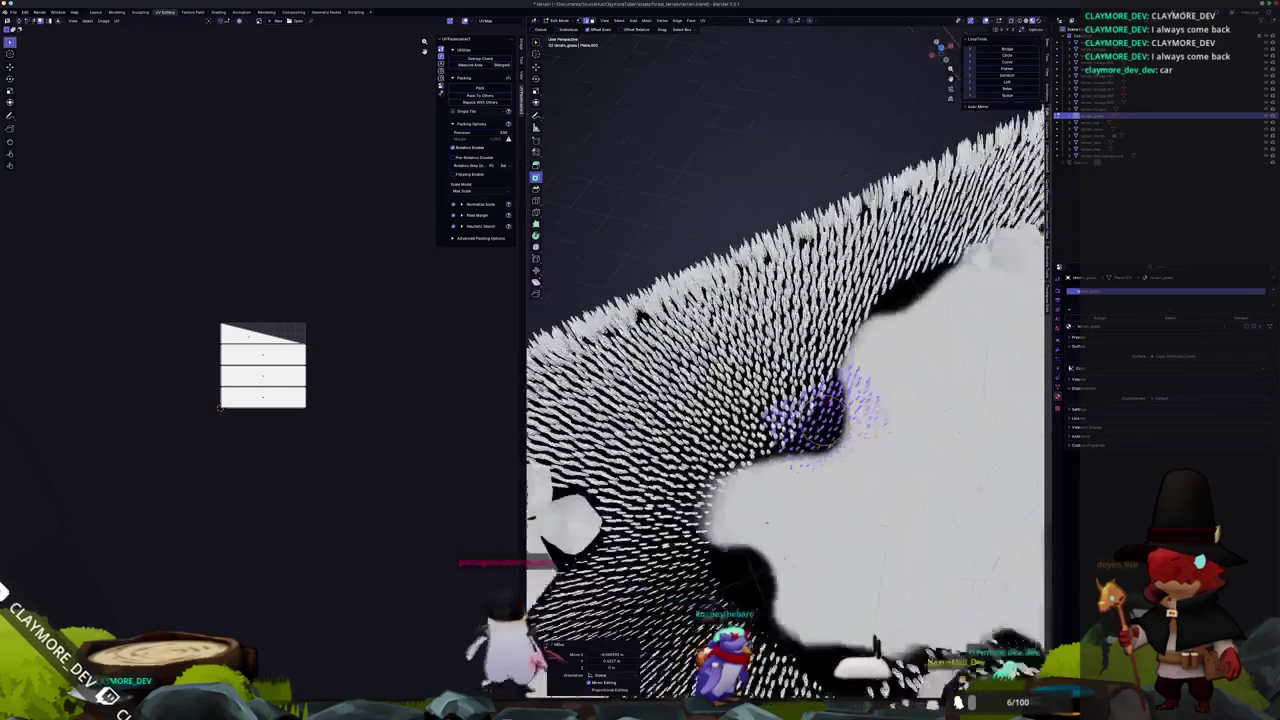
key(KP_7)
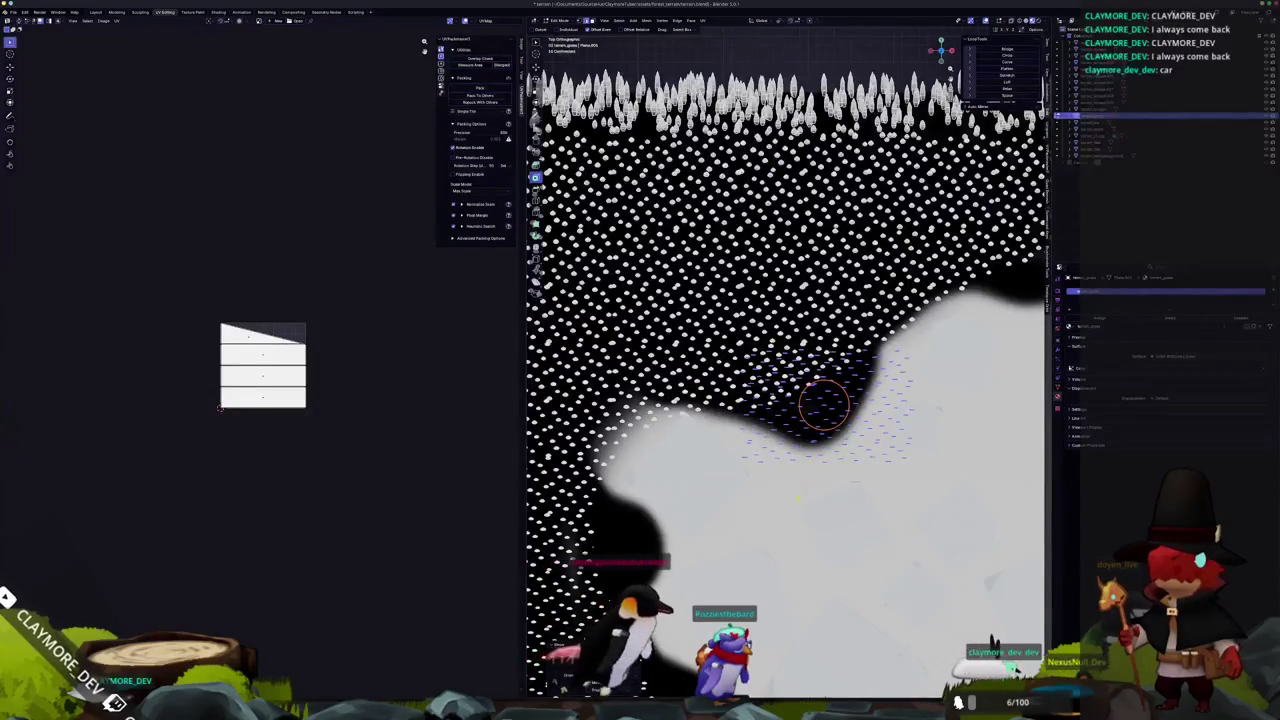
scroll(824, 404, down, 2)
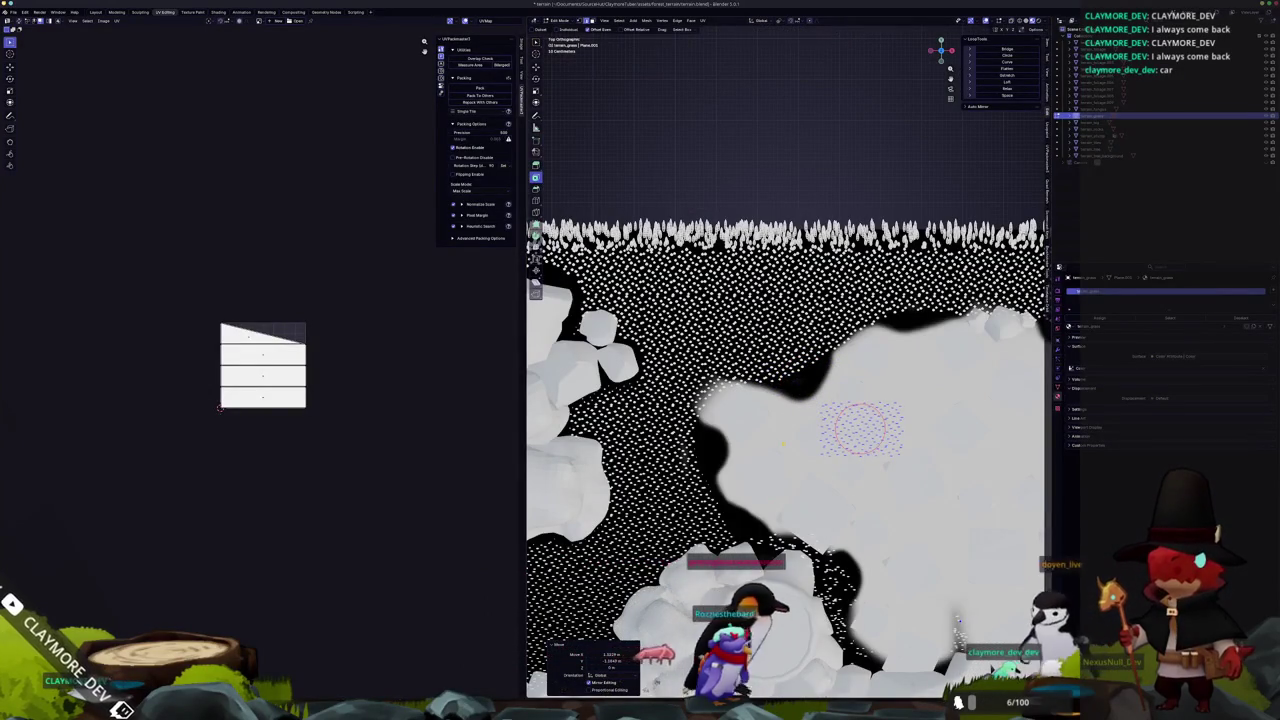
key(alt+a)
scroll(860, 428, up, 1)
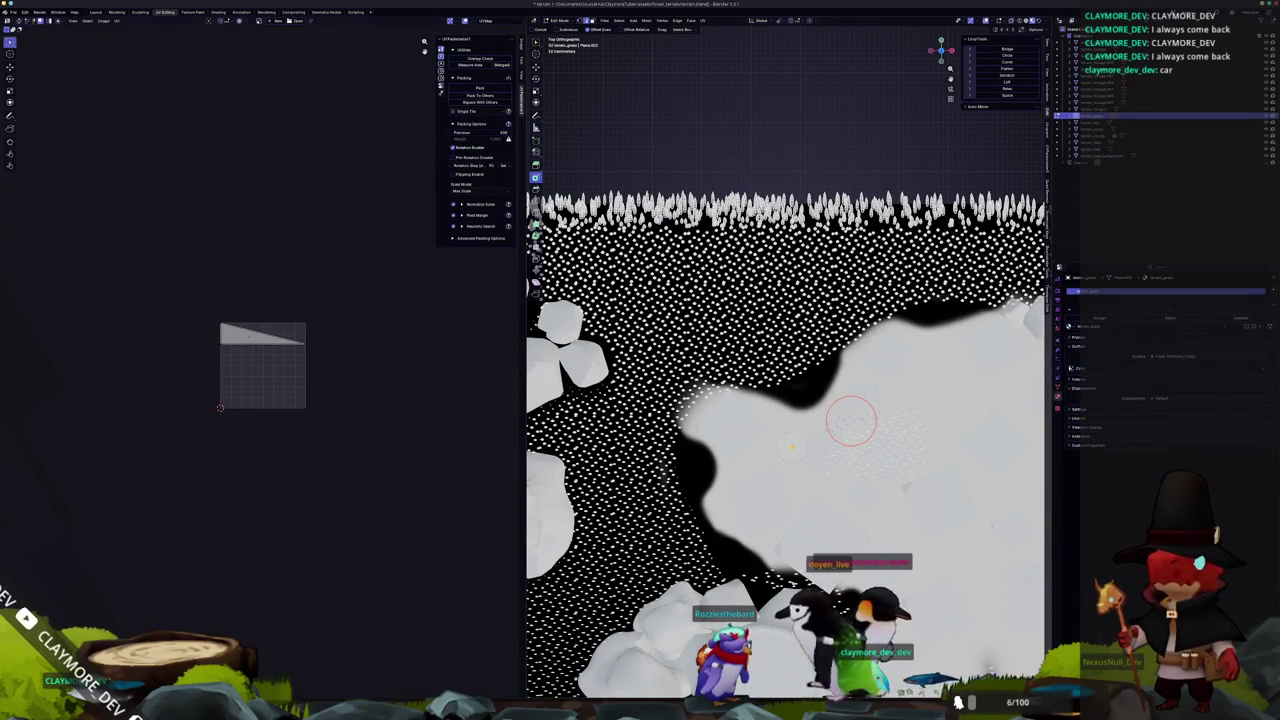
key(ctrl+l)
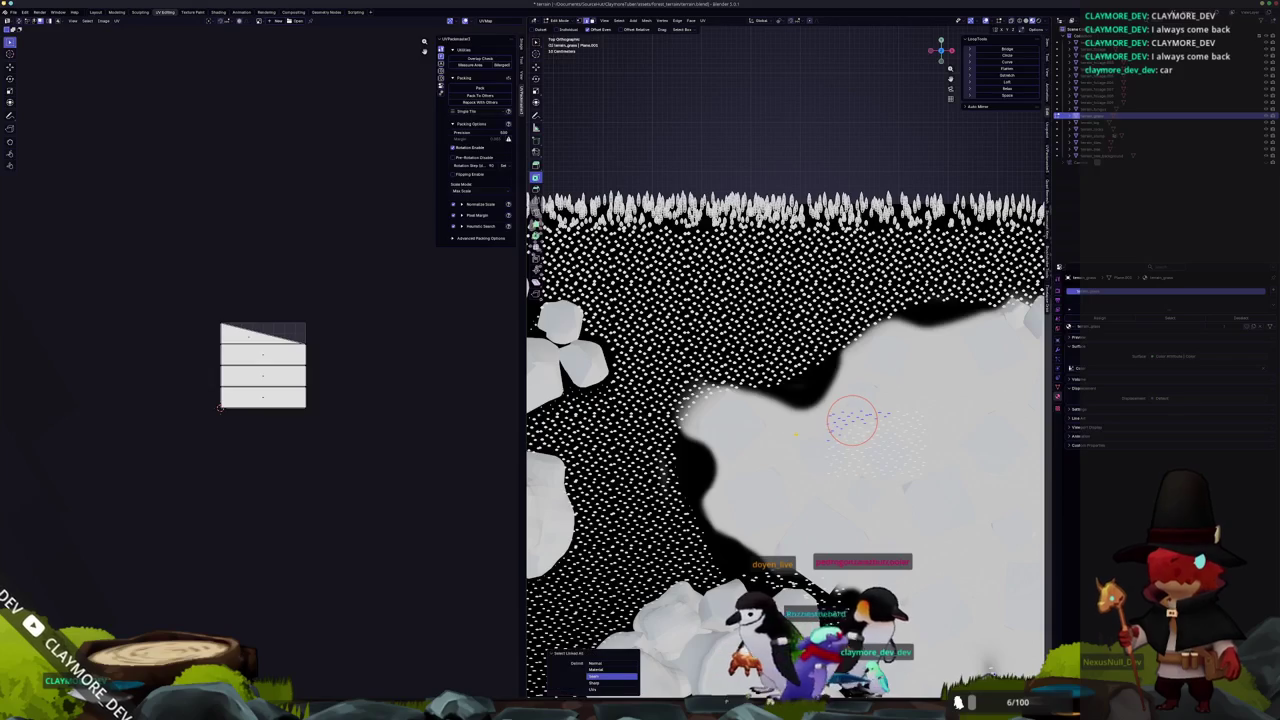
click(797, 437)
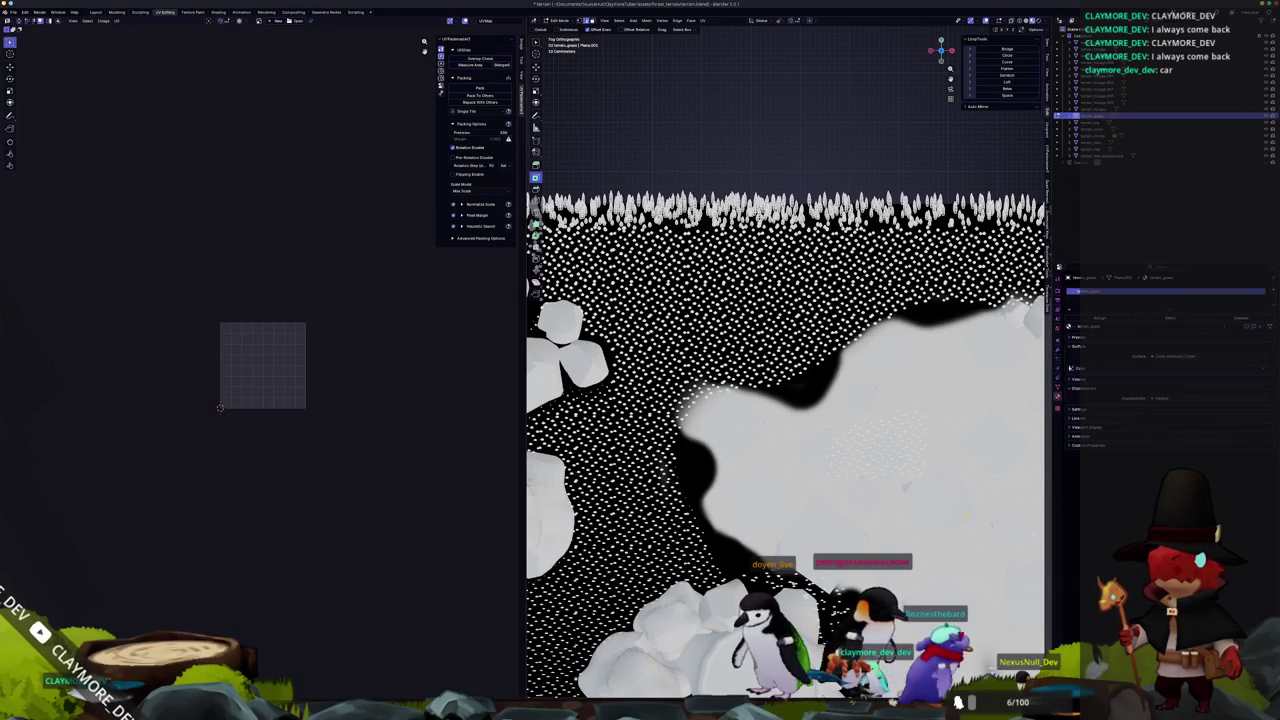
Select the stray blades across the clearing, delete their vertices, and return to Object Mode.
scroll(881, 447, up, 2)
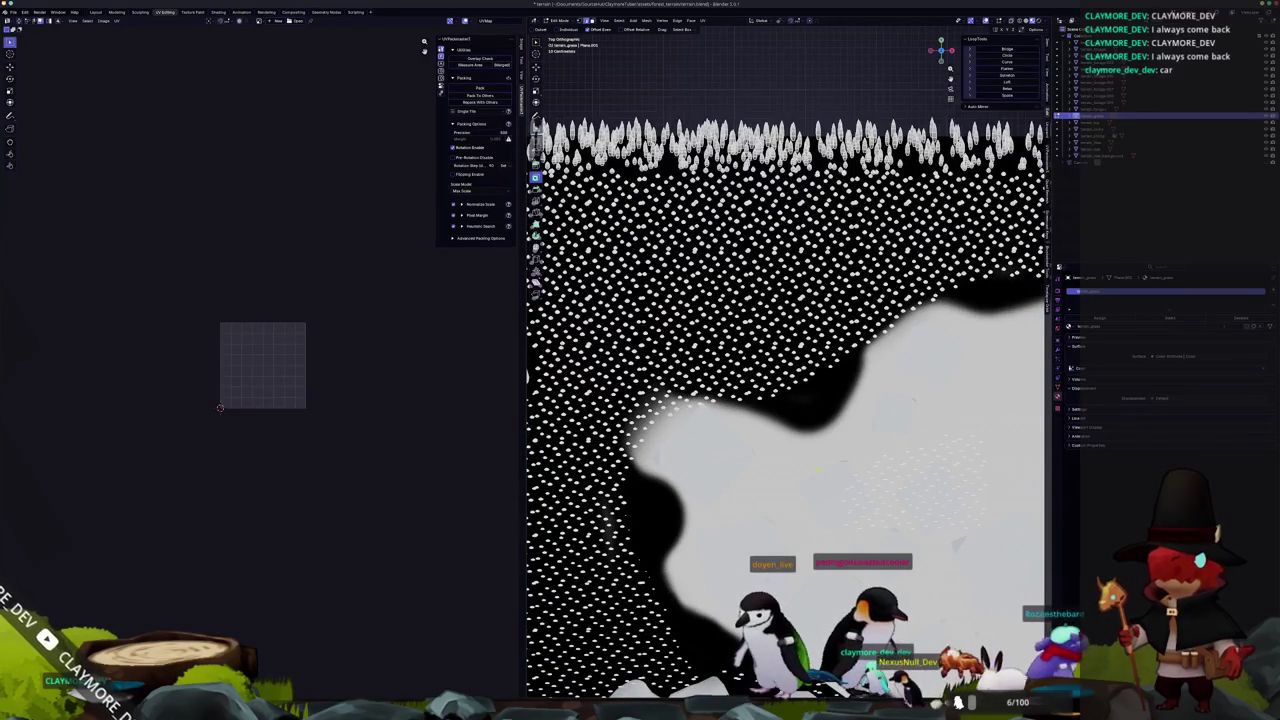
click(918, 487)
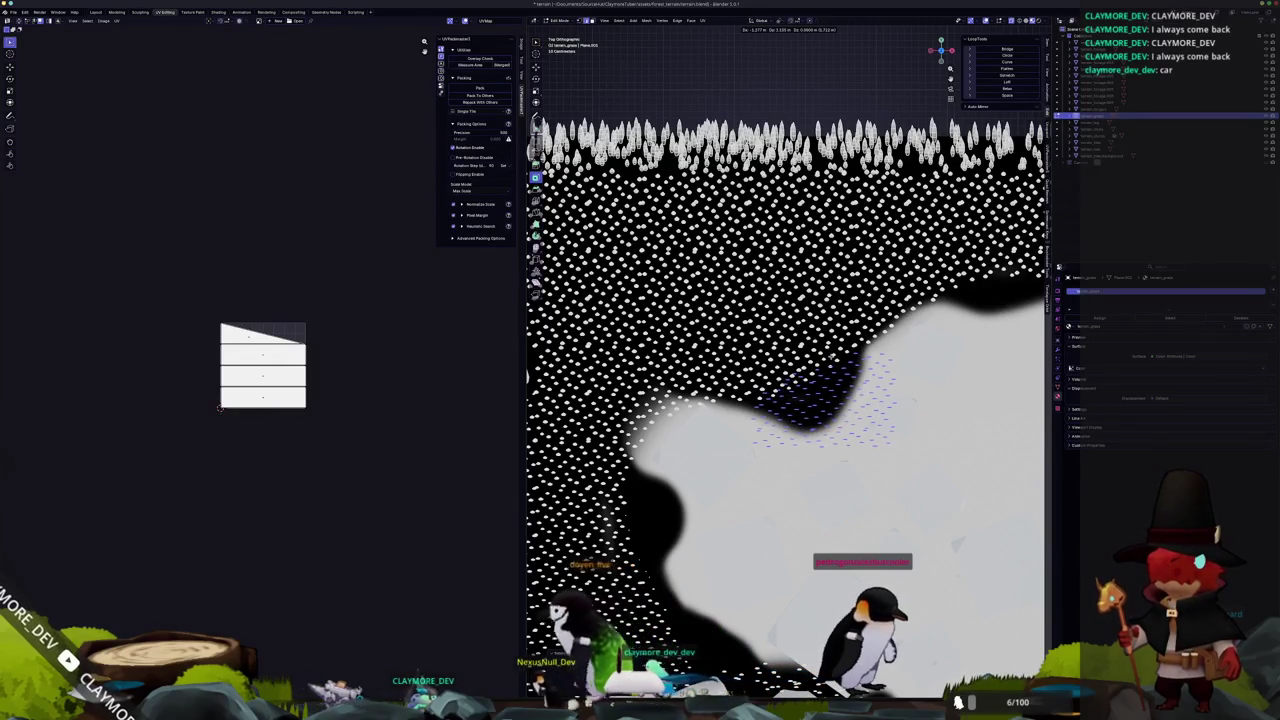
key(alt+a)
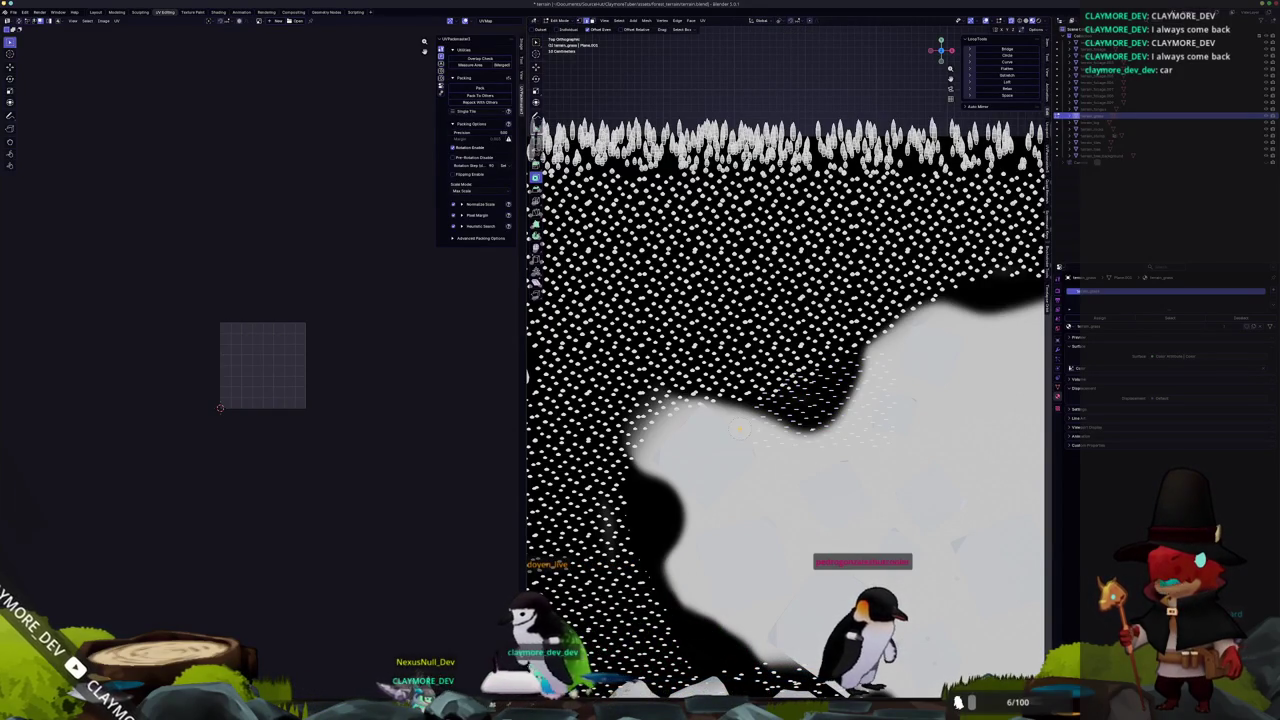
mouse_move(743, 434)
mouse_down()
mouse_move(818, 432)
mouse_move(848, 385)
mouse_move(843, 408)
mouse_up()
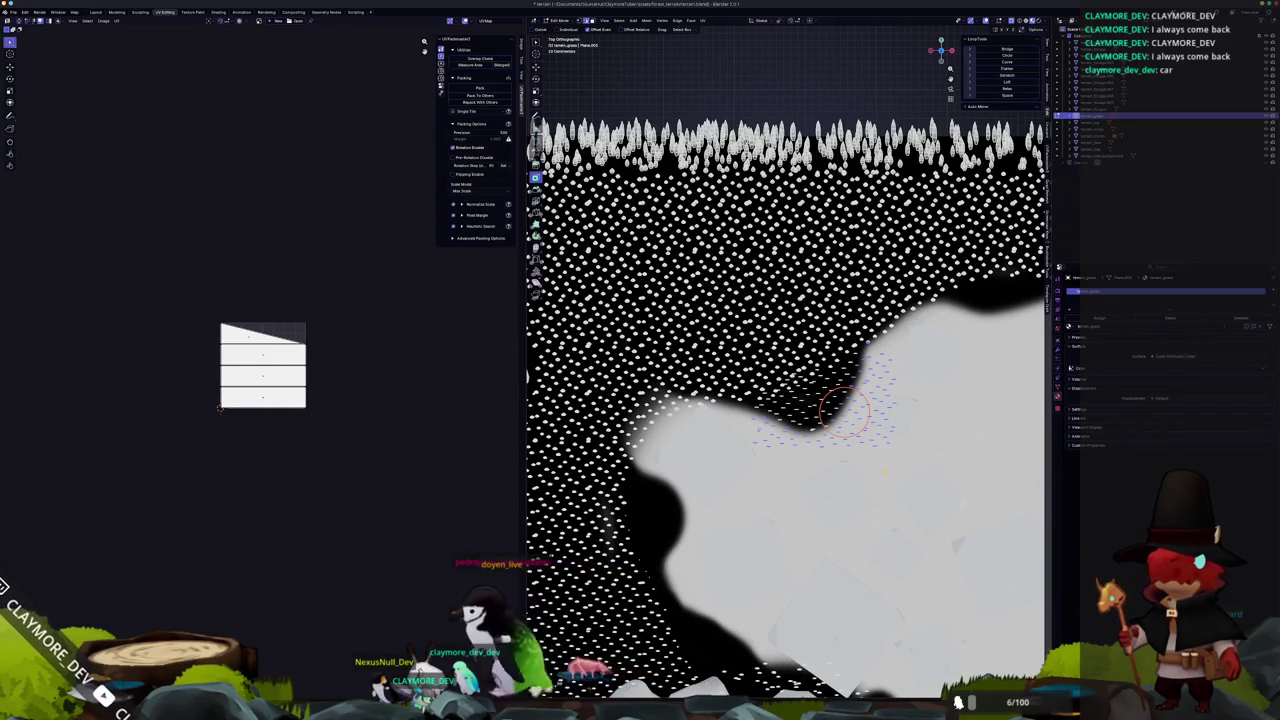
key(x)
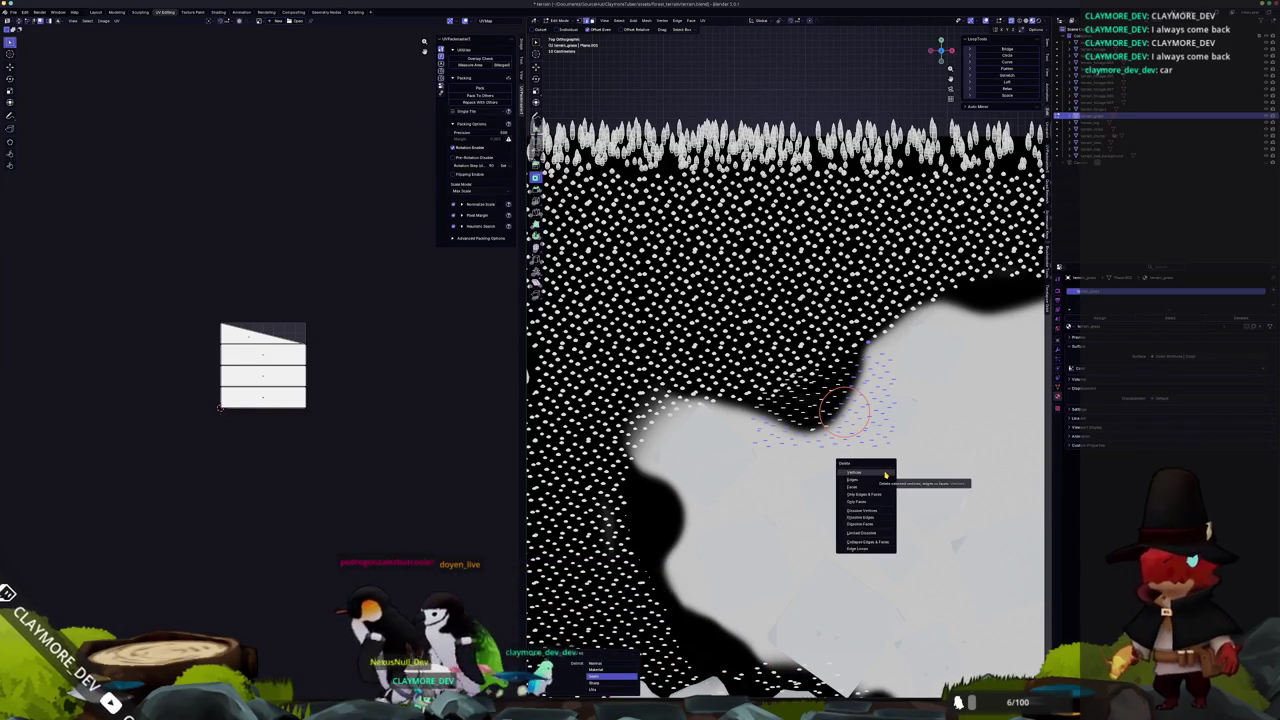
click(885, 474)
key(Tab)
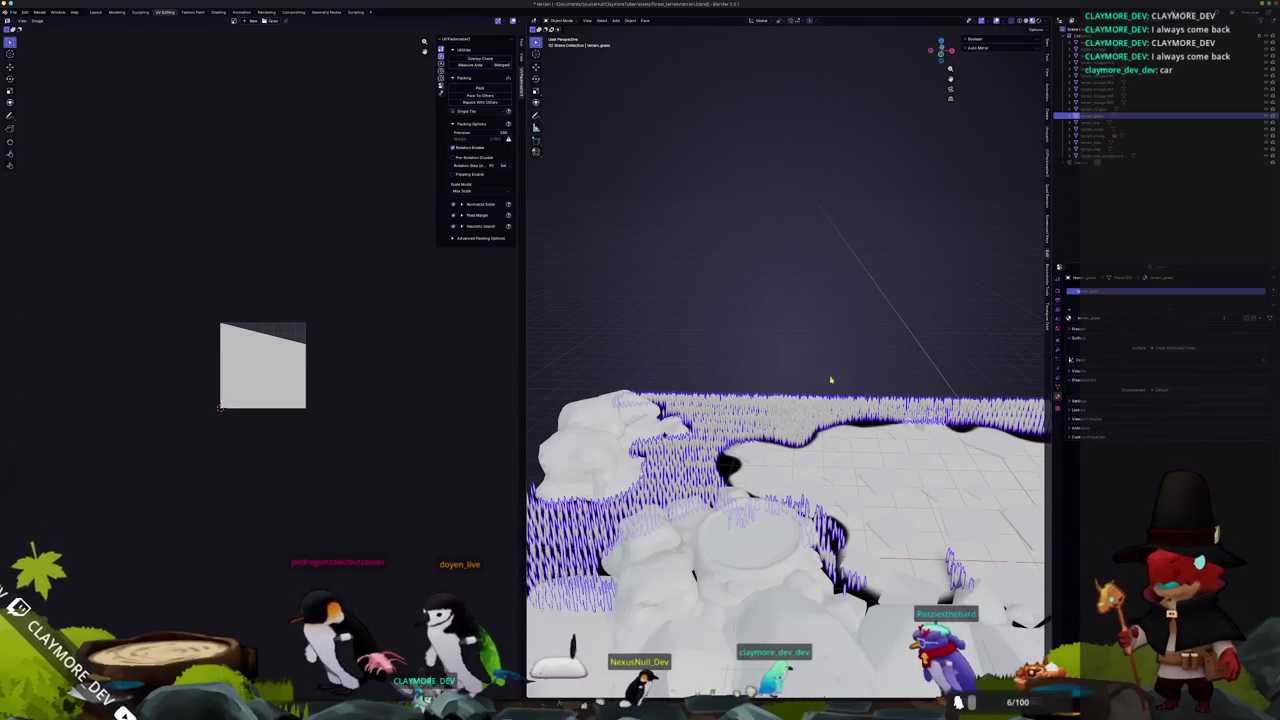
Look over the grass field through the scene camera, then switch to top orthographic view.
key(KP_0)
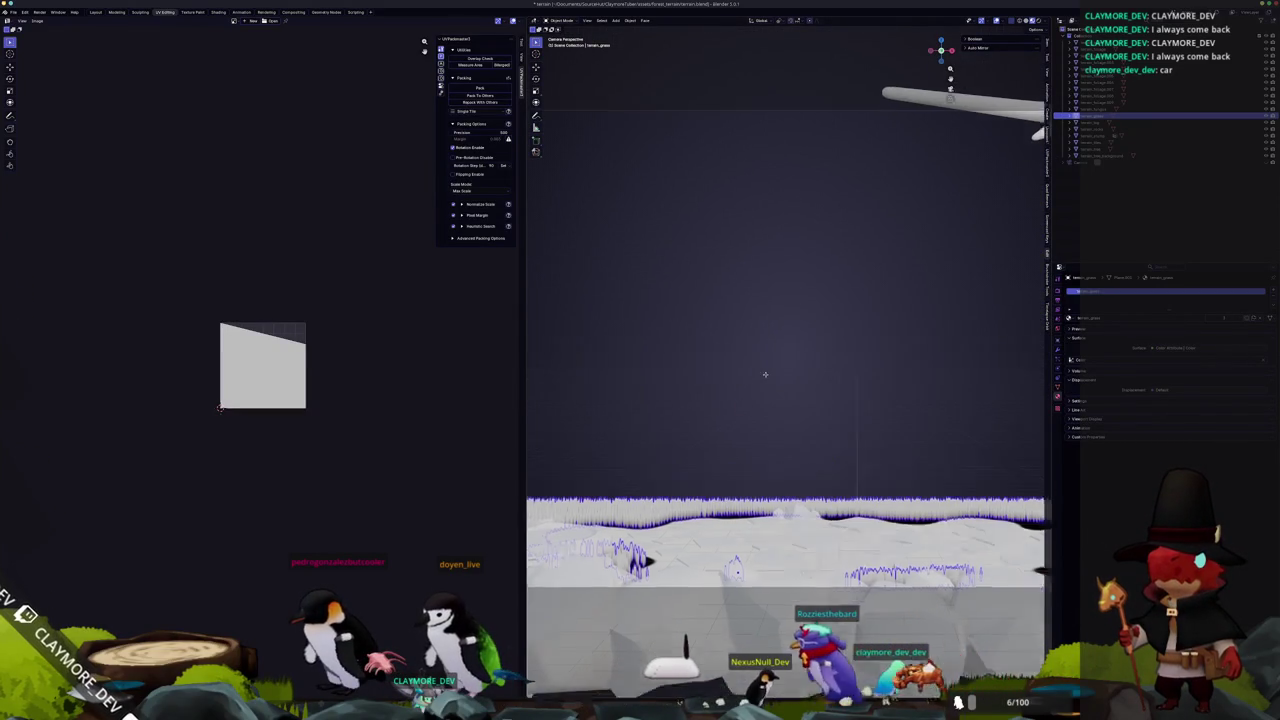
scroll(812, 372, up, 3)
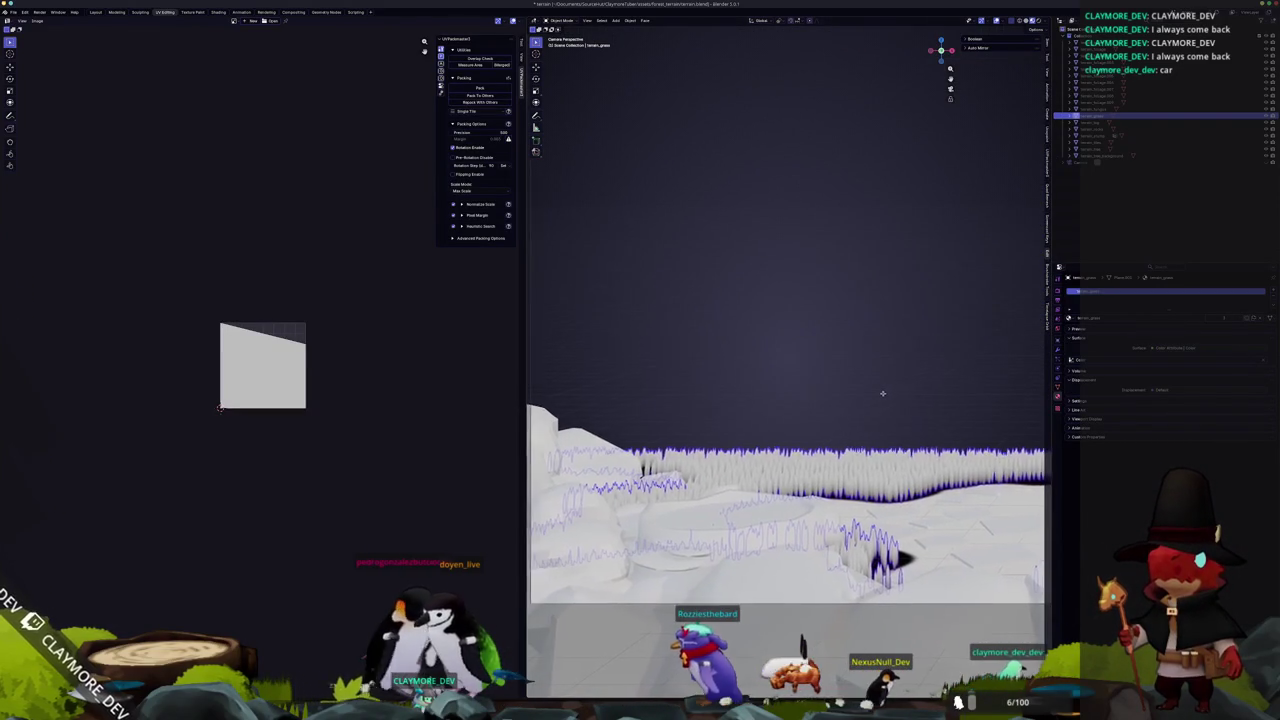
drag(892, 390, 698, 403)
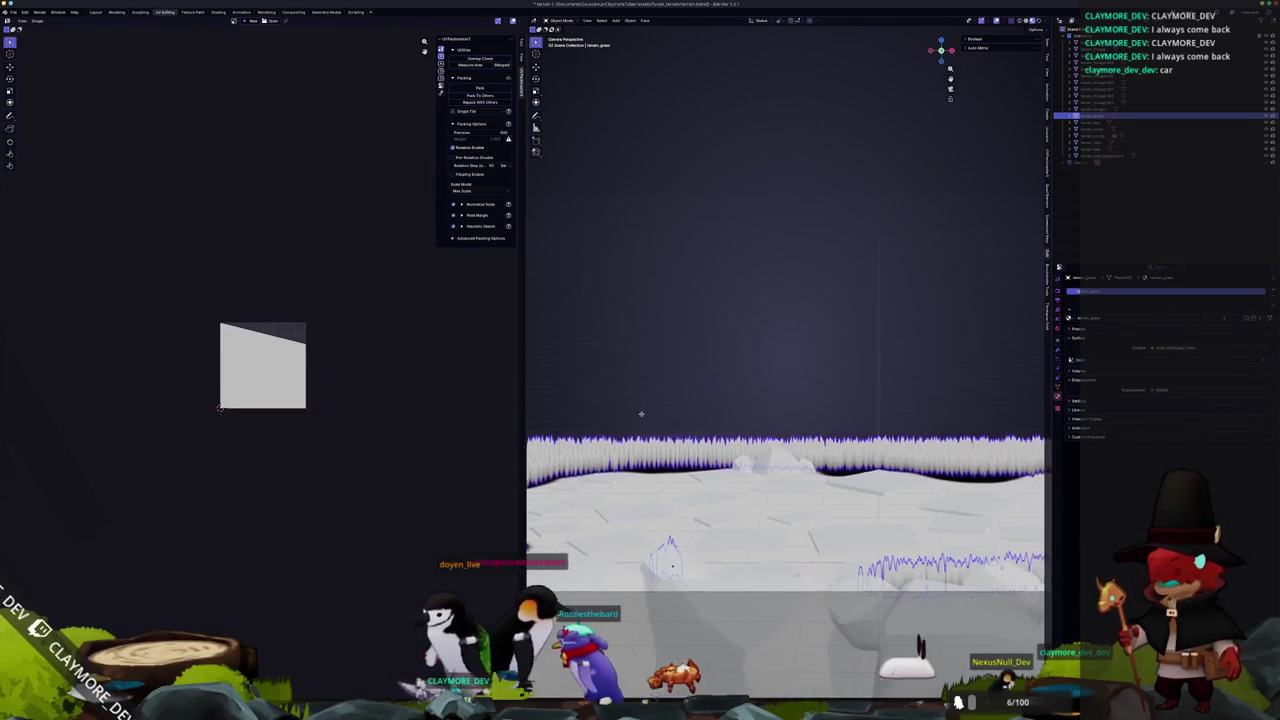
key(KP_0)
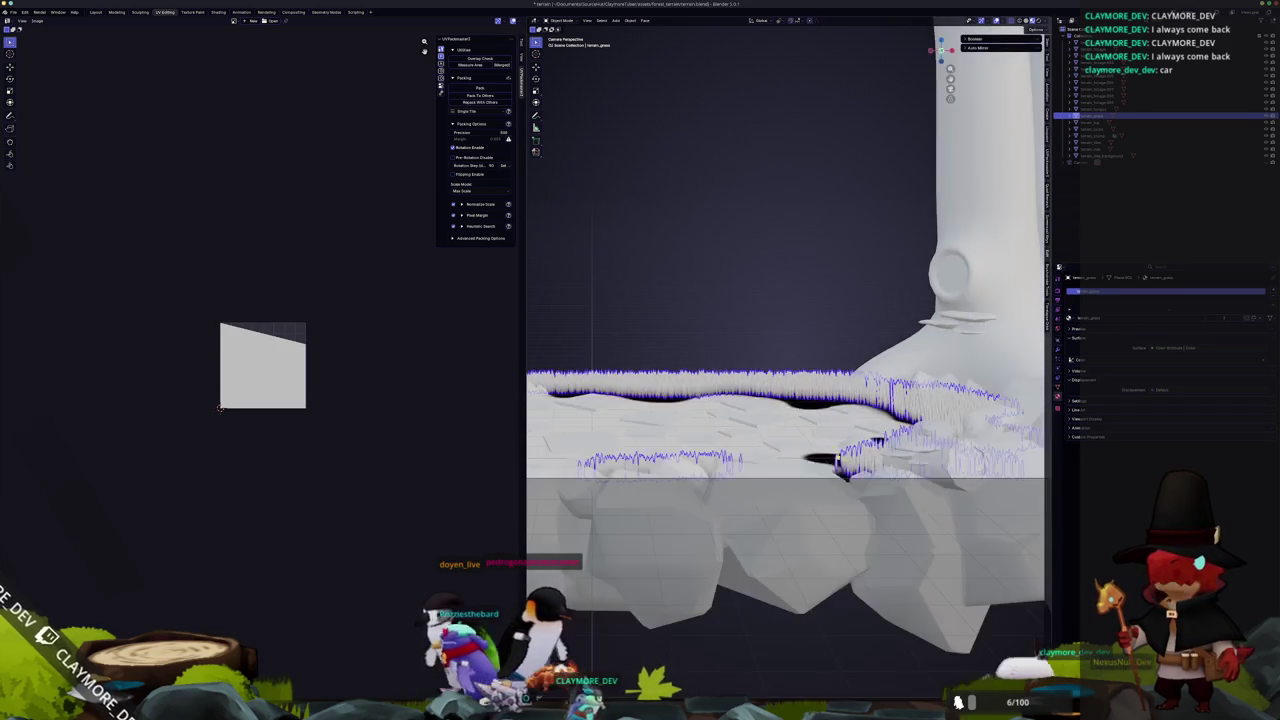
scroll(805, 522, up, 5)
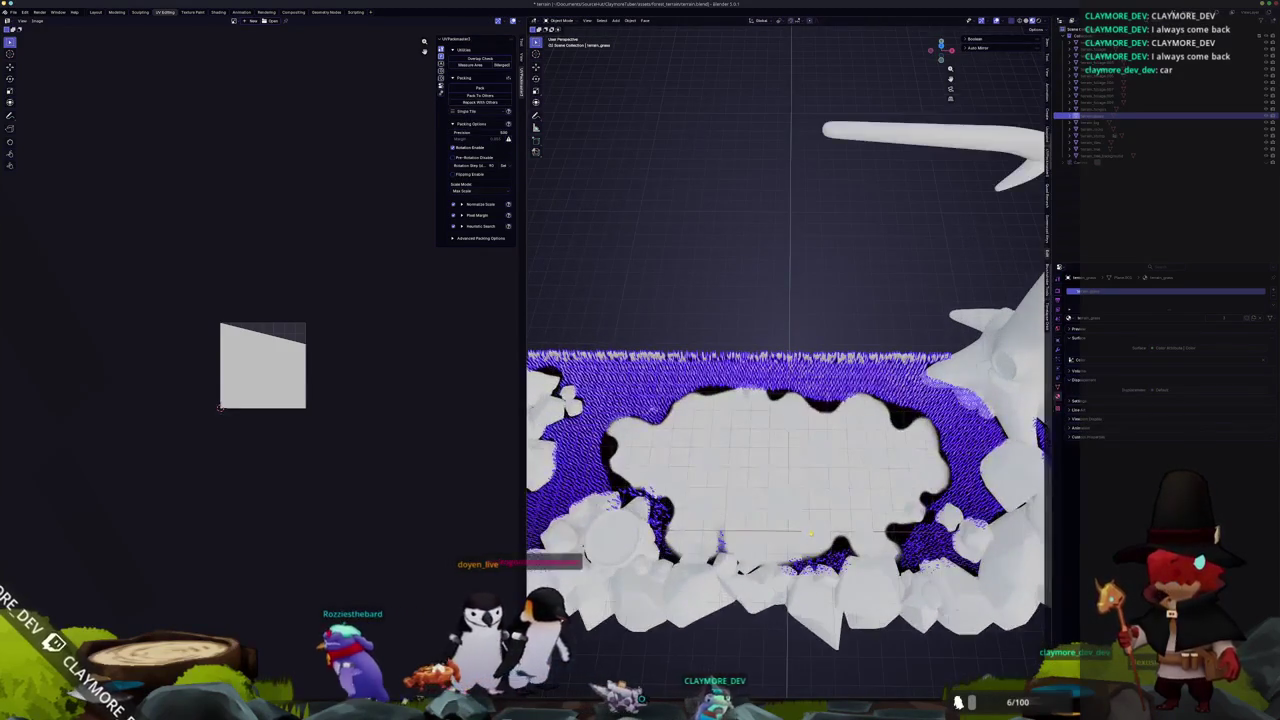
scroll(886, 441, down, 3)
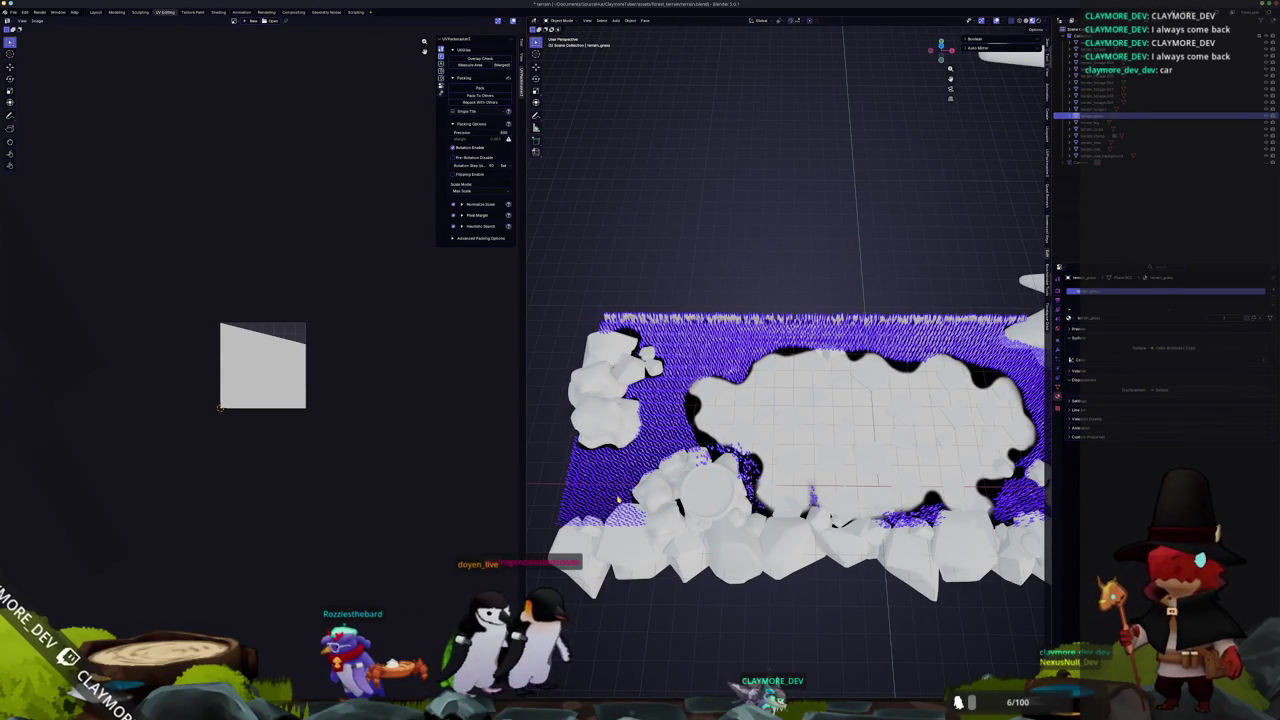
scroll(618, 497, up, 2)
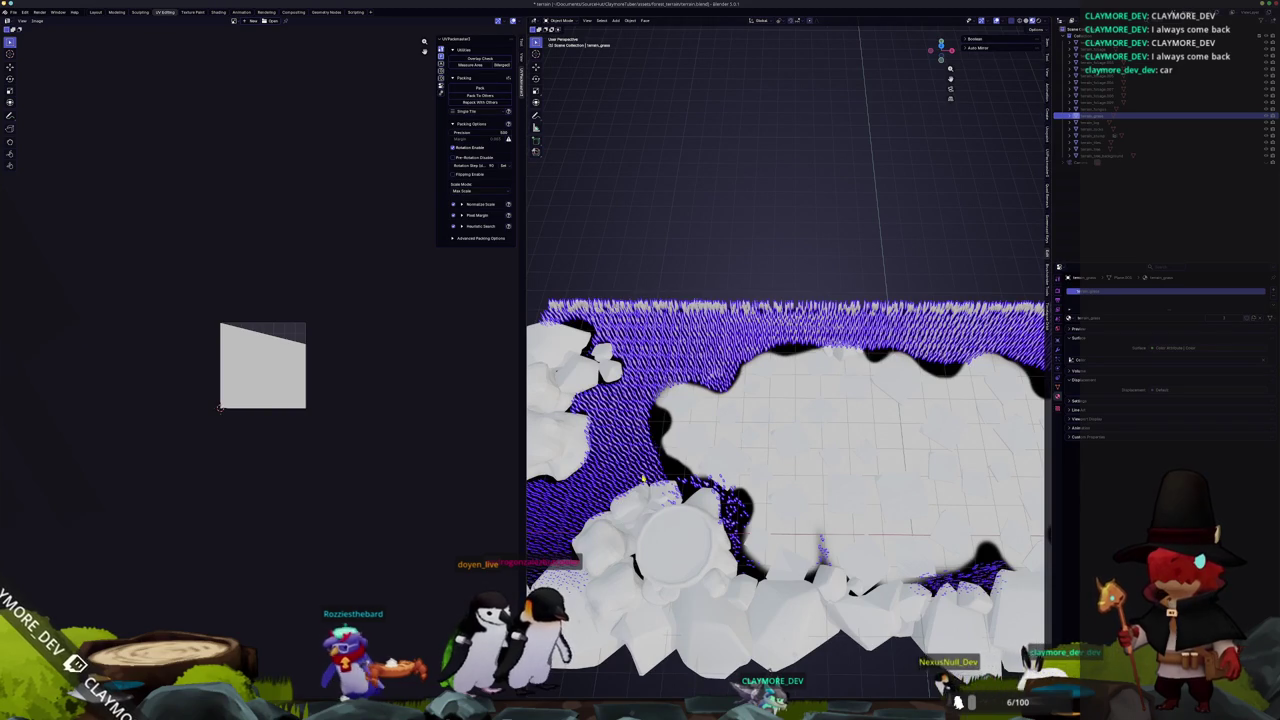
scroll(790, 450, left, 3)
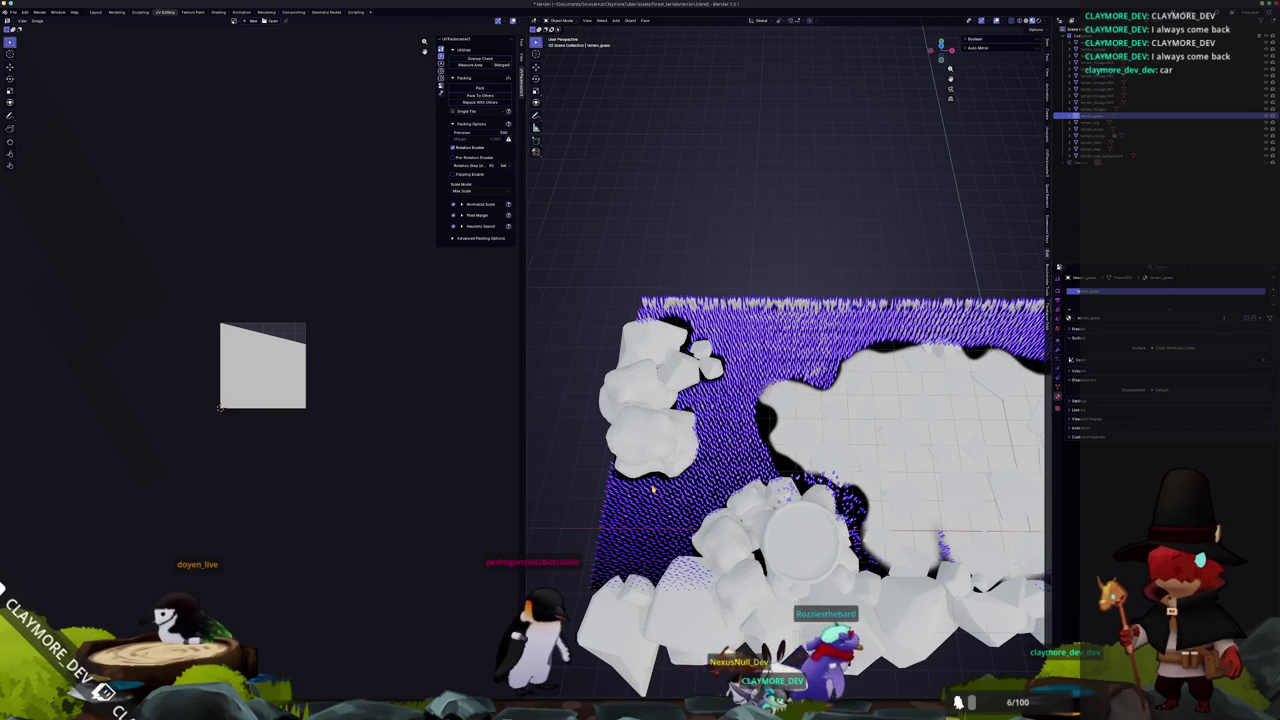
scroll(790, 450, up, 2)
key(KP_7)
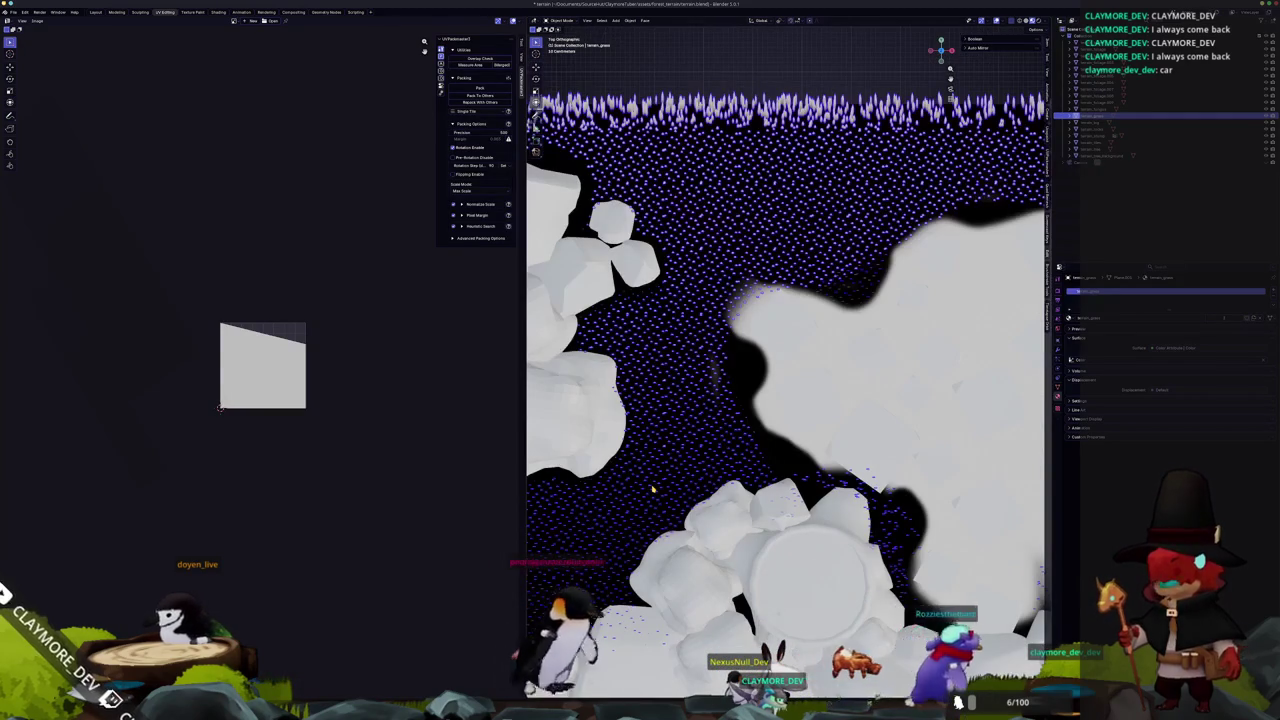
In Edit Mode, brush-select grass faces at the lower-left and move them into the clearing.
key(Tab)
scroll(935, 487, down, 3)
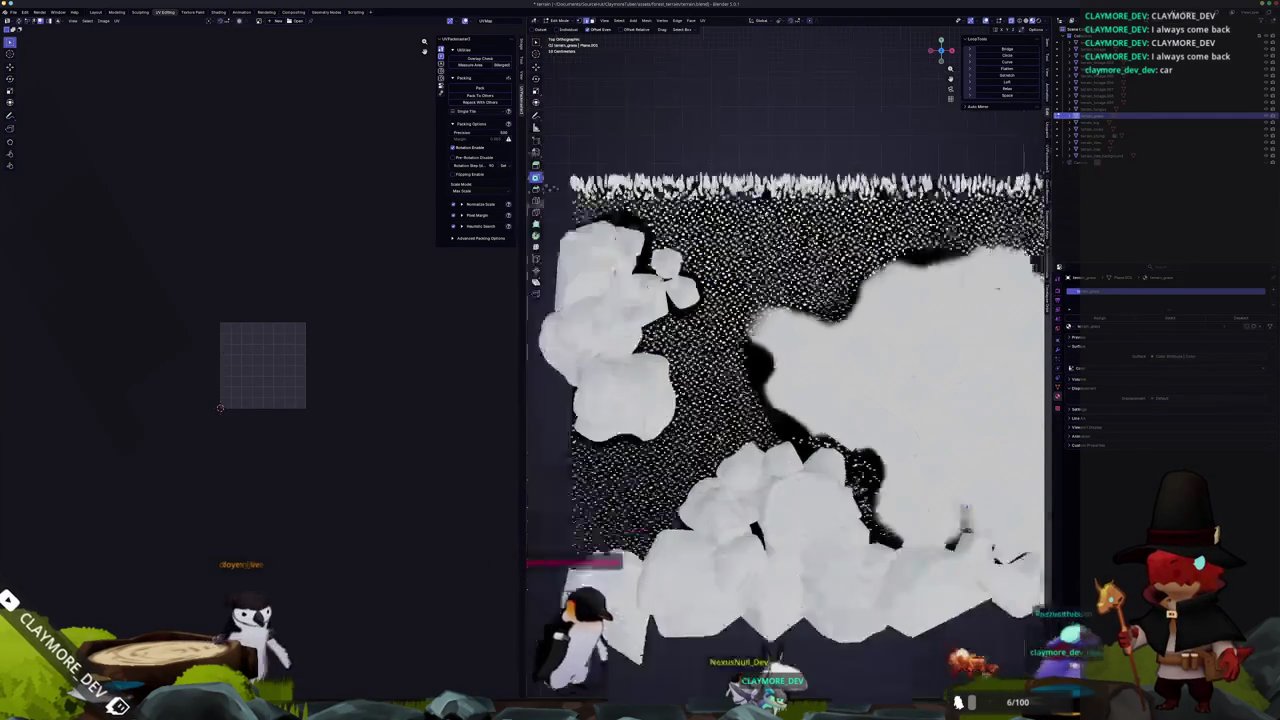
key(c)
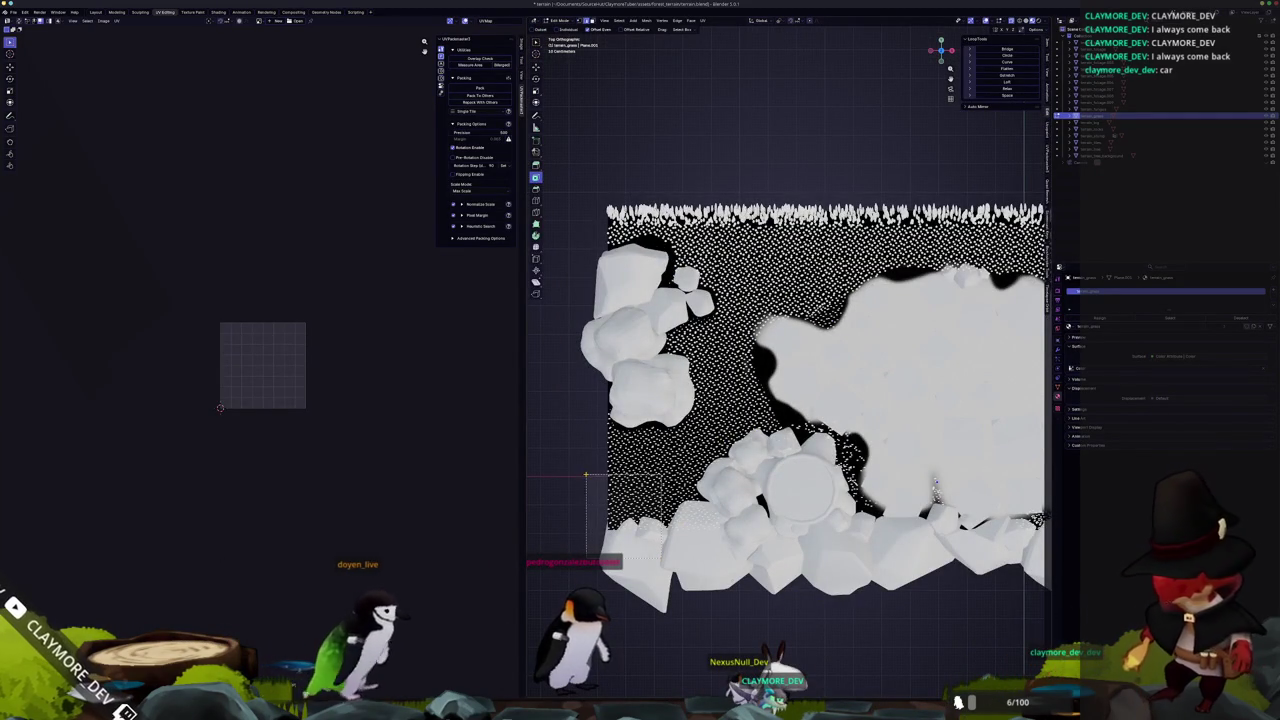
click(633, 497)
key(Escape)
key(g)
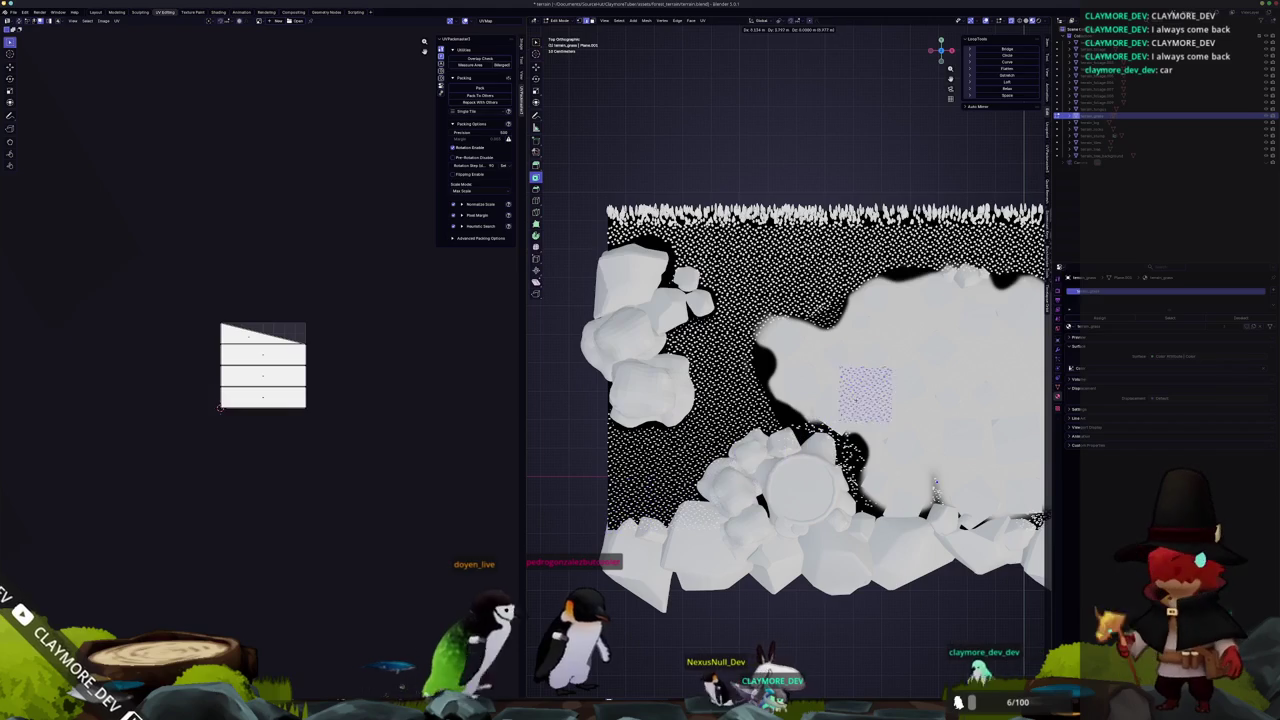
scroll(787, 365, up, 2)
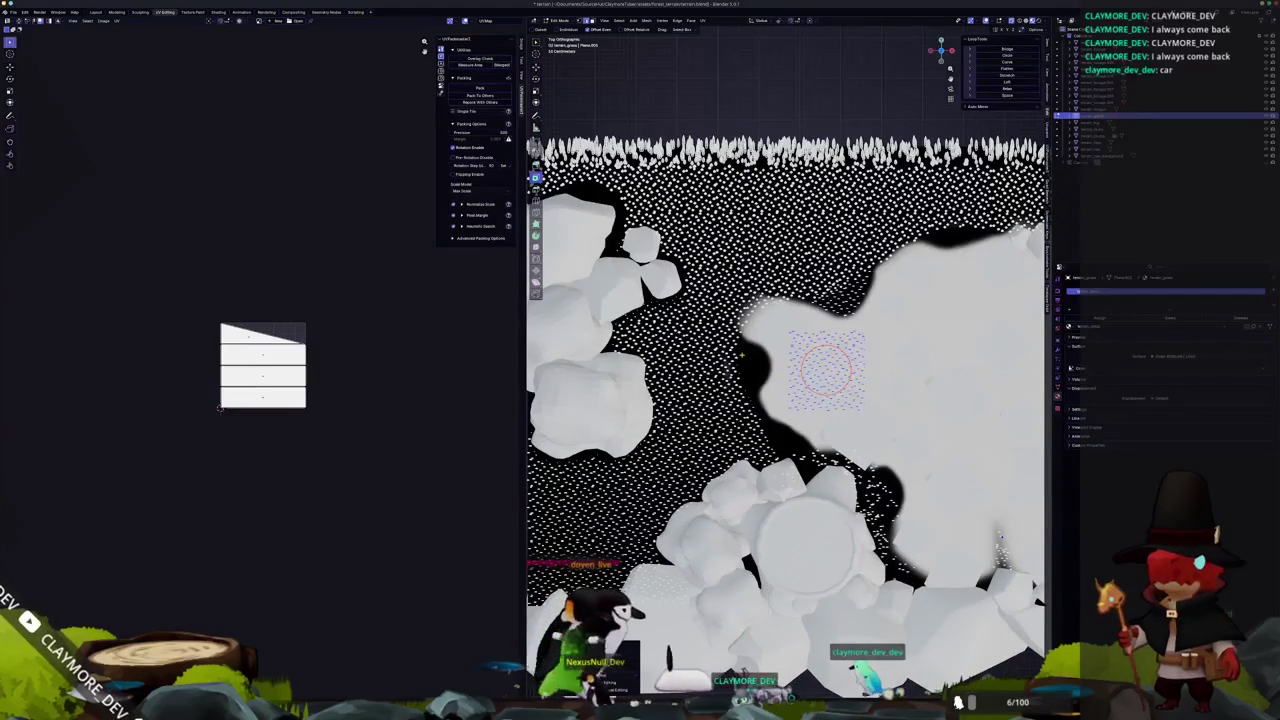
key(alt+a)
Delete stray blades in the clearing, then undo and shift them along the X axis.
key(c)
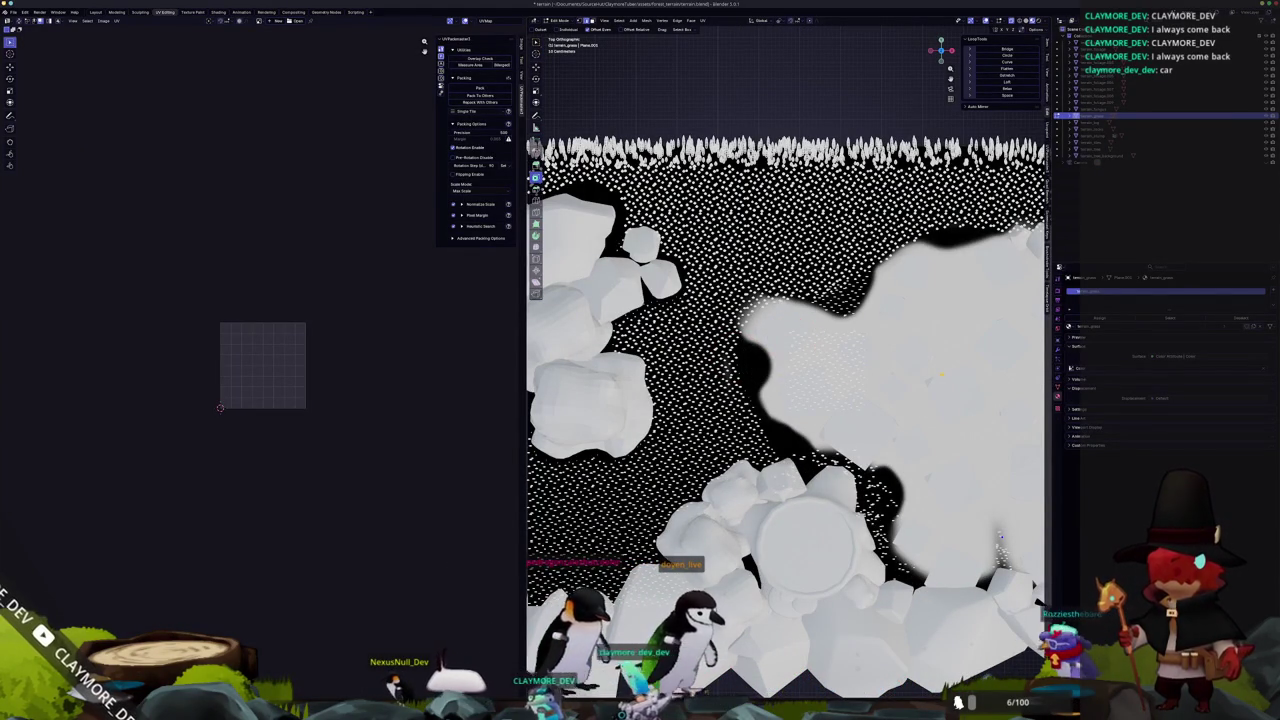
click(807, 395)
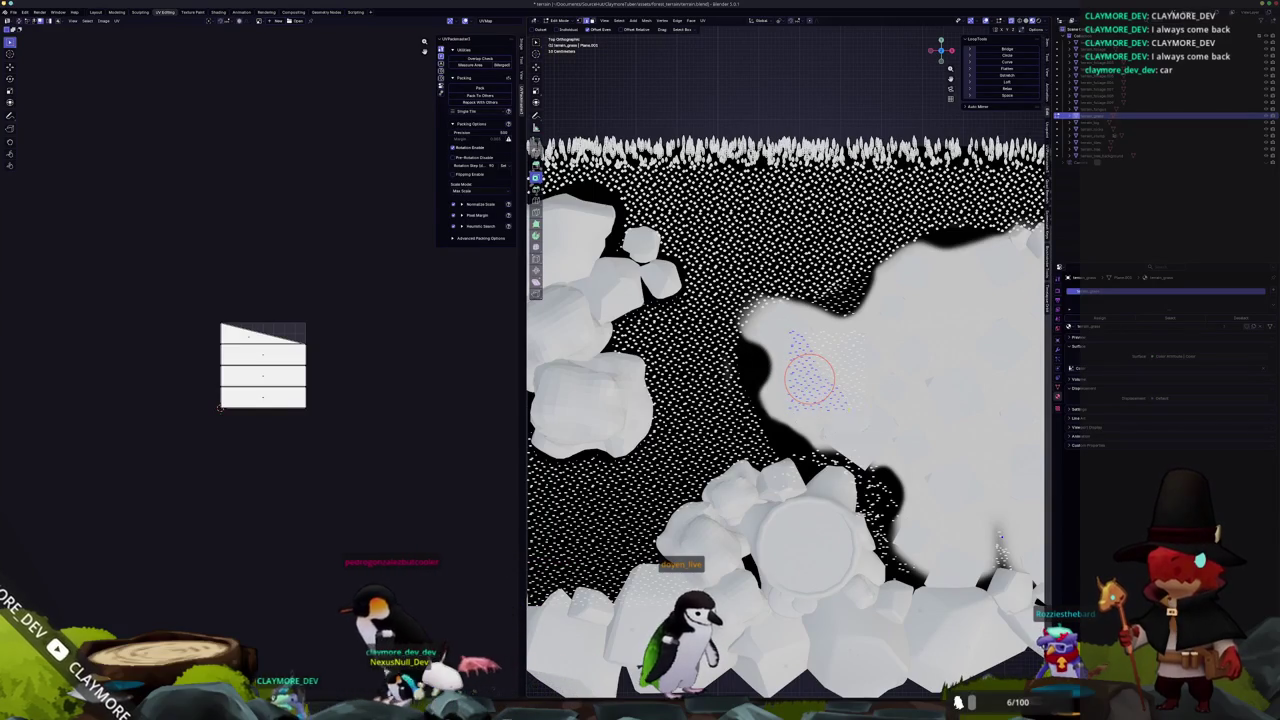
key(ctrl+l)
key(x)
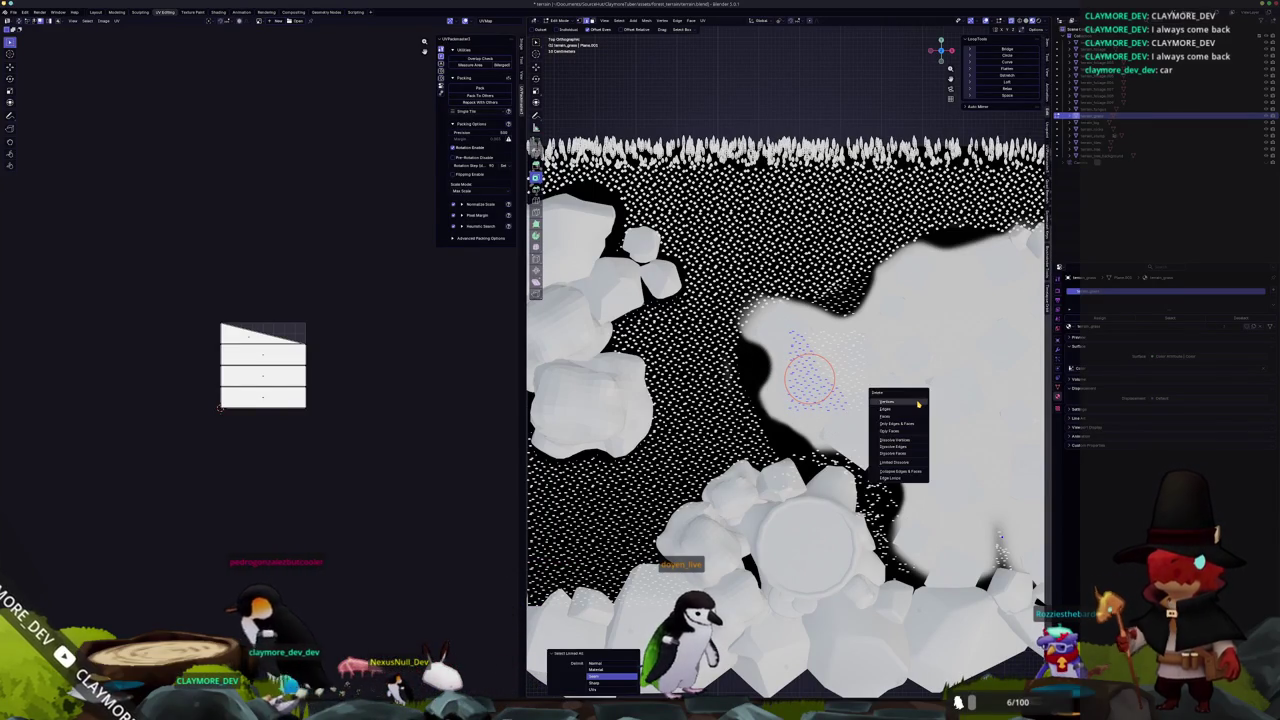
click(918, 403)
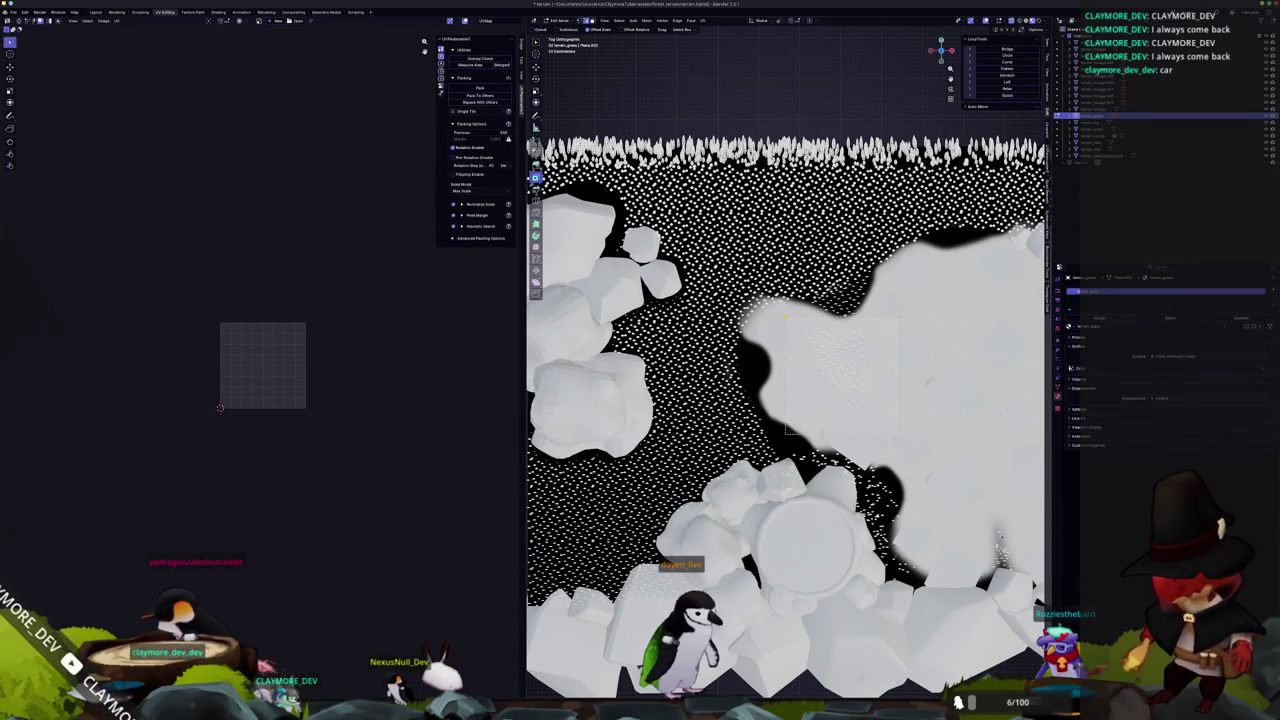
key(ctrl+z)
key(g)
key(x)
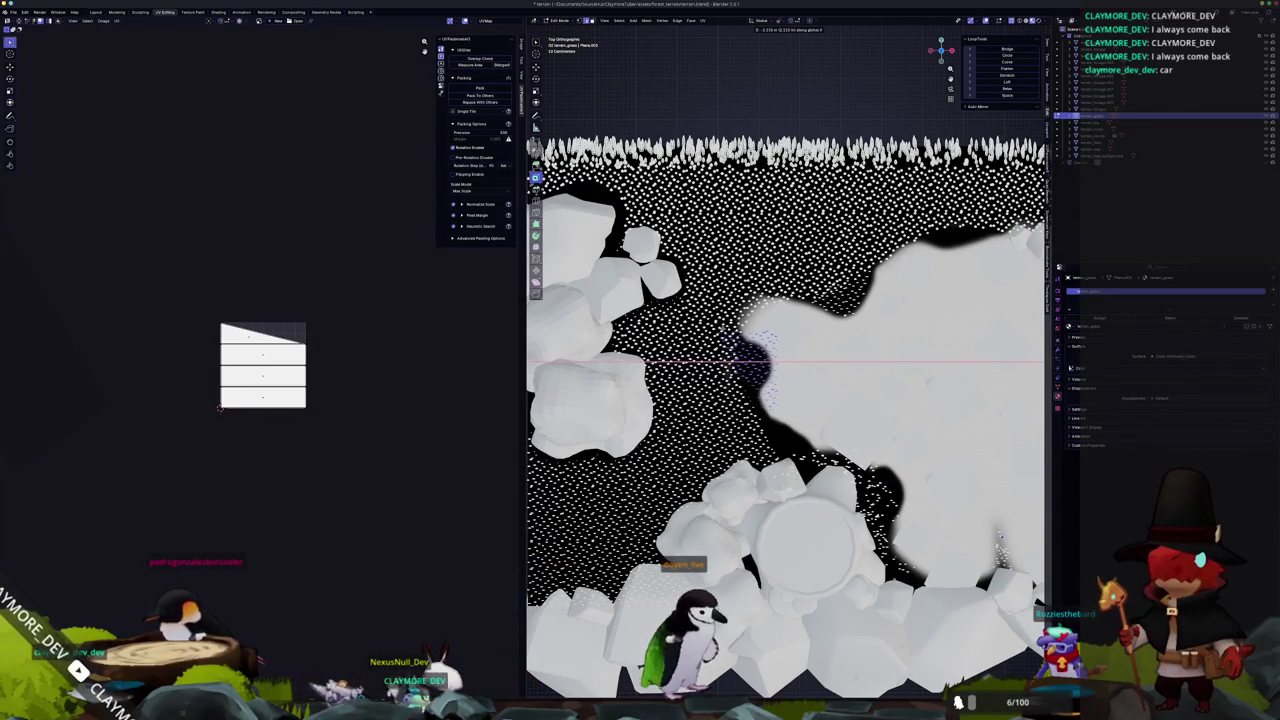
scroll(750, 362, up, 1)
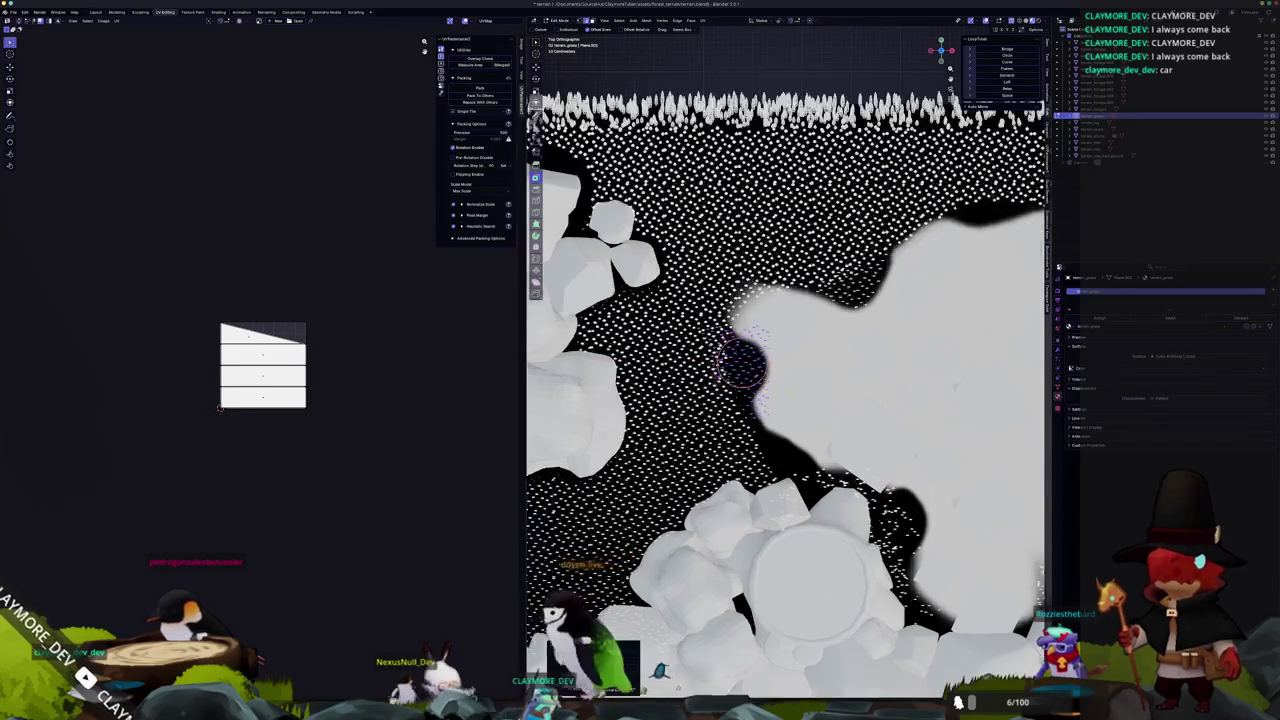
Select the grass blades along the clearing's edge by the cliff and delete their vertices.
key(alt+a)
mouse_move(768, 390)
mouse_down()
mouse_move(737, 337)
mouse_move(737, 366)
mouse_move(757, 370)
mouse_up()
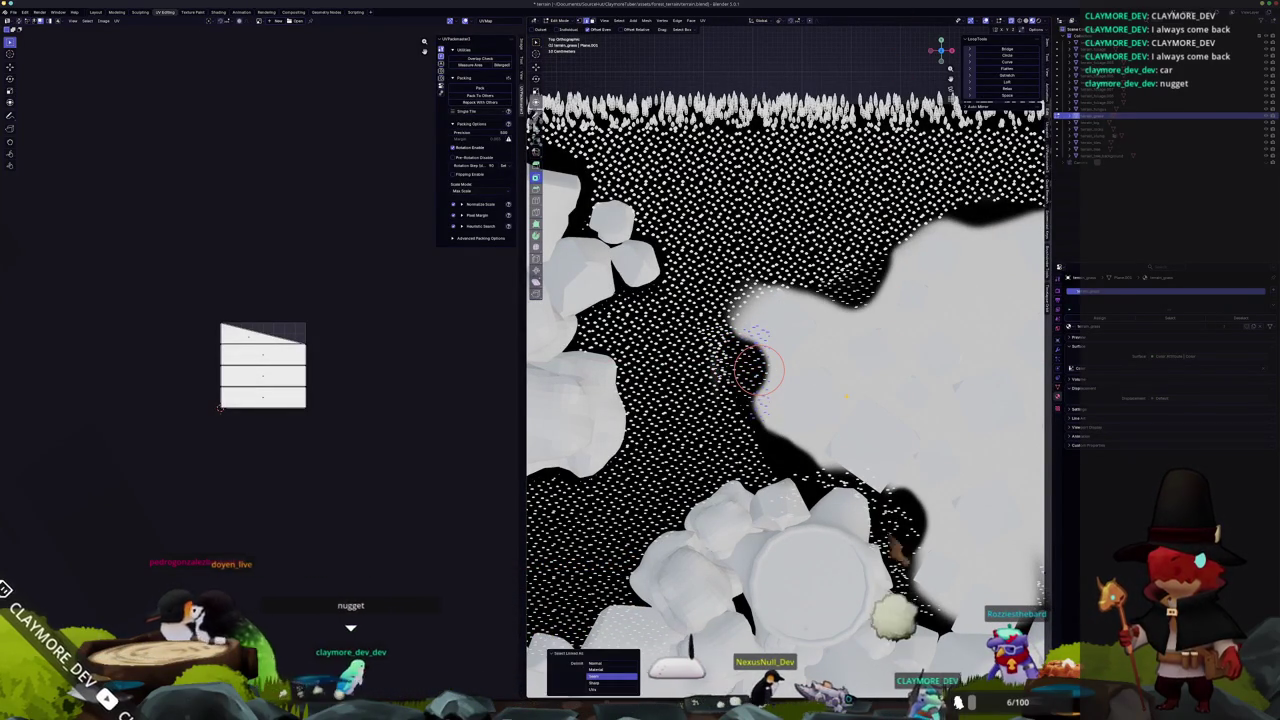
key(x)
click(847, 398)
scroll(830, 400, down, 5)
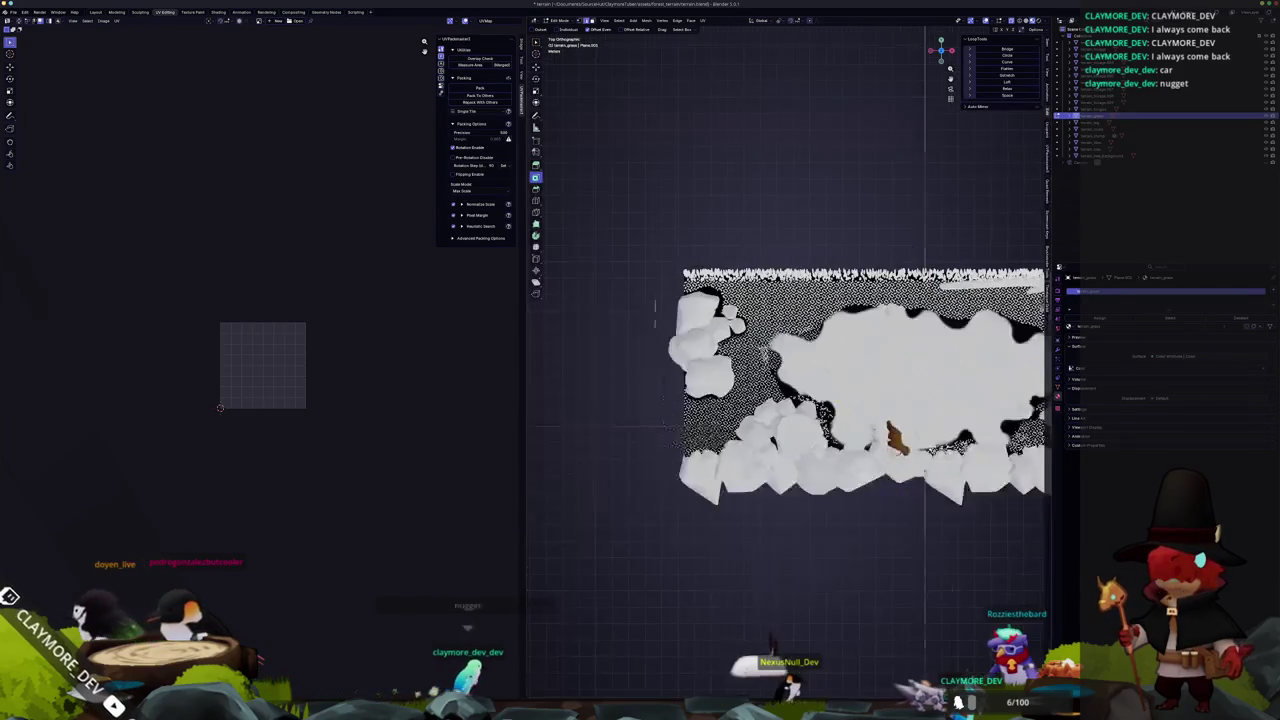
Duplicate a patch of ground faces over the gaps near the right rock, then delete the selected faces.
scroll(818, 400, up, 2)
drag(817, 398, 709, 374)
scroll(709, 374, up, 8)
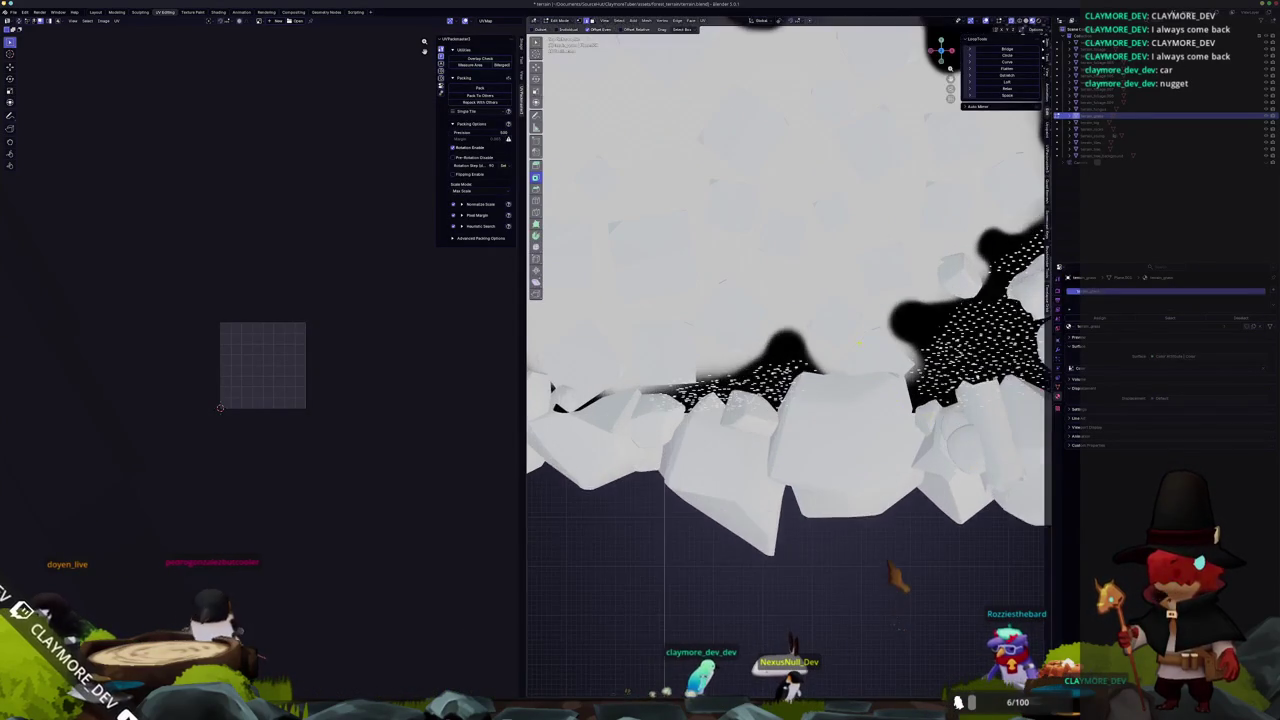
drag(815, 365, 843, 383)
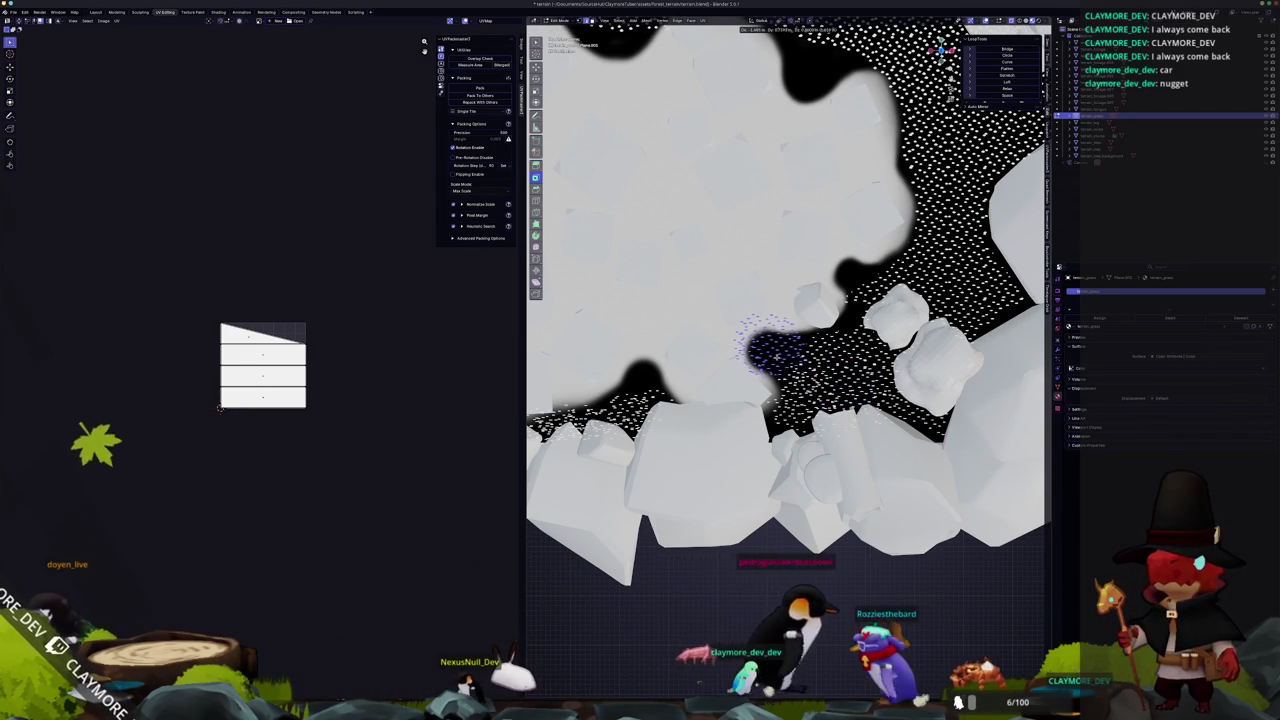
key(shift+d)
click(765, 345)
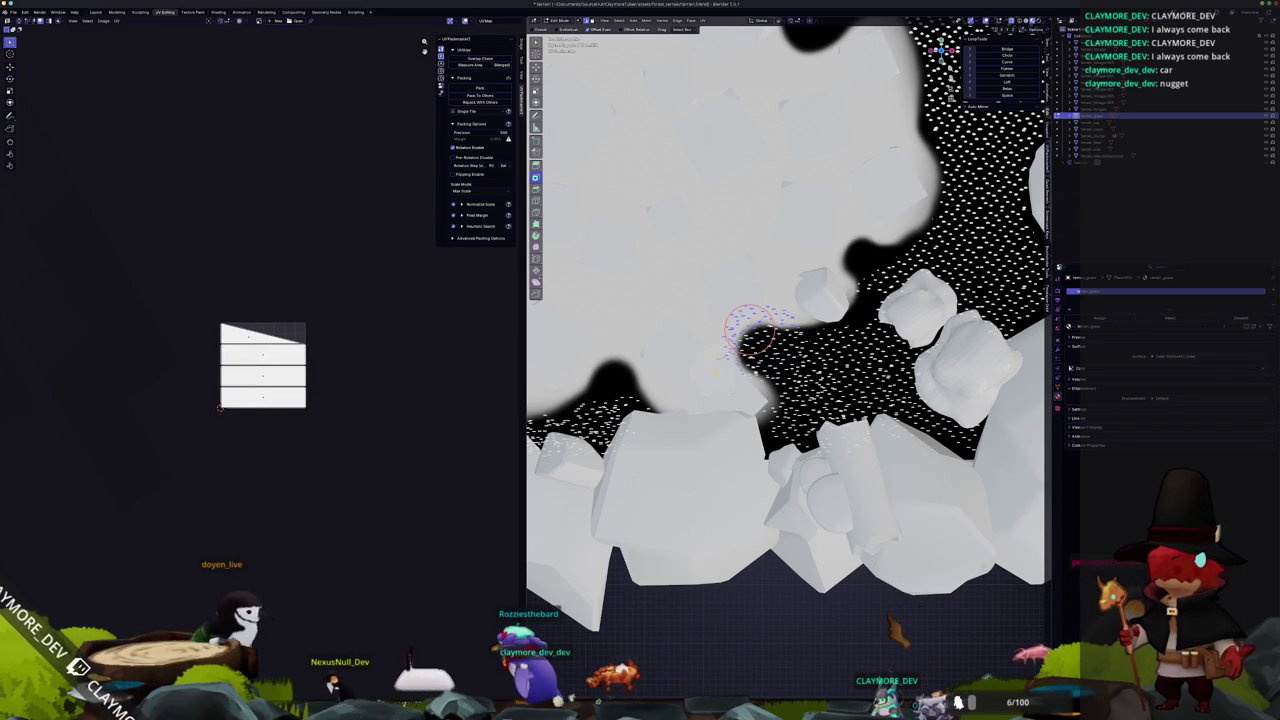
key(x)
click(686, 385)
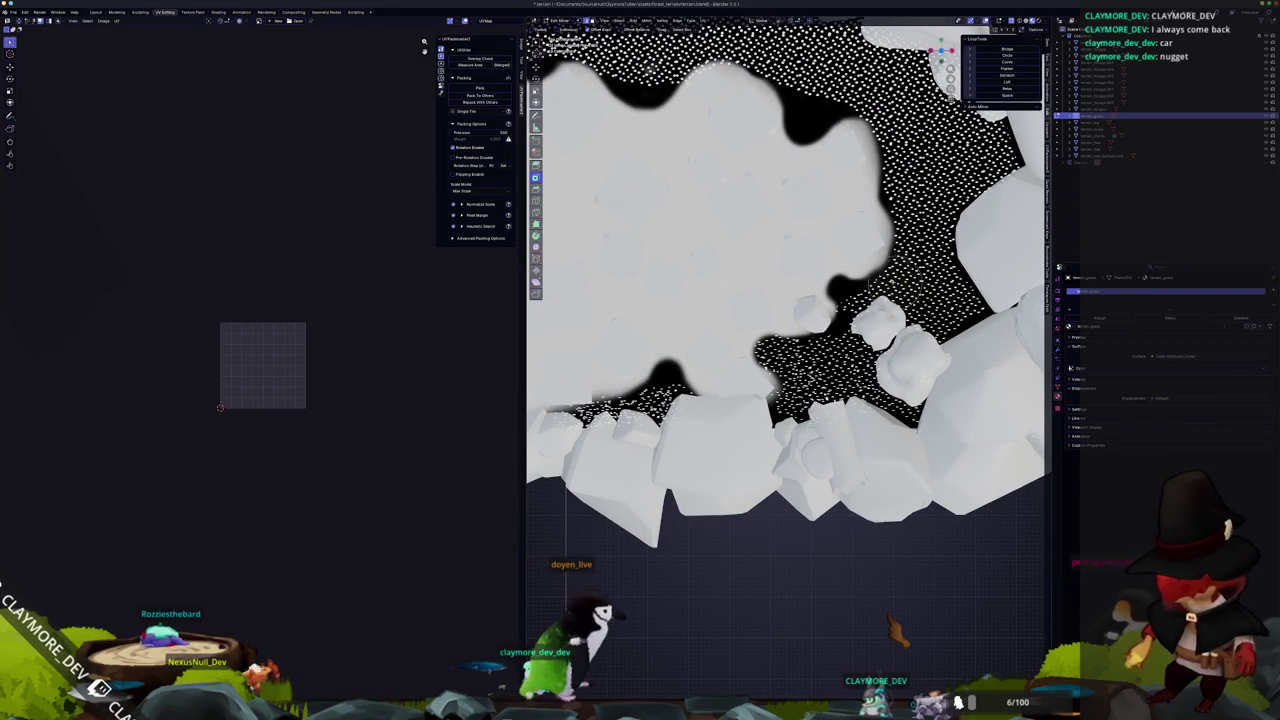
Duplicate a brush-selected face group to the right and shift another group left.
key(c)
click(770, 352)
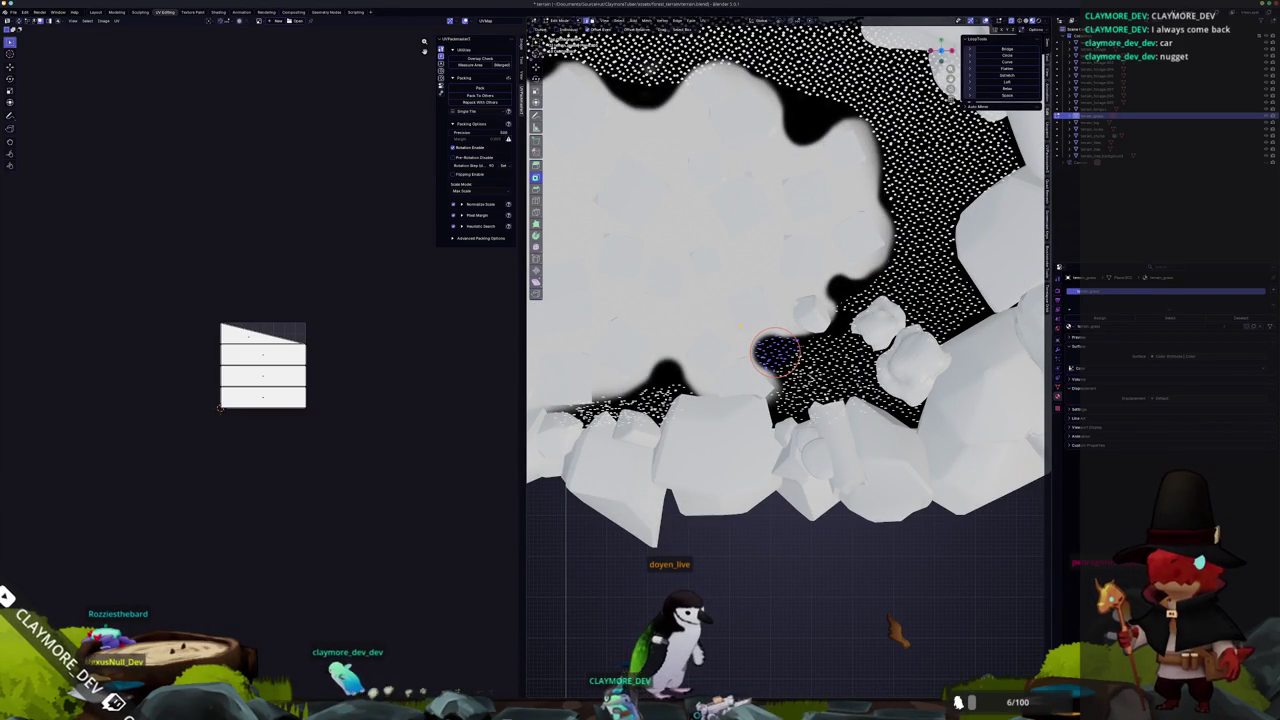
key(Escape)
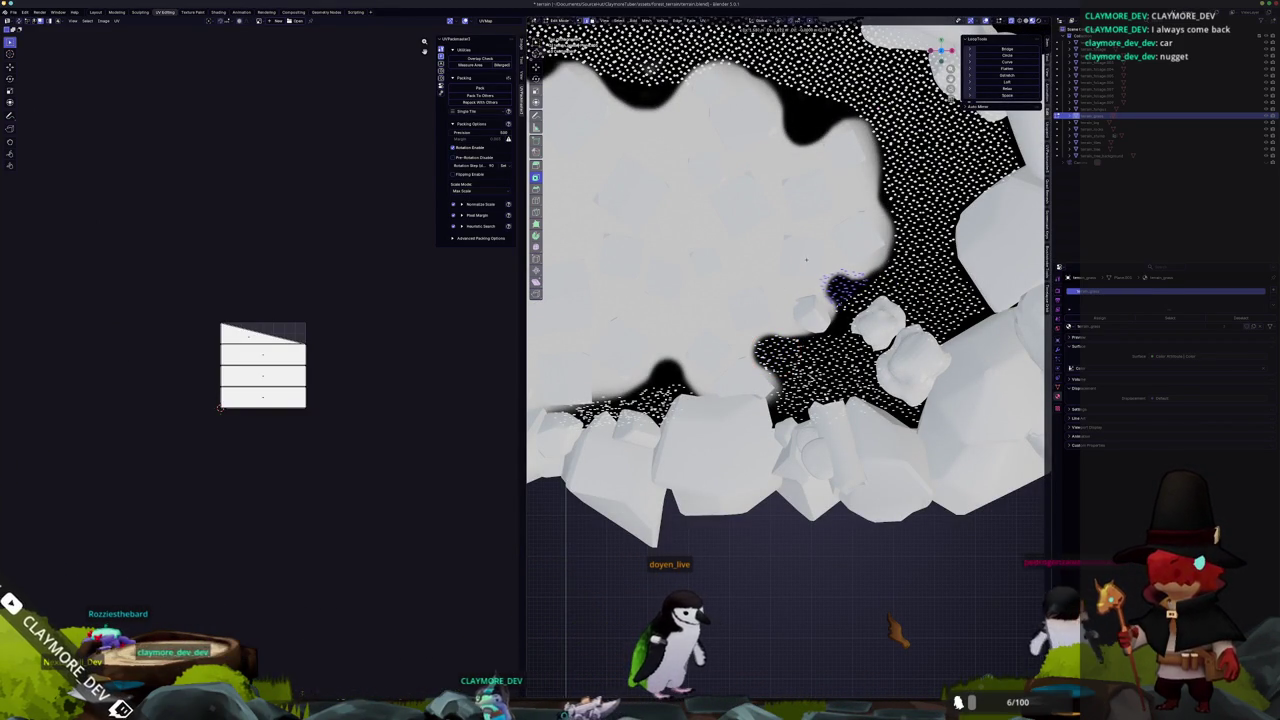
key(shift+d)
scroll(855, 270, up, 1)
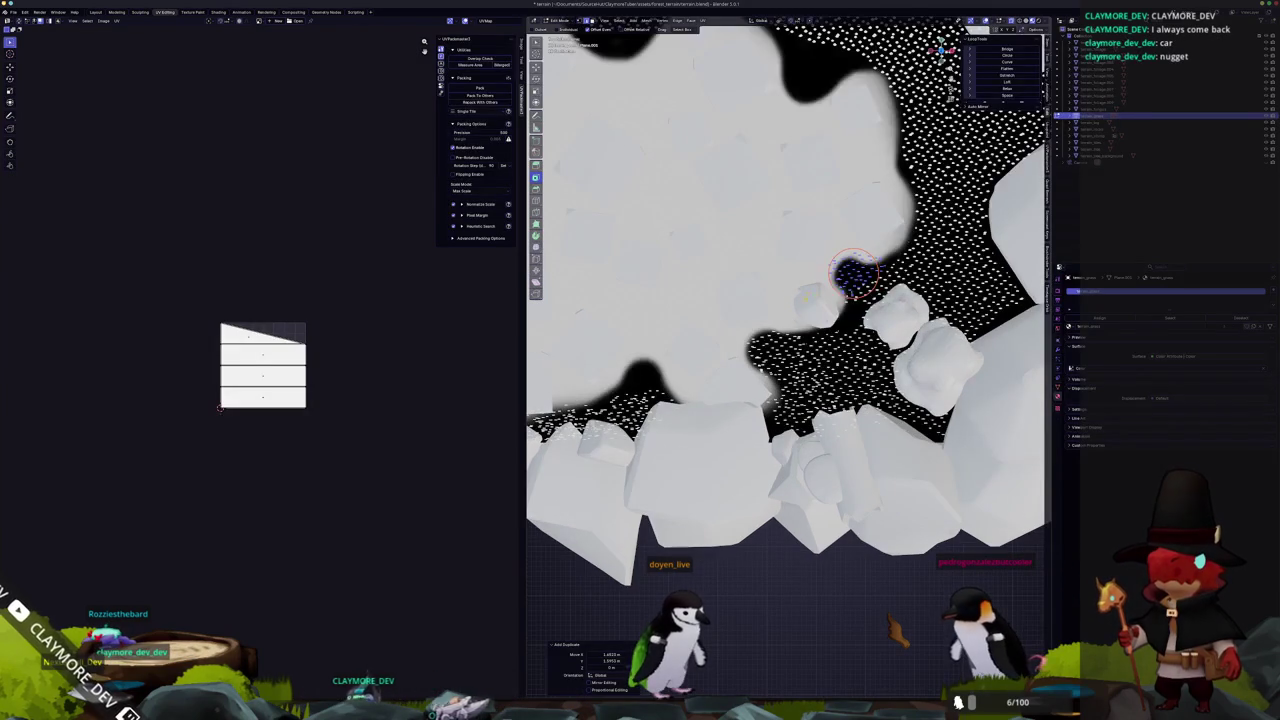
key(g)
click(838, 315)
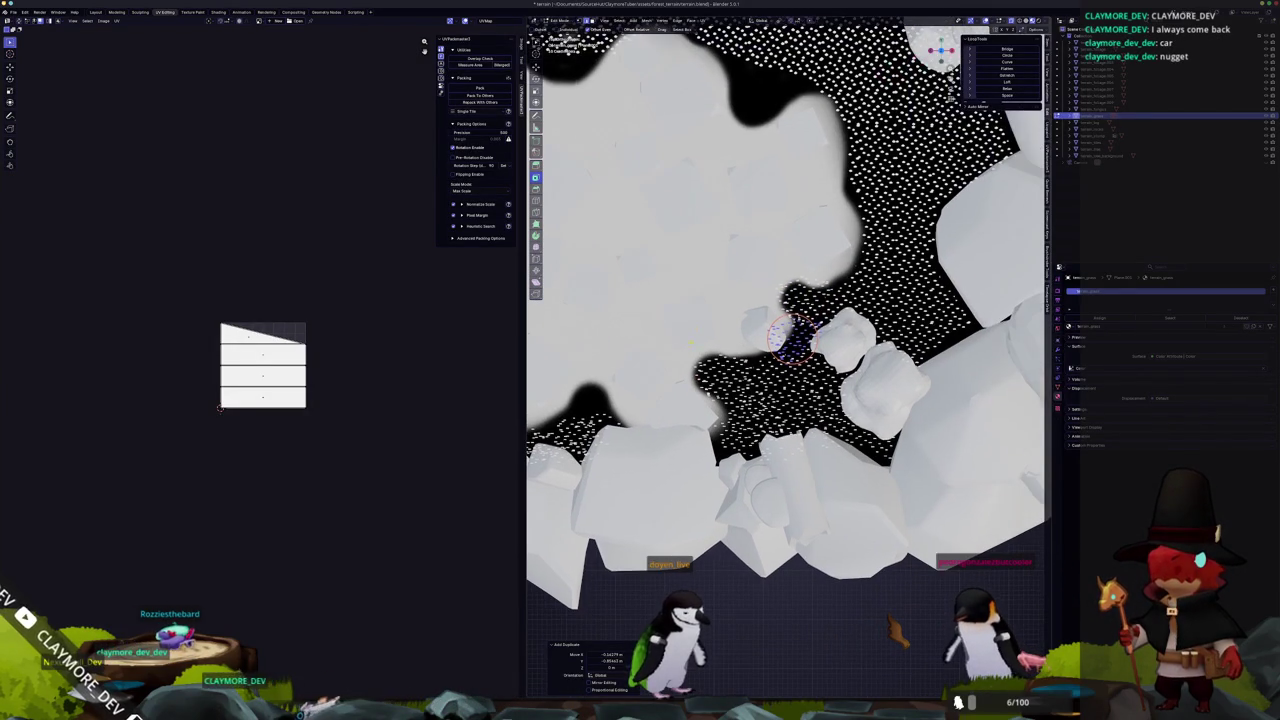
key(alt+a)
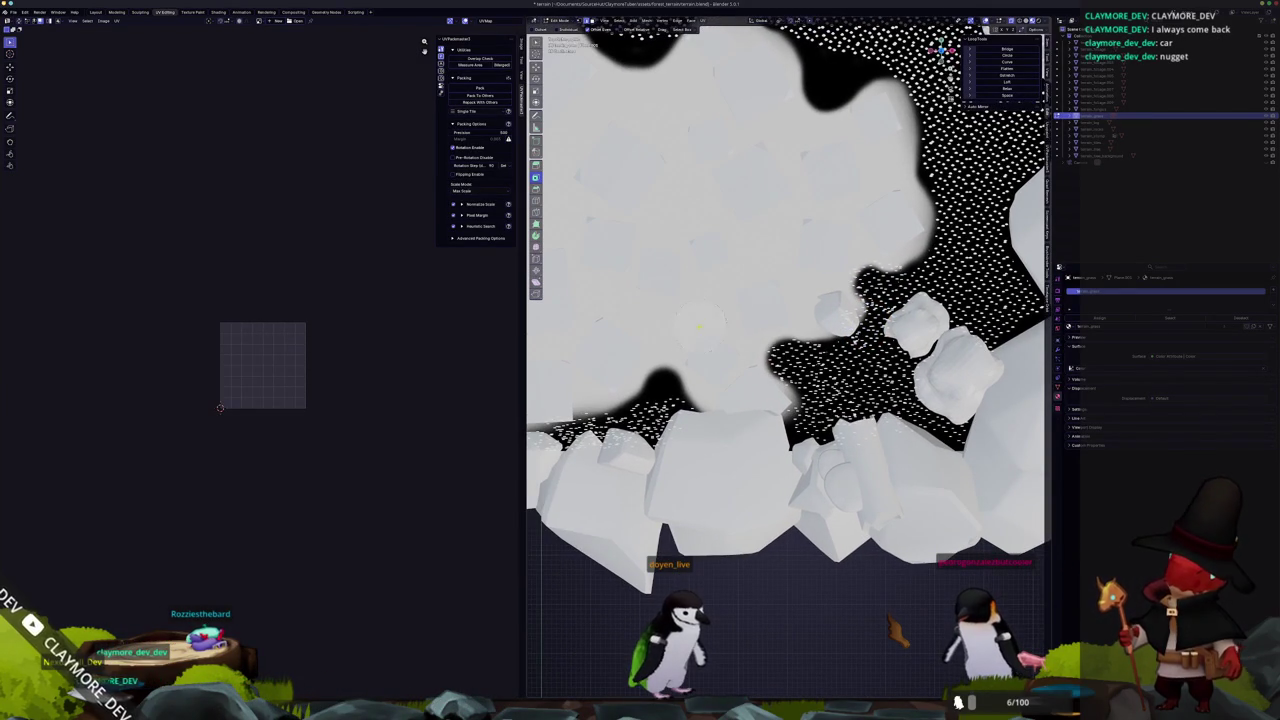
click(787, 360)
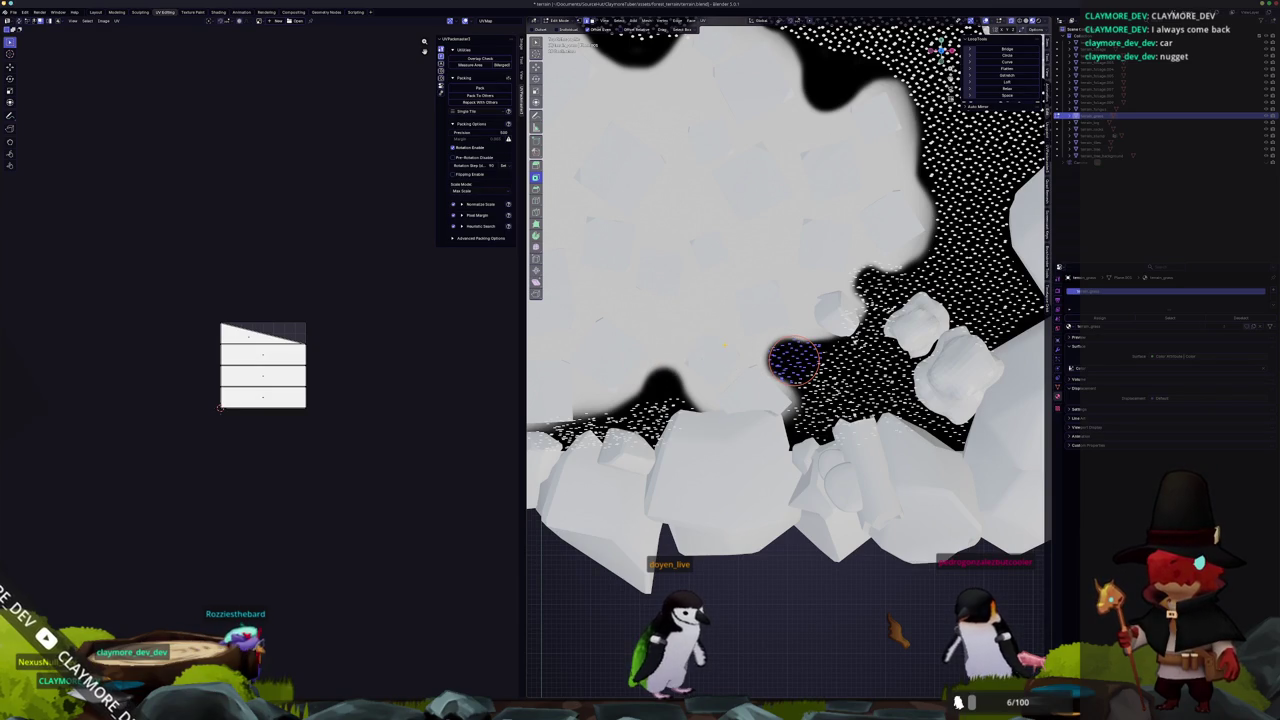
key(g)
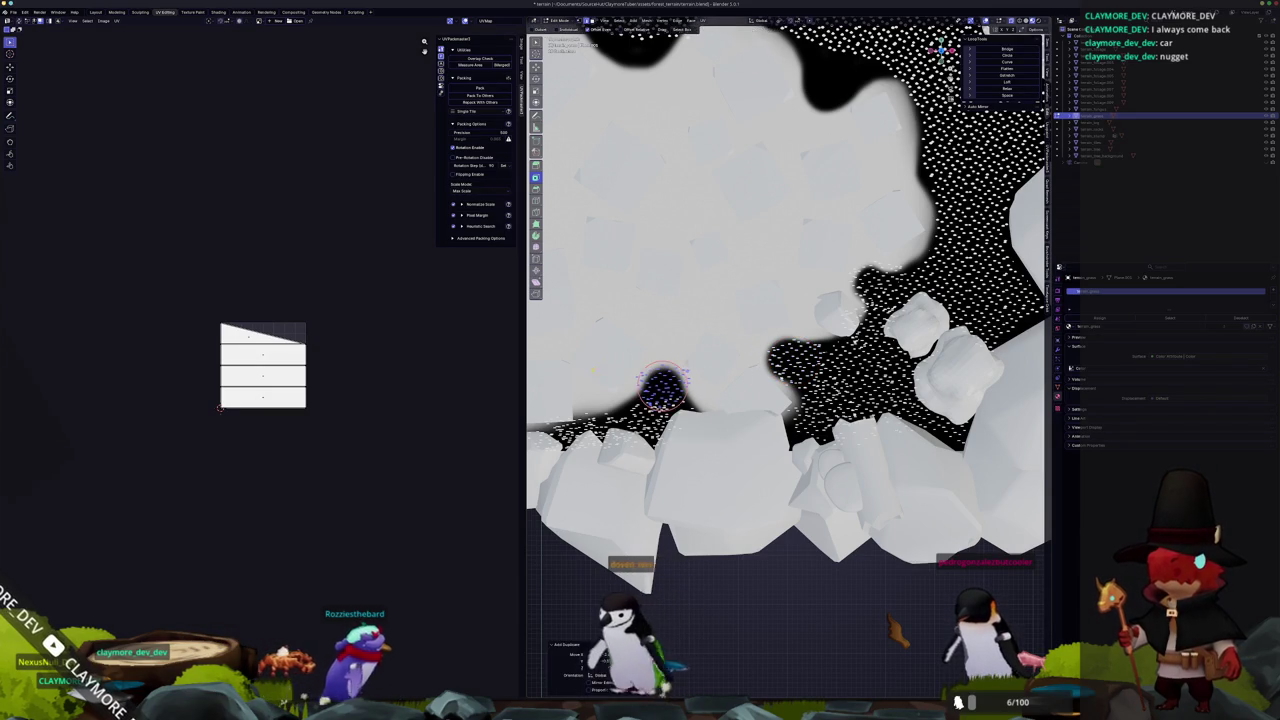
key(KP_7)
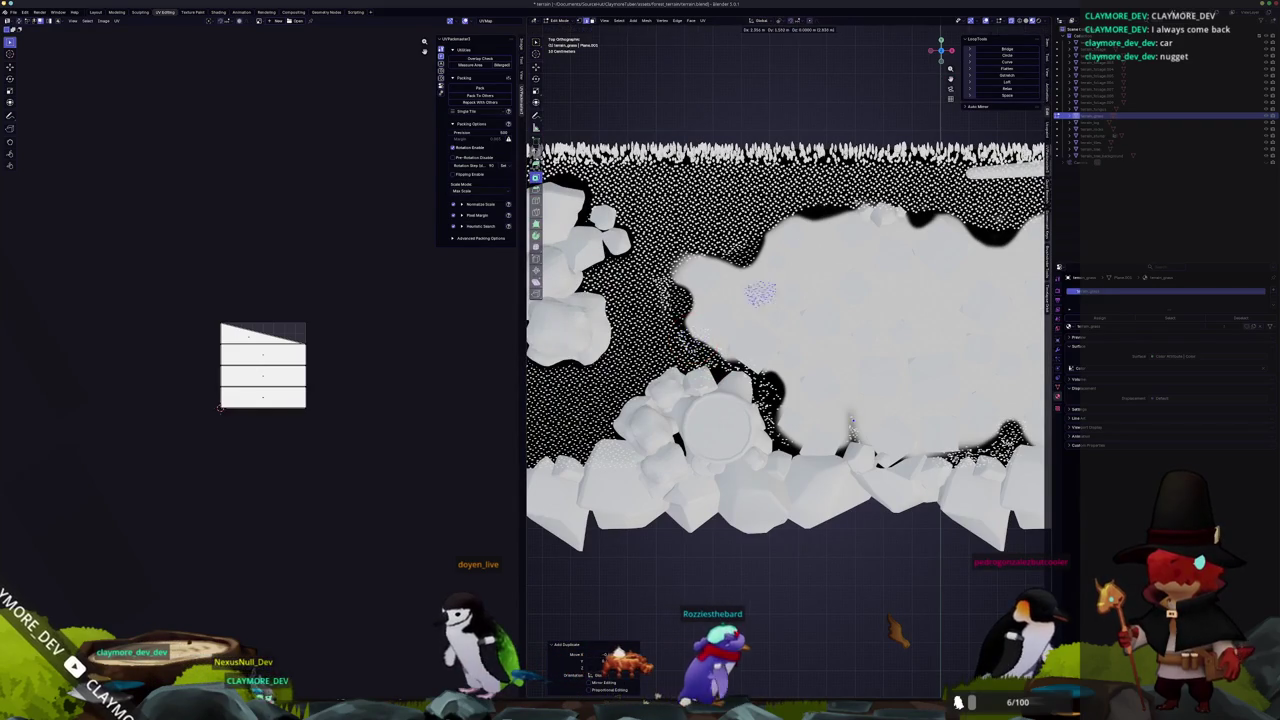
Undo a stray duplicate, then select another patch of faces and delete them.
scroll(781, 347, up, 3)
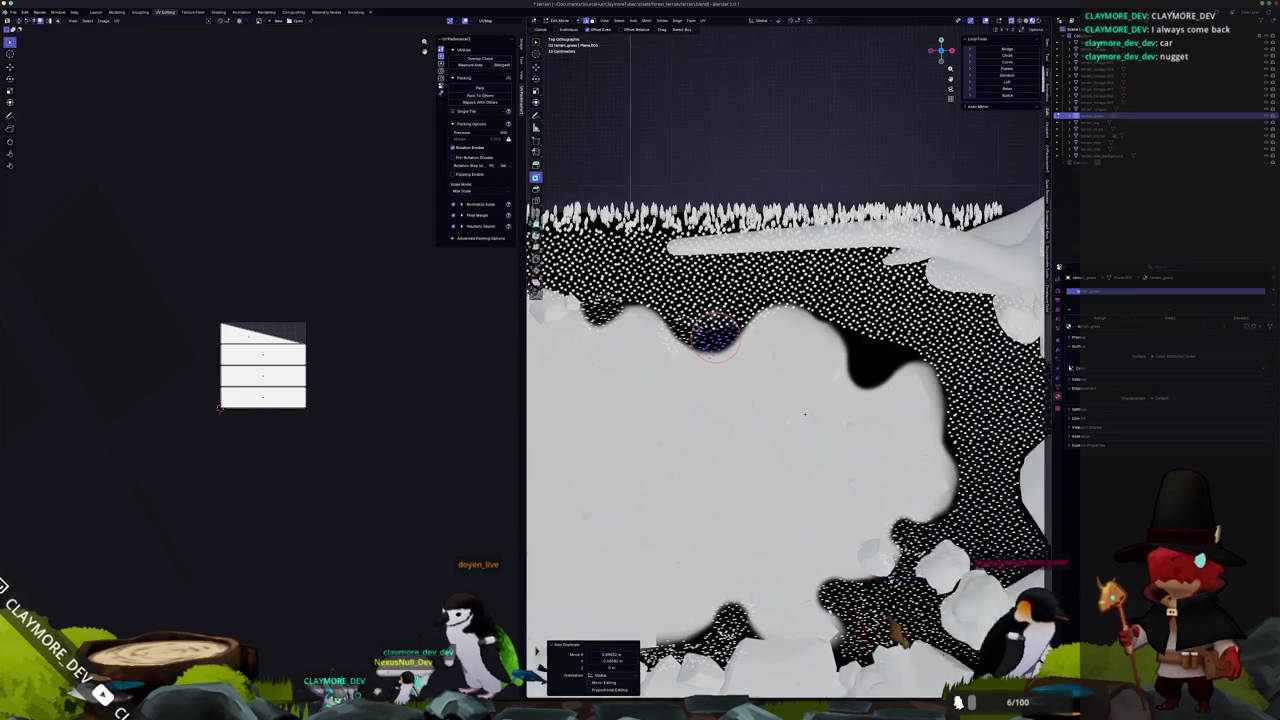
key(shift+d)
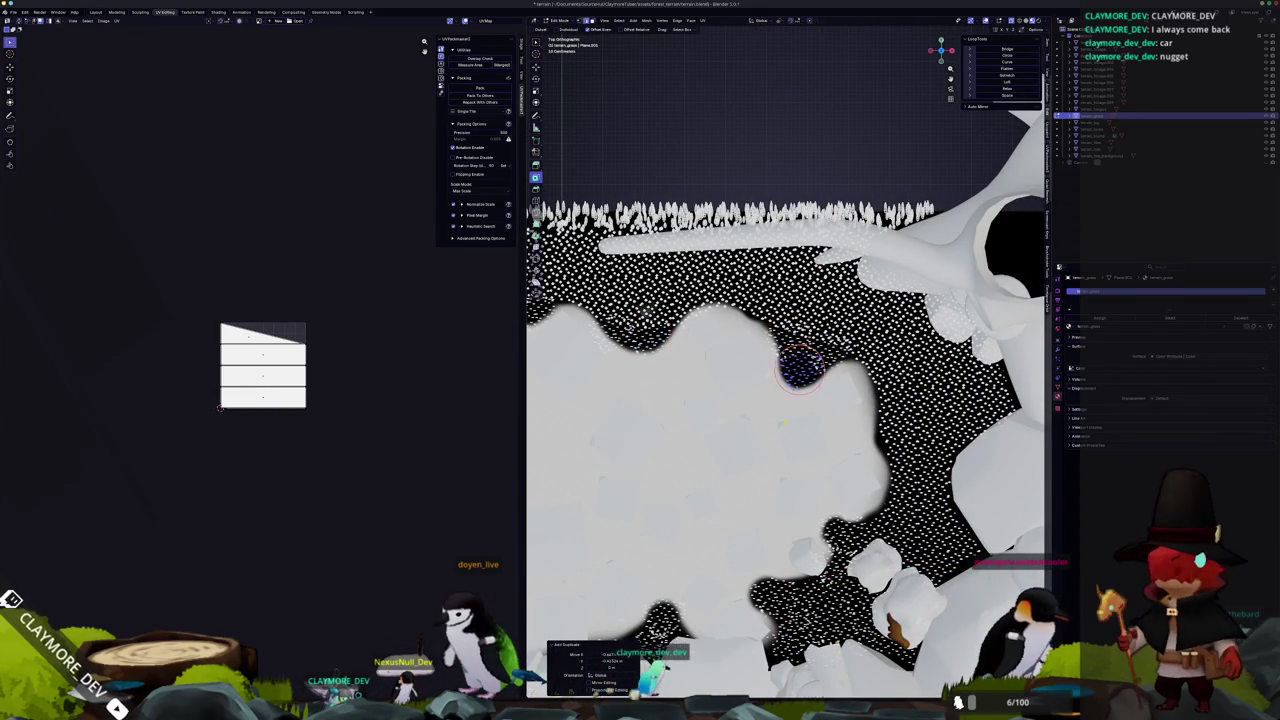
key(Escape)
key(ctrl+z)
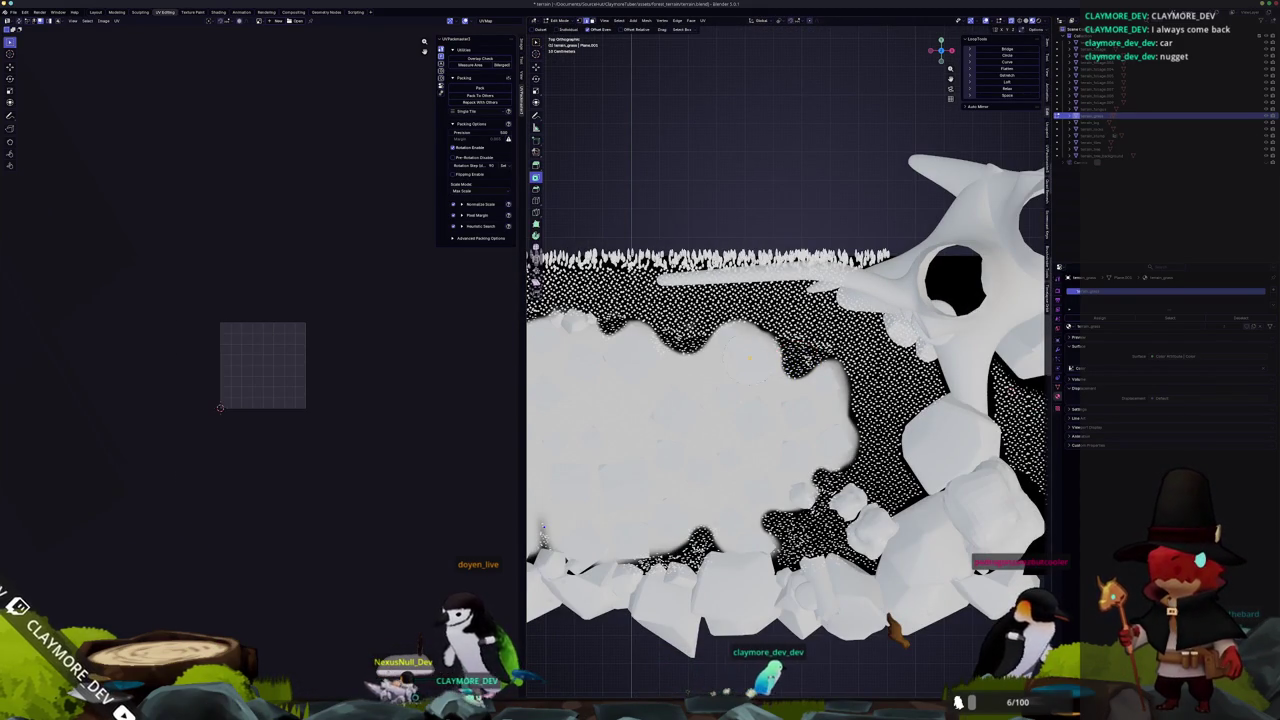
click(778, 355)
mouse_move(778, 355)
mouse_down()
mouse_move(790, 360)
mouse_move(765, 405)
mouse_up()
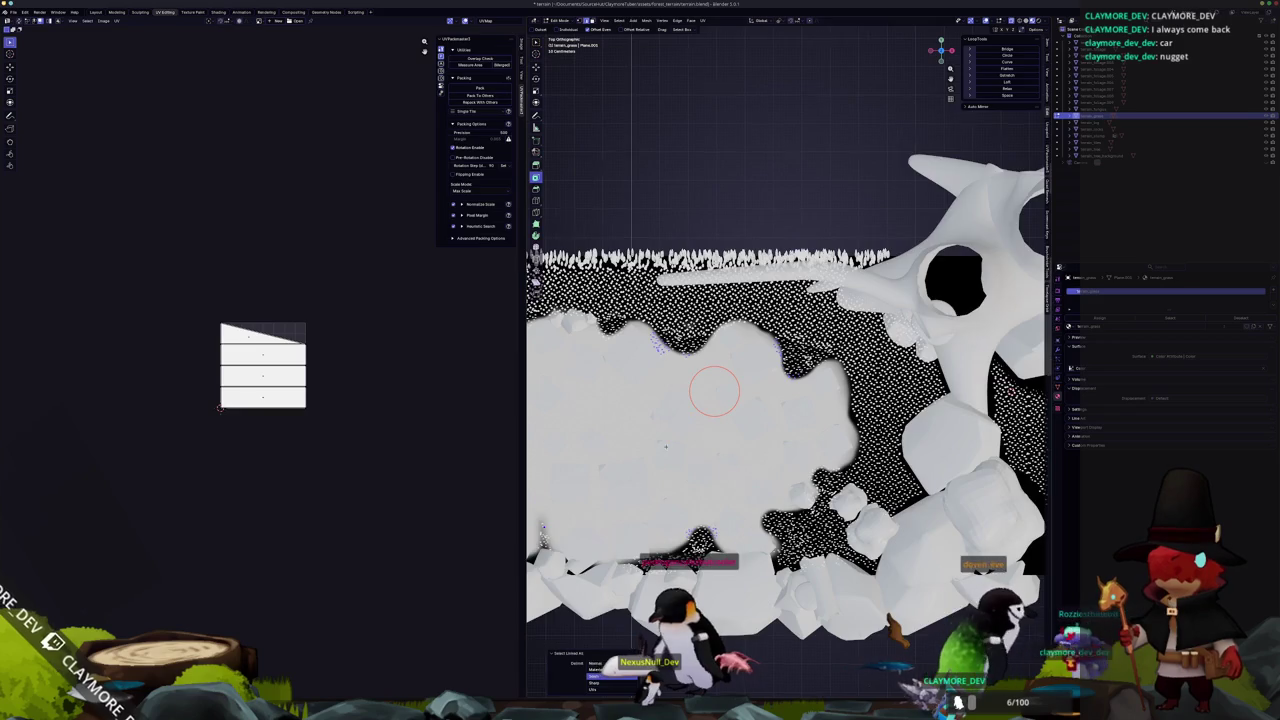
scroll(714, 390, left, 5)
scroll(906, 379, up, 3)
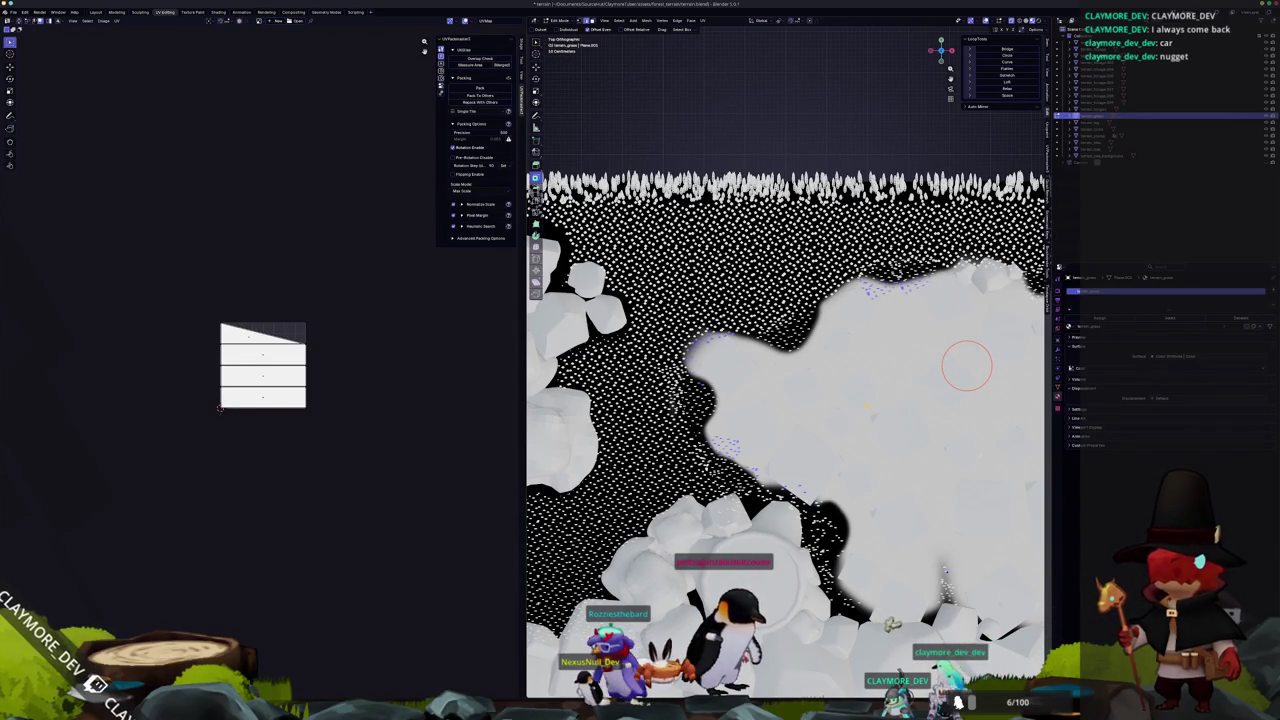
key(x)
click(850, 416)
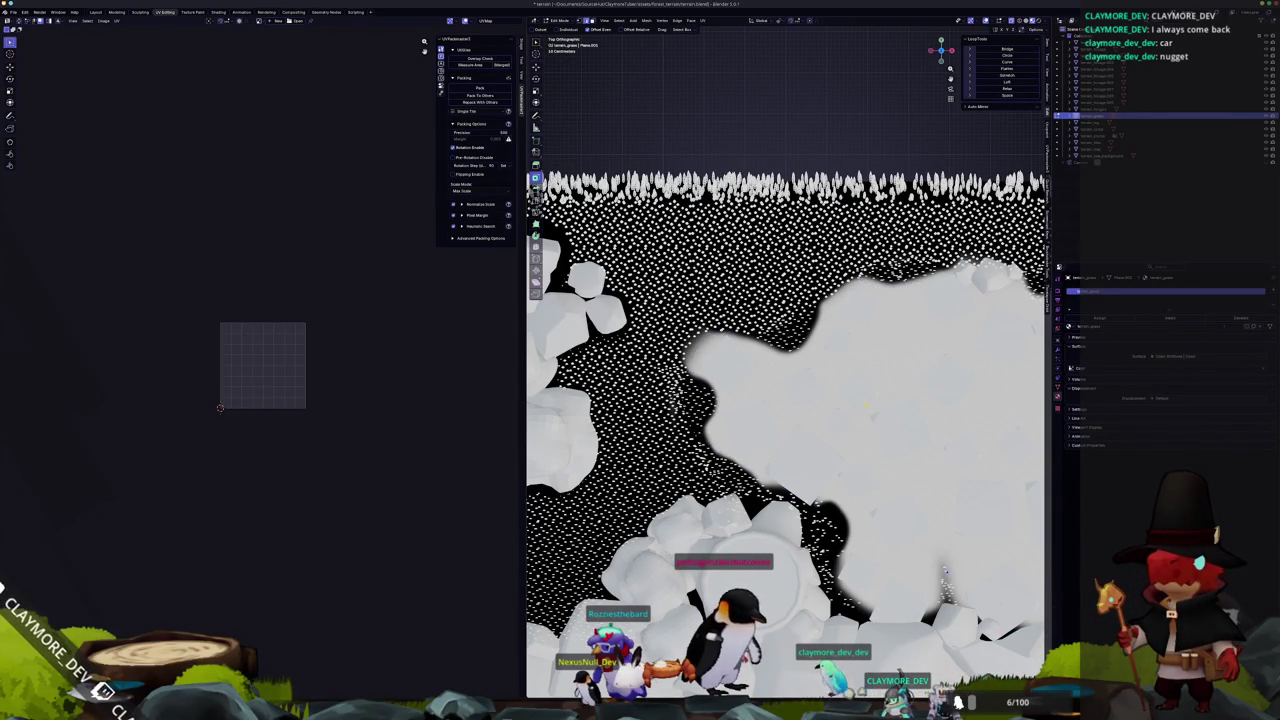
View the whole terrain from above and orbit it into perspective, toggling the selection.
scroll(943, 569, up, 3)
key(KP_7)
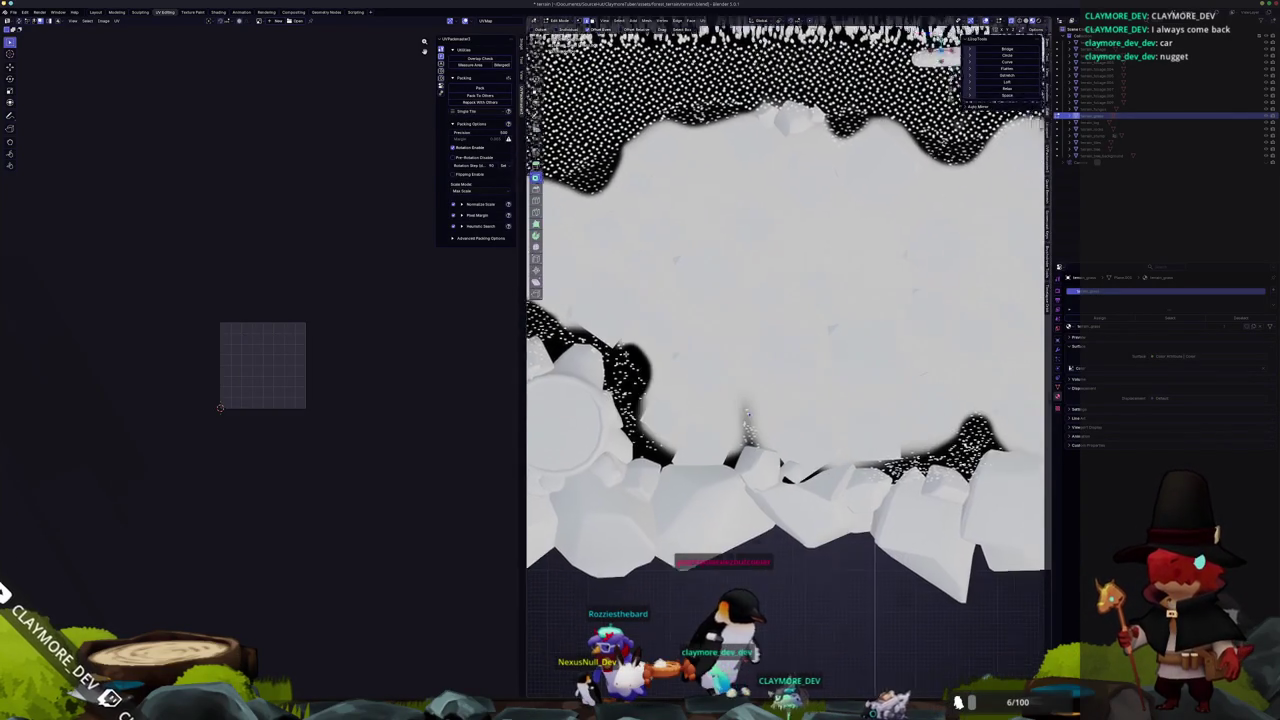
mouse_move(747, 375)
mouse_down()
mouse_move(840, 456)
mouse_move(857, 534)
mouse_move(624, 170)
mouse_up()
key(a)
key(alt+a)
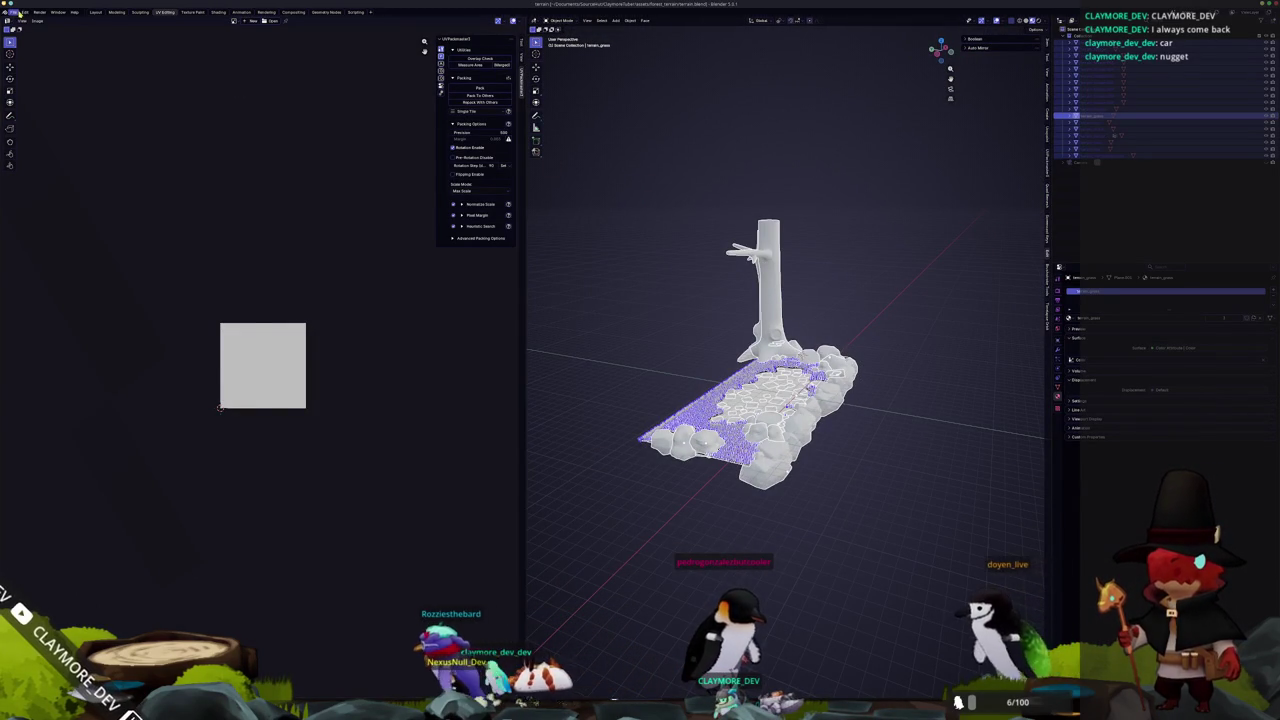
Export the diorama as glTF 2.0 over terrain.glb and switch to Godot.
click(13, 12)
mouse_move(38, 121)
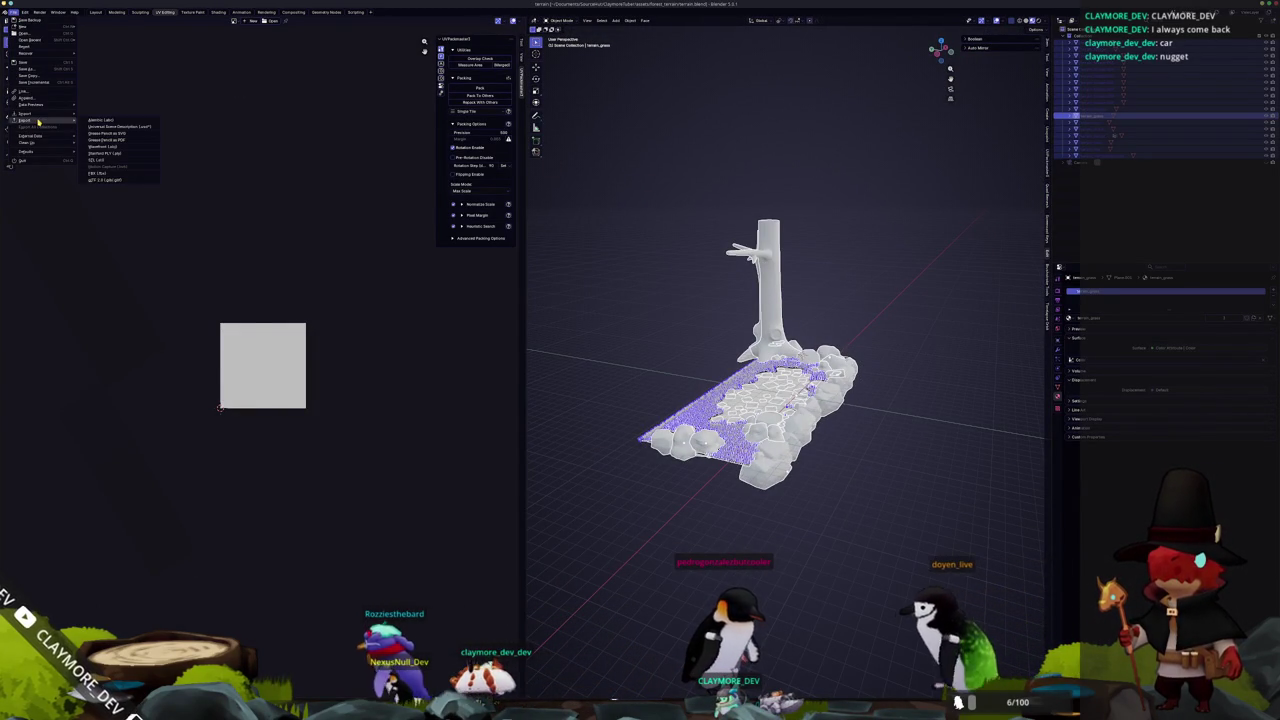
click(105, 179)
click(436, 147)
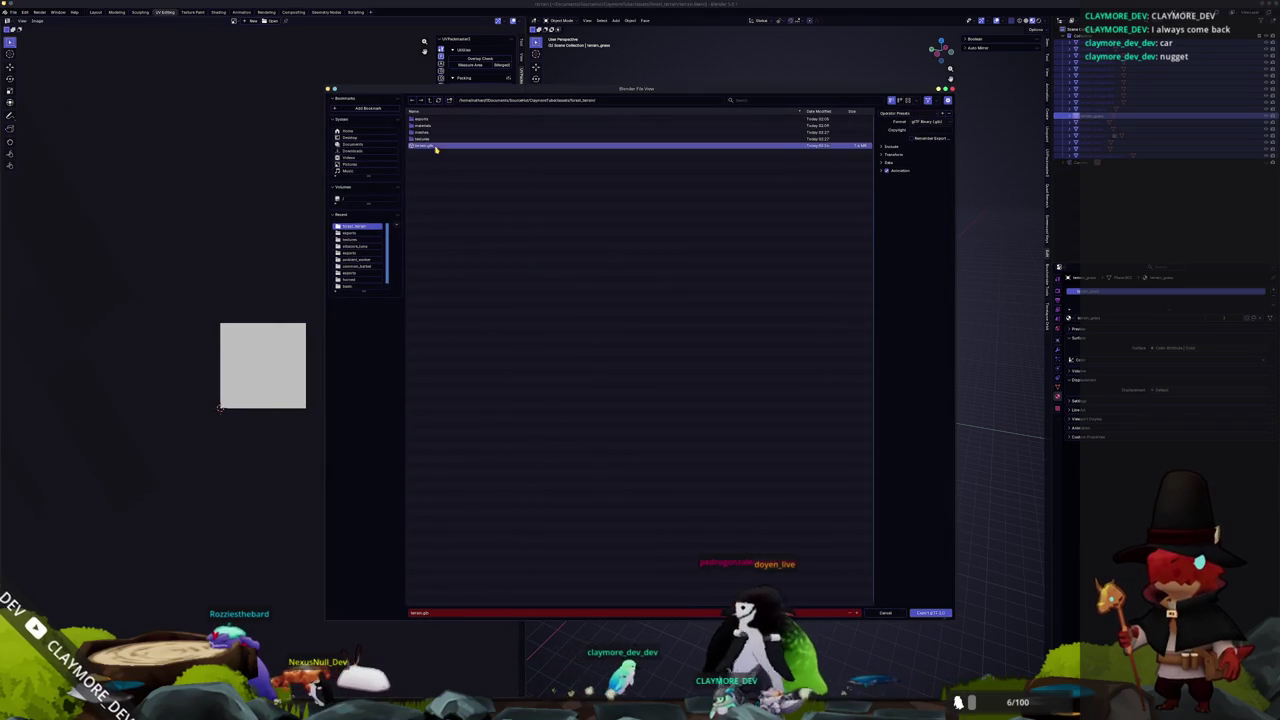
click(898, 147)
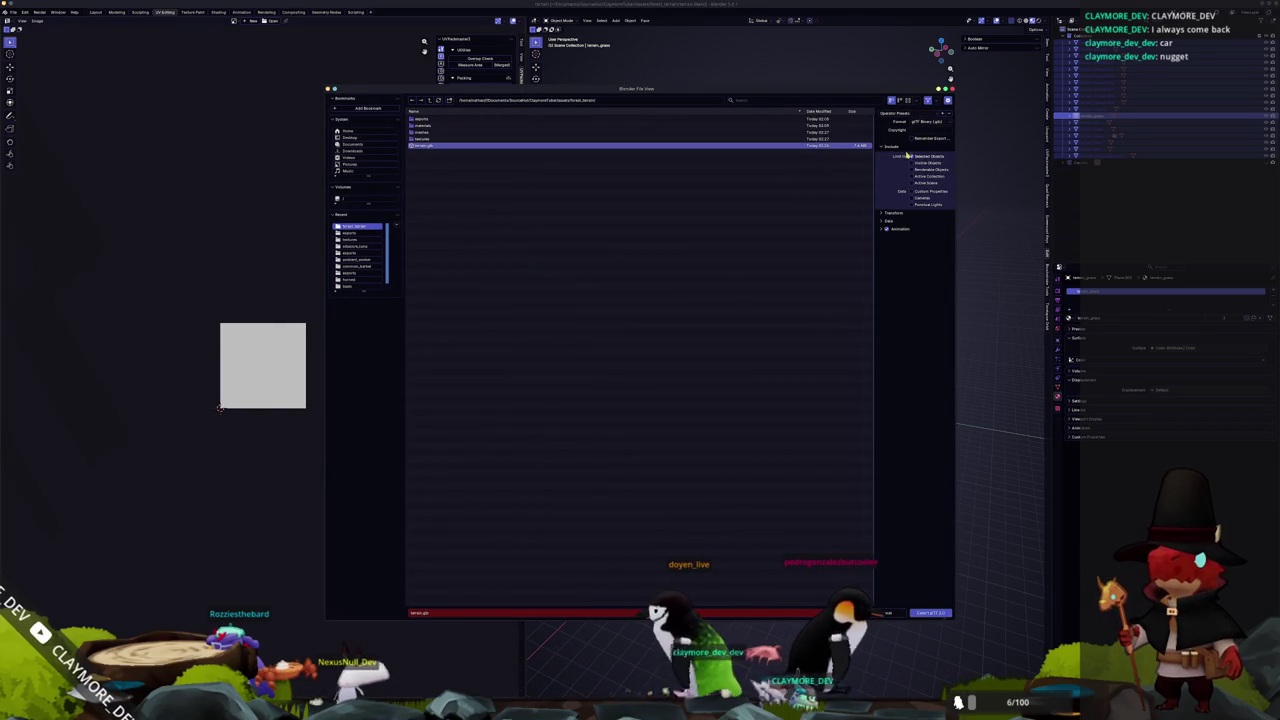
click(930, 612)
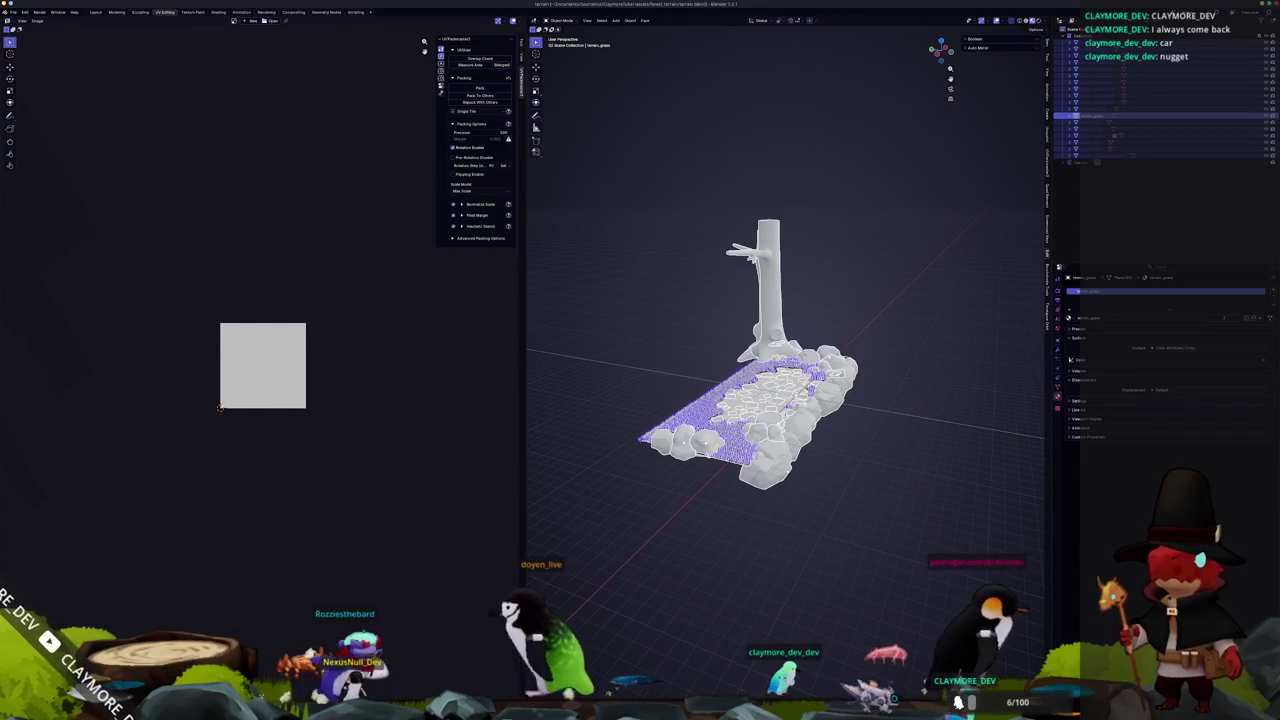
key(alt+Tab)
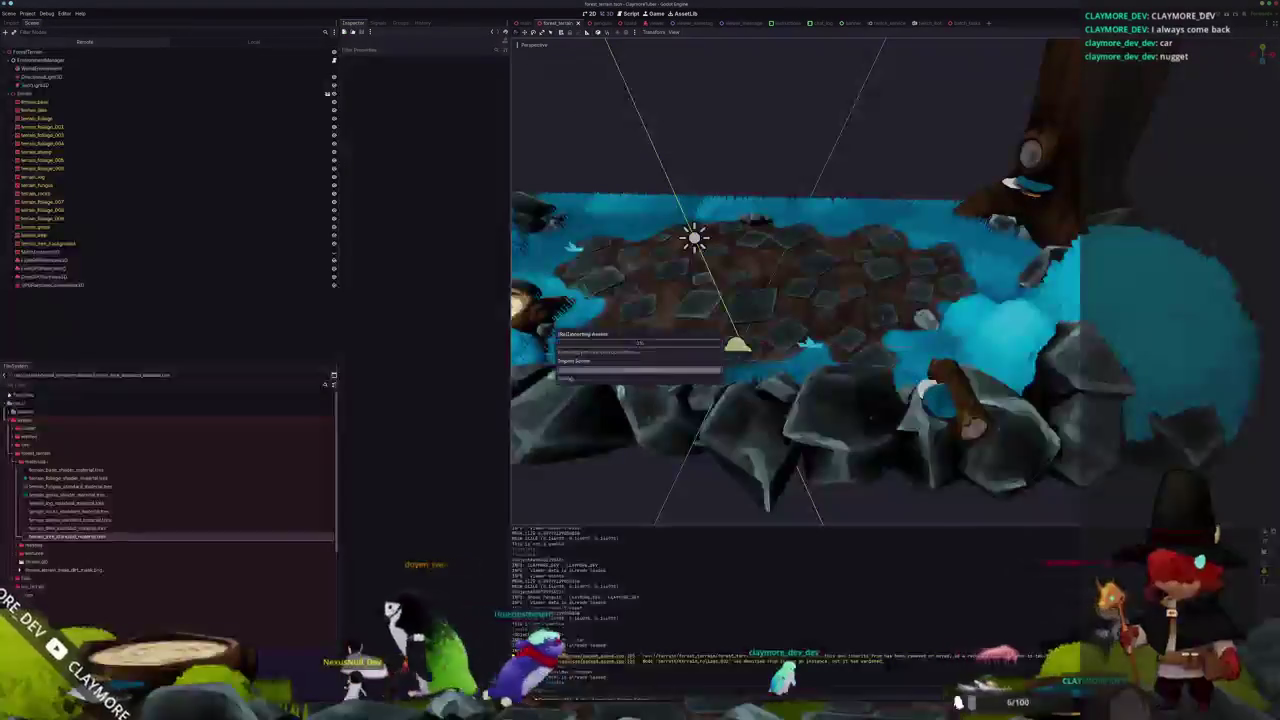
Orbit around the reimported terrain and select the terrain_base node to inspect it.
drag(700, 440, 776, 461)
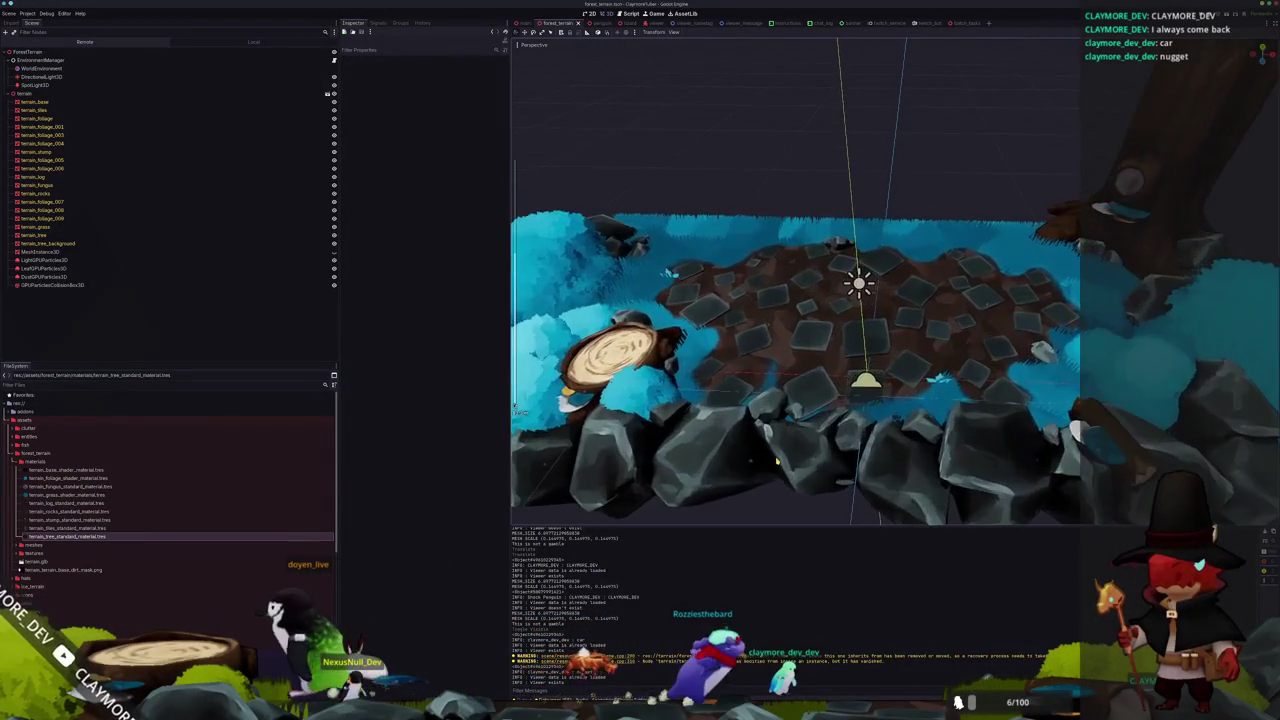
scroll(810, 300, down, 5)
scroll(844, 259, up, 6)
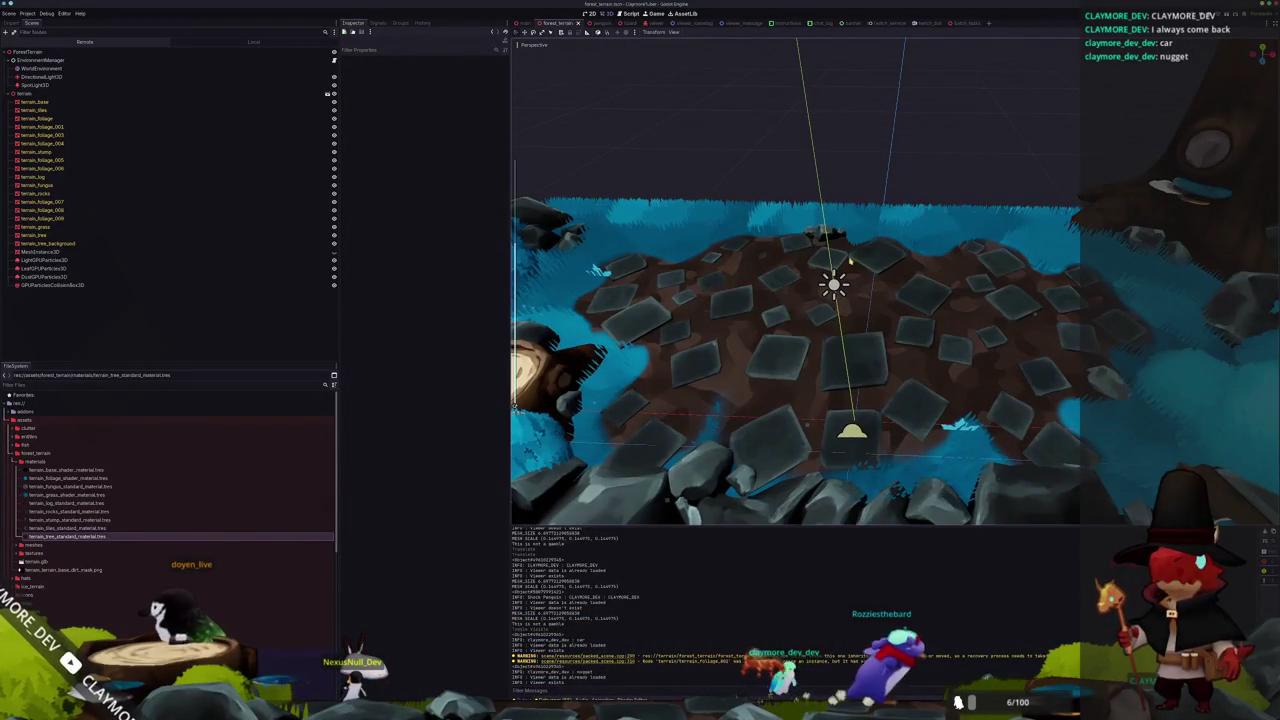
mouse_move(844, 259)
mouse_down()
mouse_move(962, 330)
mouse_move(854, 366)
mouse_move(852, 328)
mouse_move(826, 329)
mouse_move(822, 296)
mouse_up()
click(822, 350)
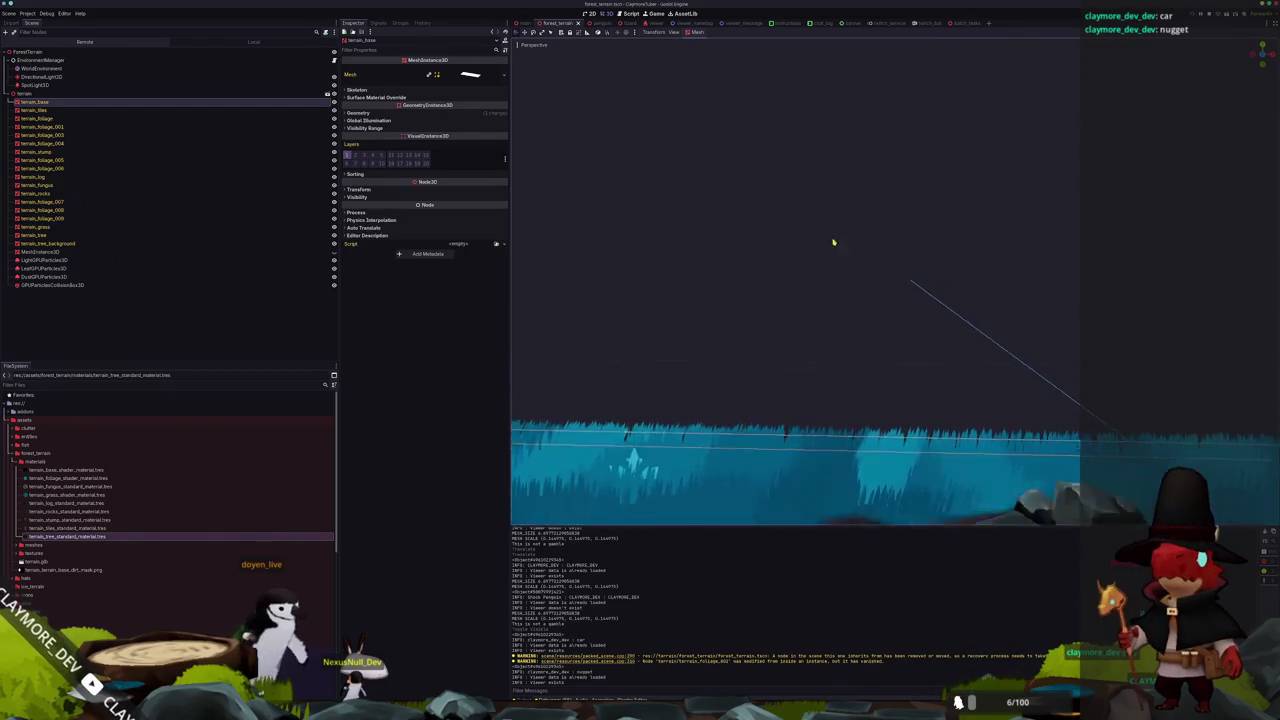
mouse_move(815, 161)
mouse_down()
mouse_move(933, 152)
mouse_move(906, 209)
mouse_move(911, 268)
mouse_move(936, 244)
mouse_move(871, 178)
mouse_move(751, 206)
mouse_up()
mouse_move(710, 218)
mouse_down()
mouse_move(846, 217)
mouse_move(700, 300)
mouse_up()
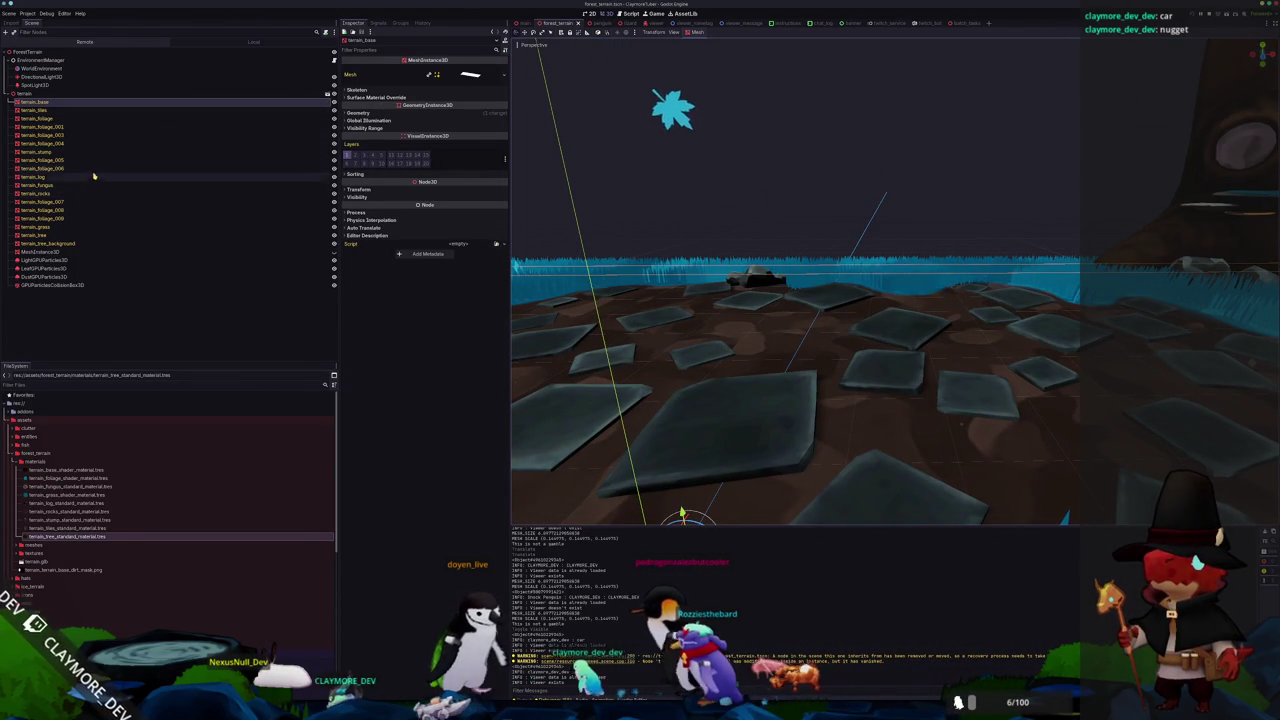
Open the terrain_grass material's shader code at its shadows_disabled render-mode line.
click(94, 227)
click(428, 112)
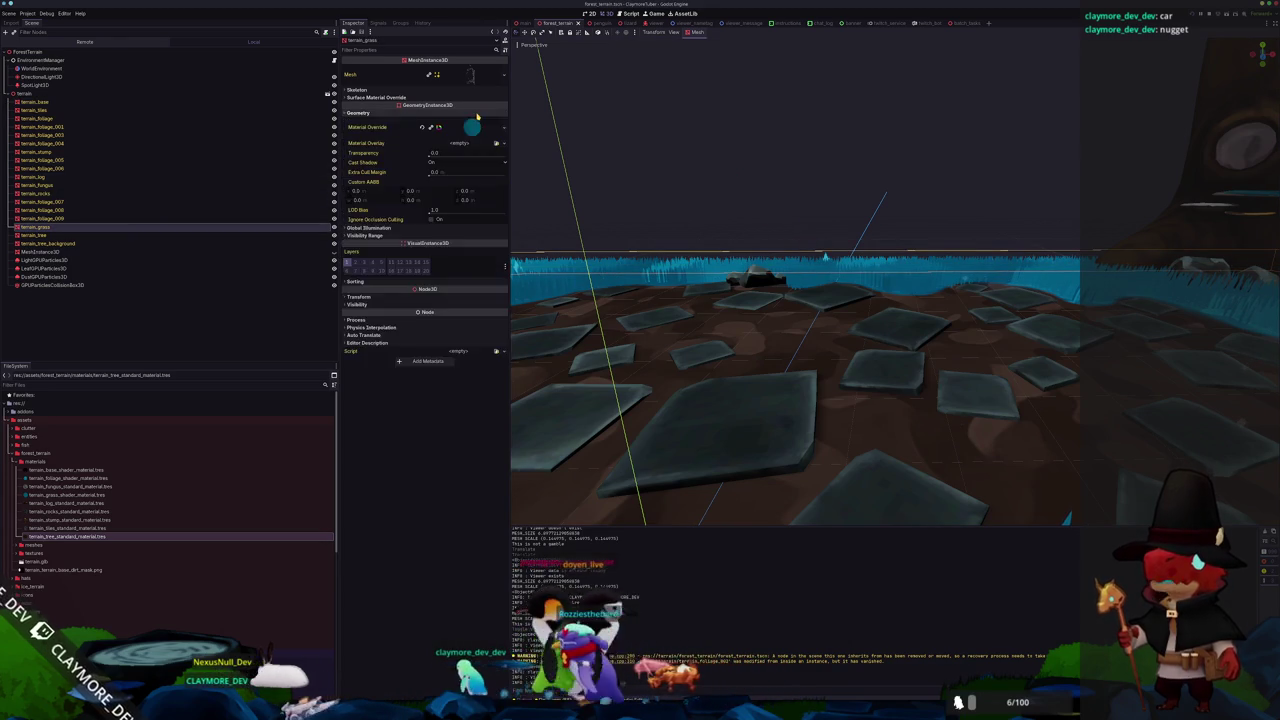
click(470, 128)
click(450, 204)
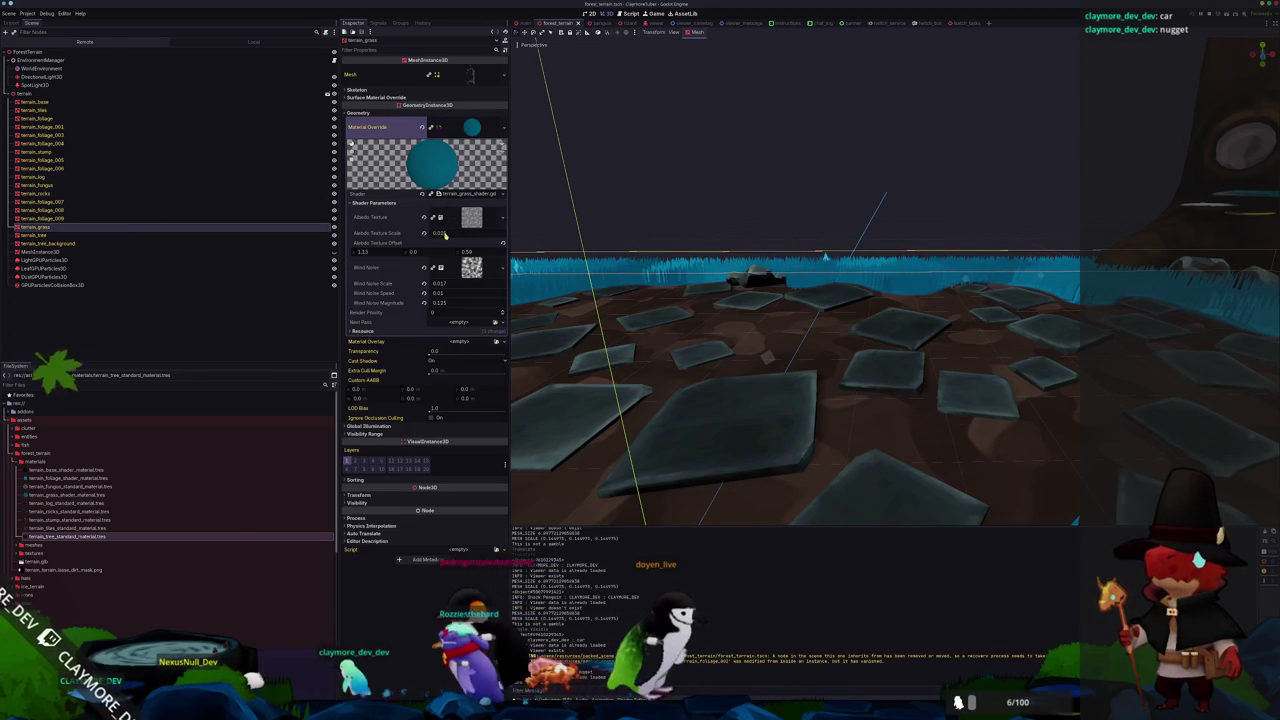
click(465, 193)
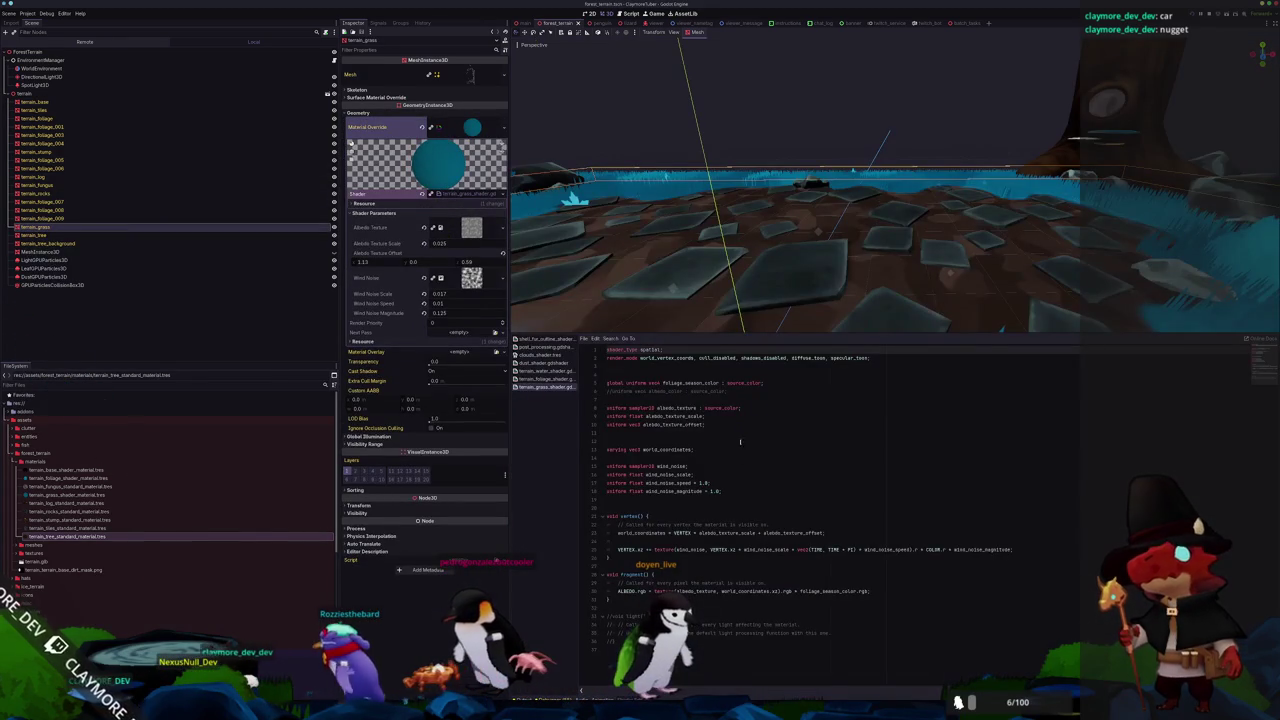
click(801, 364)
click(773, 357)
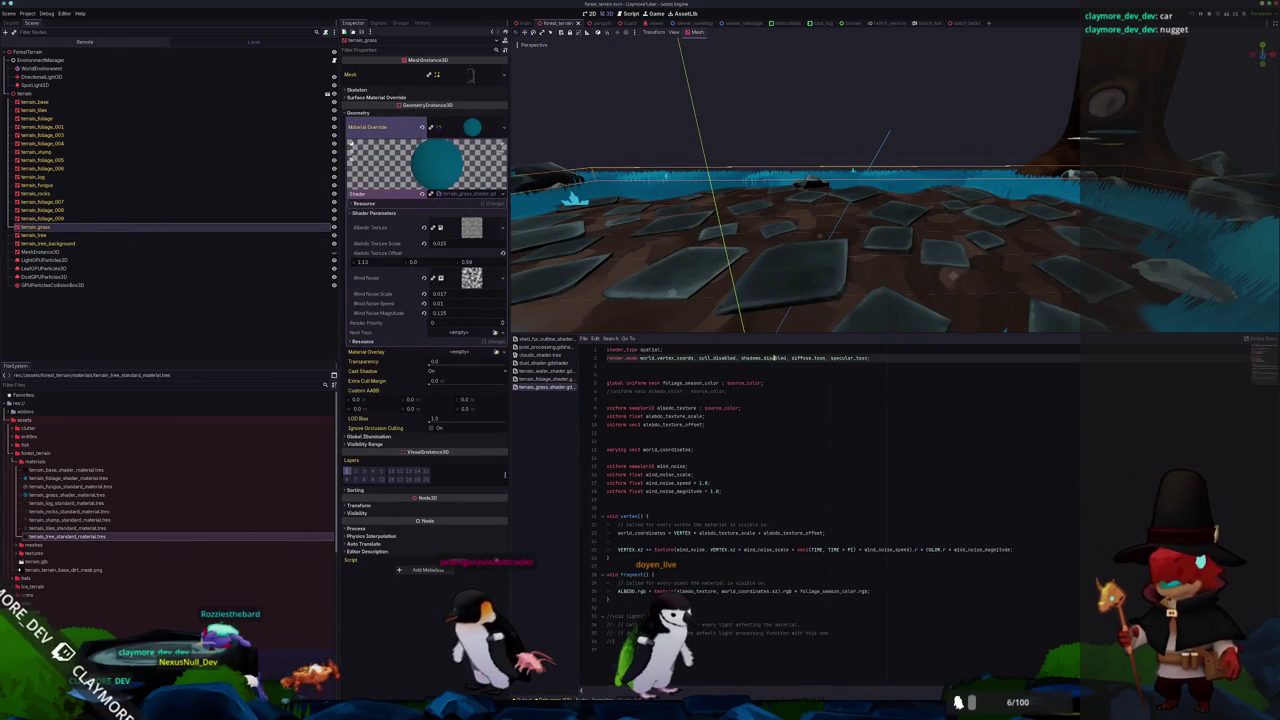
Orbit over the grass, rocks and tree, deselect the grass, and hide the shader panel.
drag(932, 167, 818, 167)
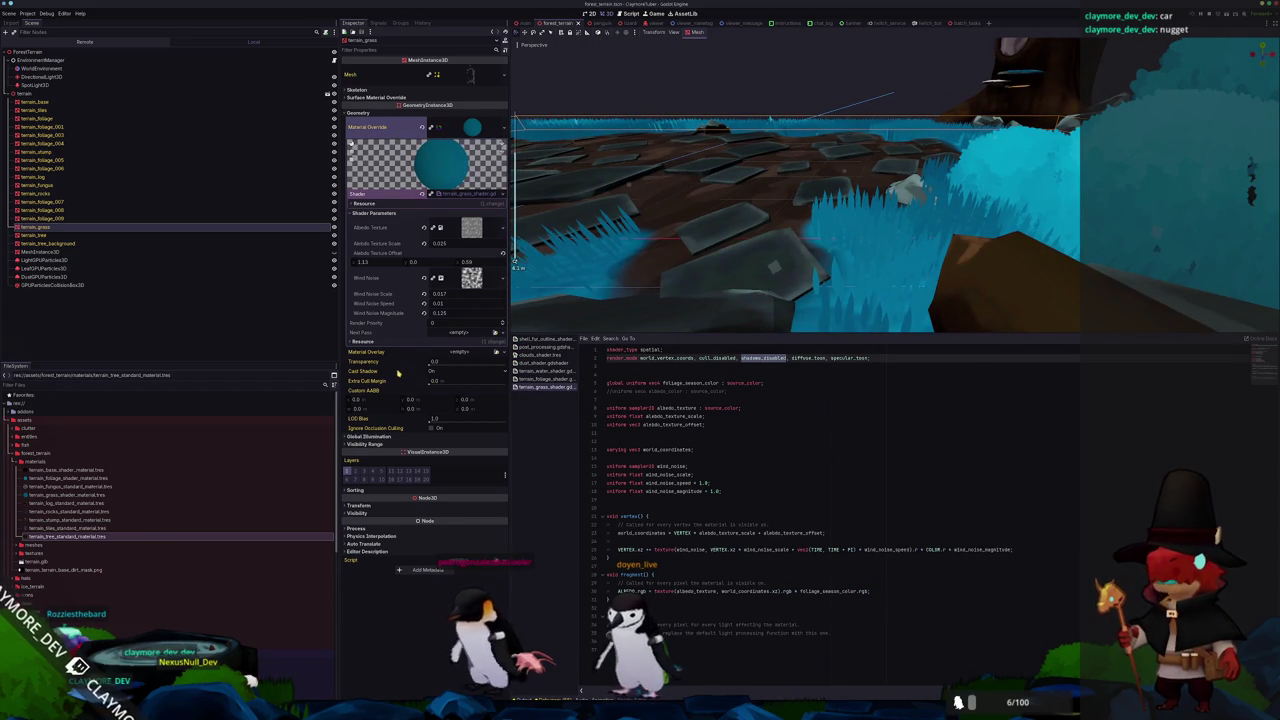
drag(669, 246, 769, 216)
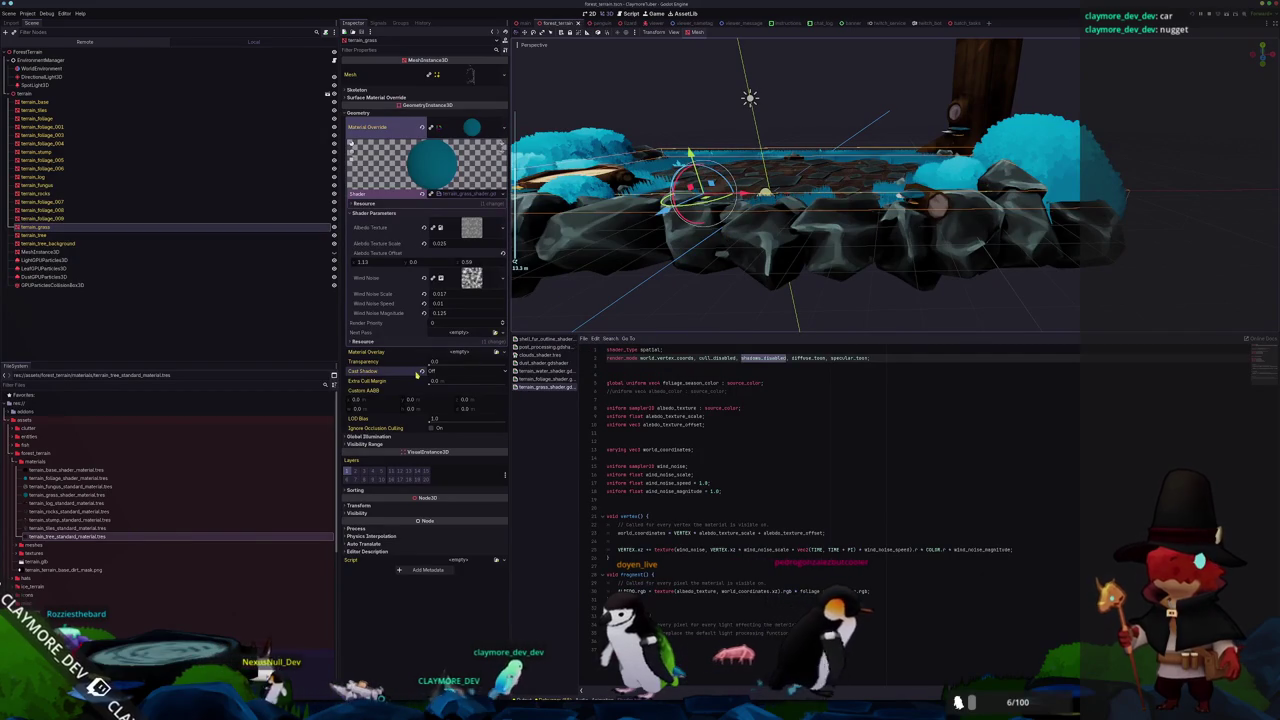
scroll(728, 277, down, 3)
click(728, 280)
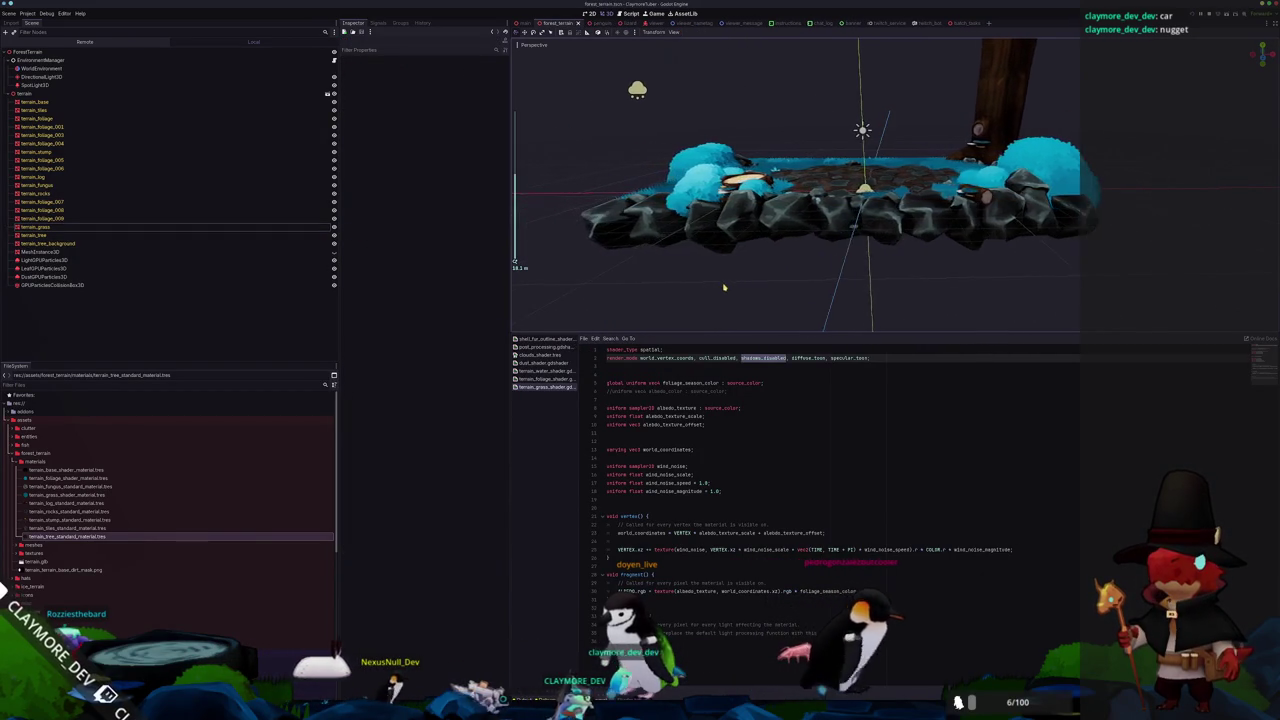
drag(724, 288, 731, 287)
scroll(731, 287, up, 2)
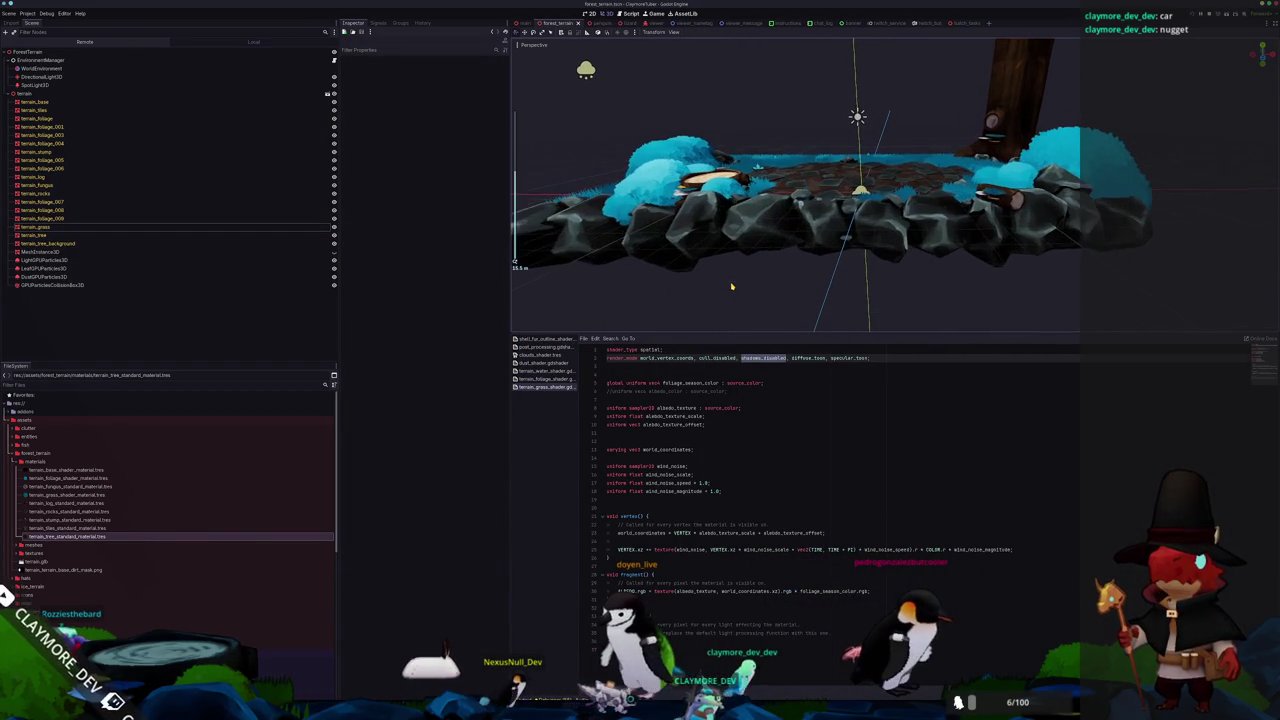
key(ctrl+j)
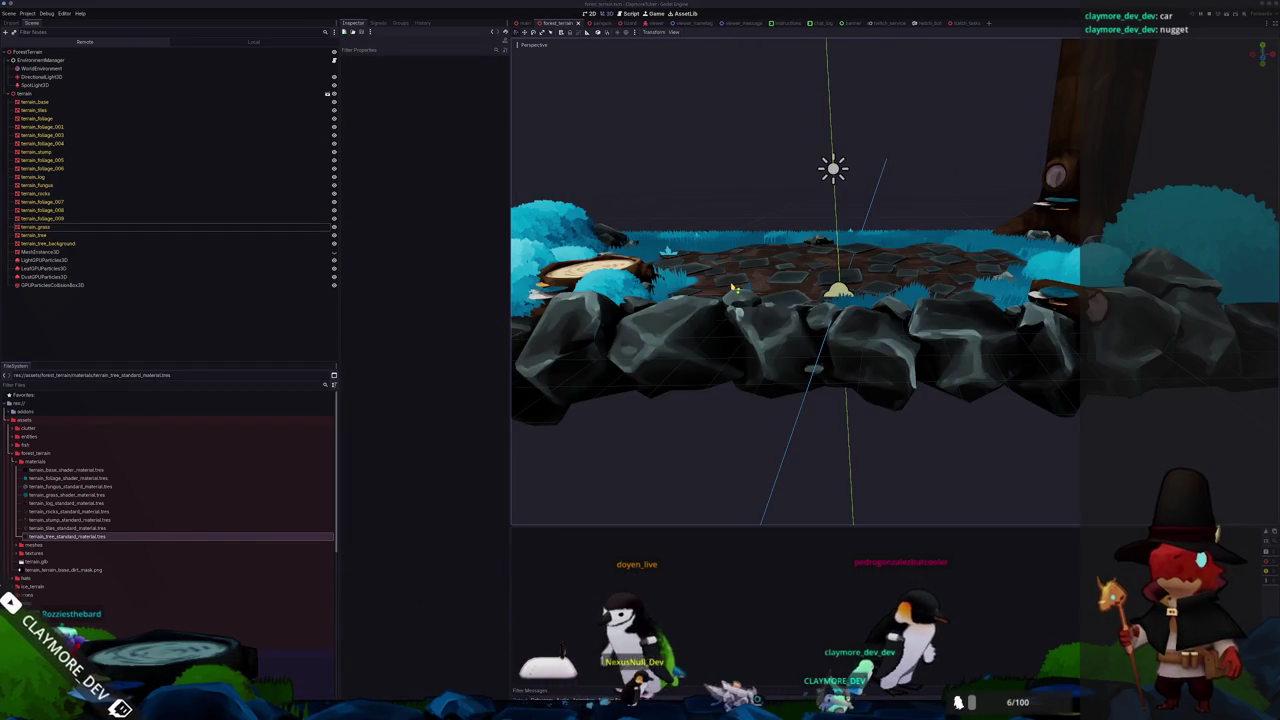
Run the forest scene with F6, close the TTS Queue window, then select DirectionalLight3D.
key(F6)
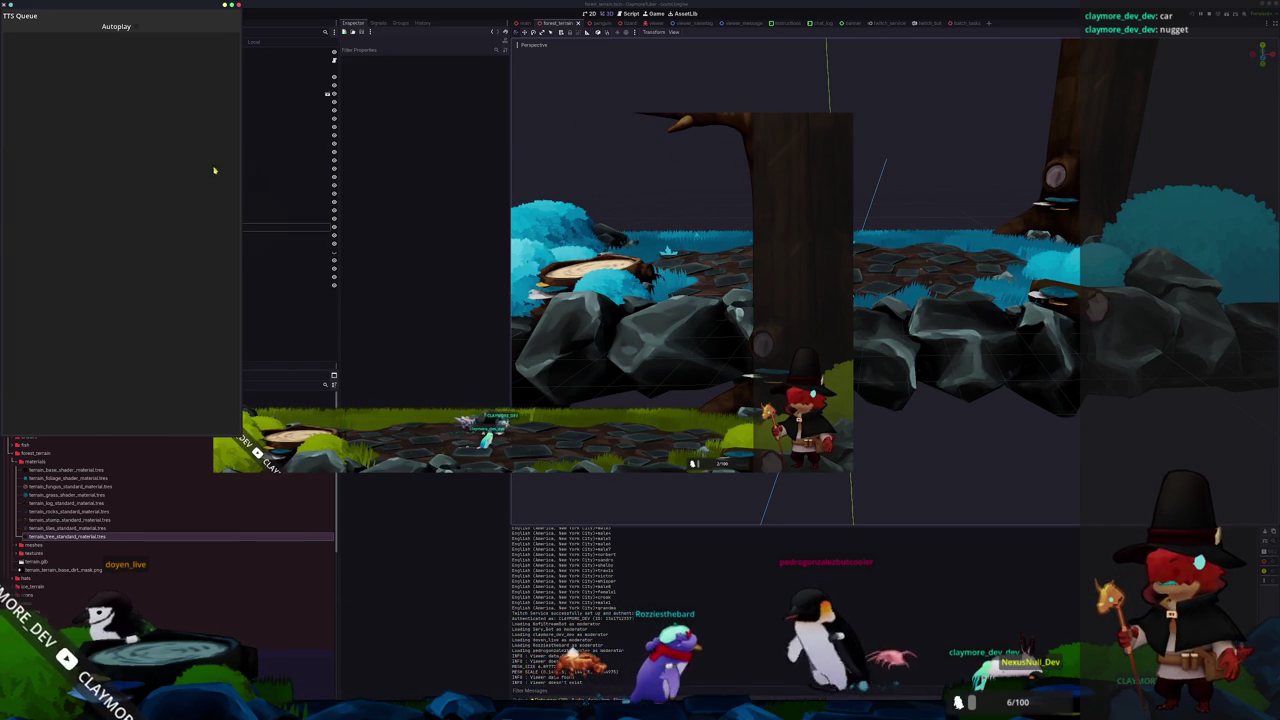
click(225, 5)
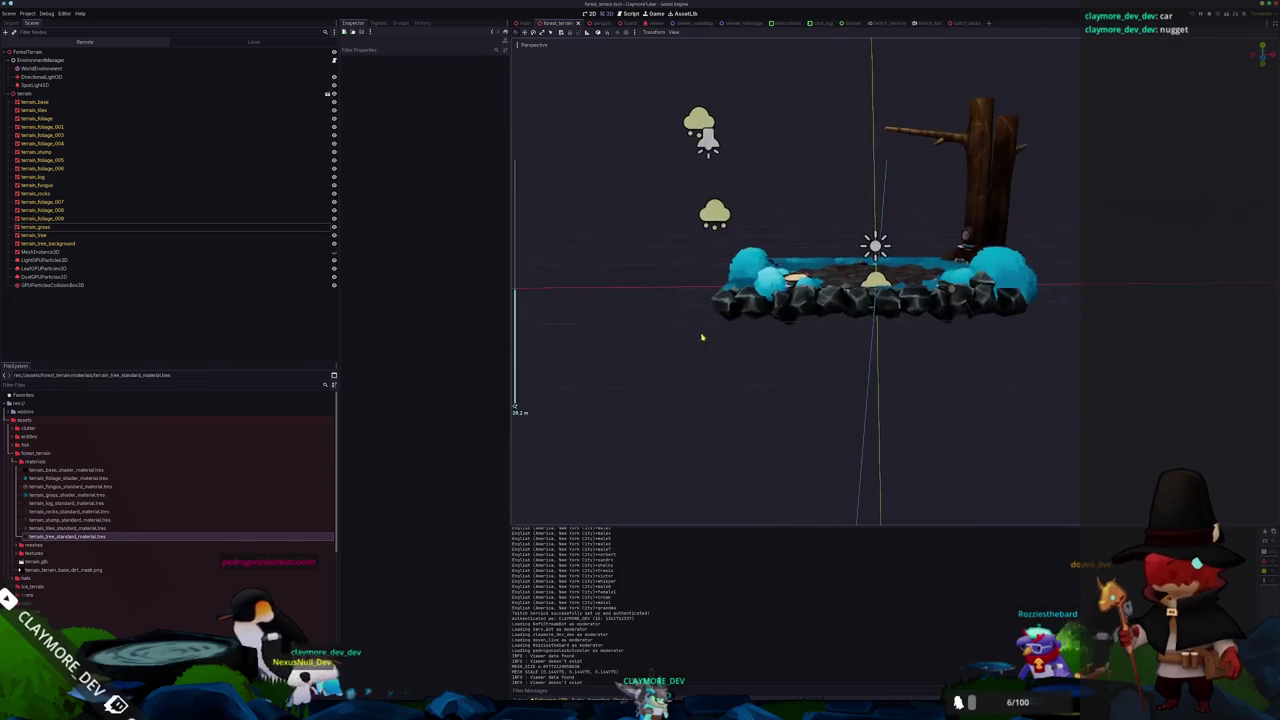
click(35, 84)
double_click(42, 76)
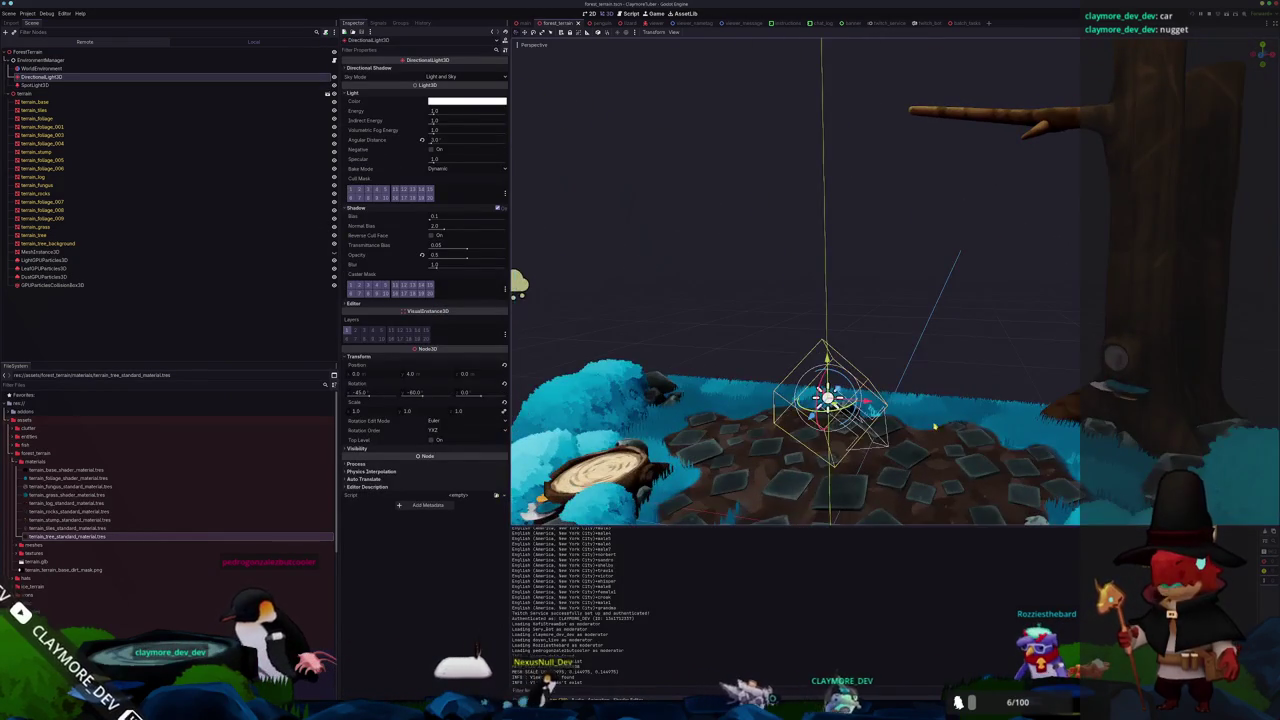
Frame the directional light from a higher view over the terrain island, then return to Blender.
scroll(943, 425, down, 5)
scroll(880, 350, up, 3)
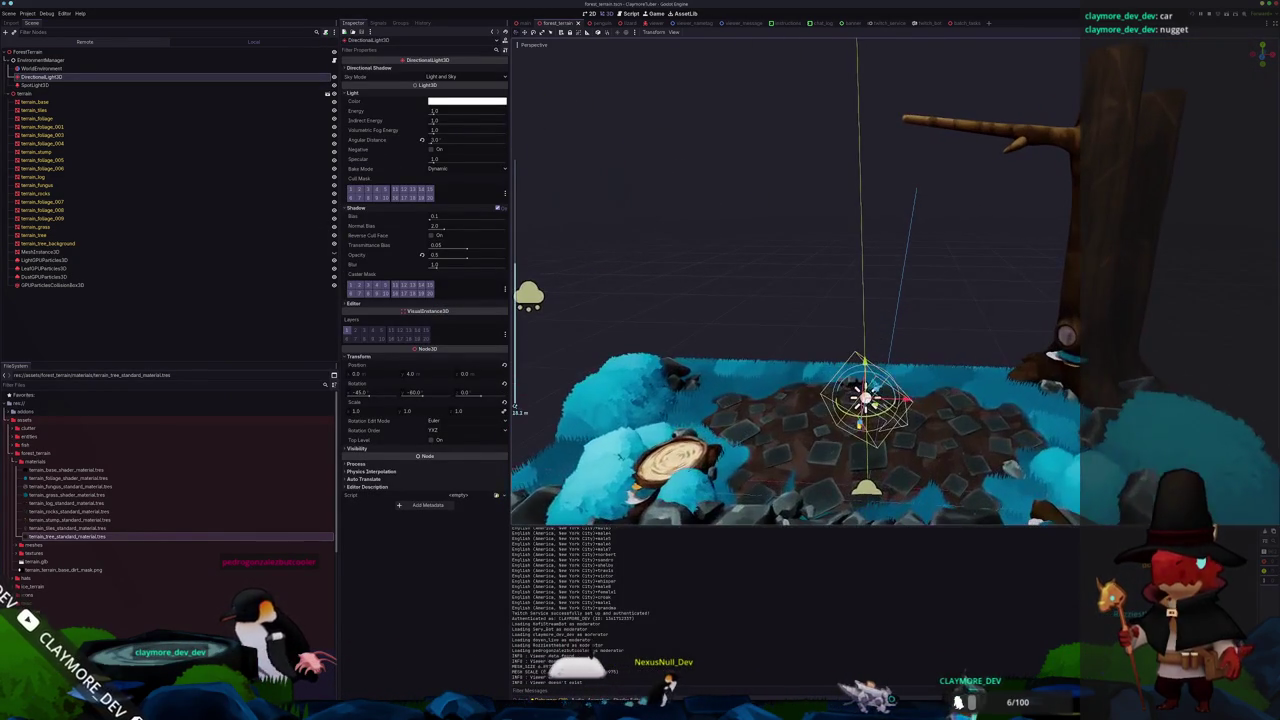
scroll(928, 395, down, 2)
mouse_move(928, 395)
mouse_down()
mouse_move(960, 380)
mouse_move(903, 390)
mouse_up()
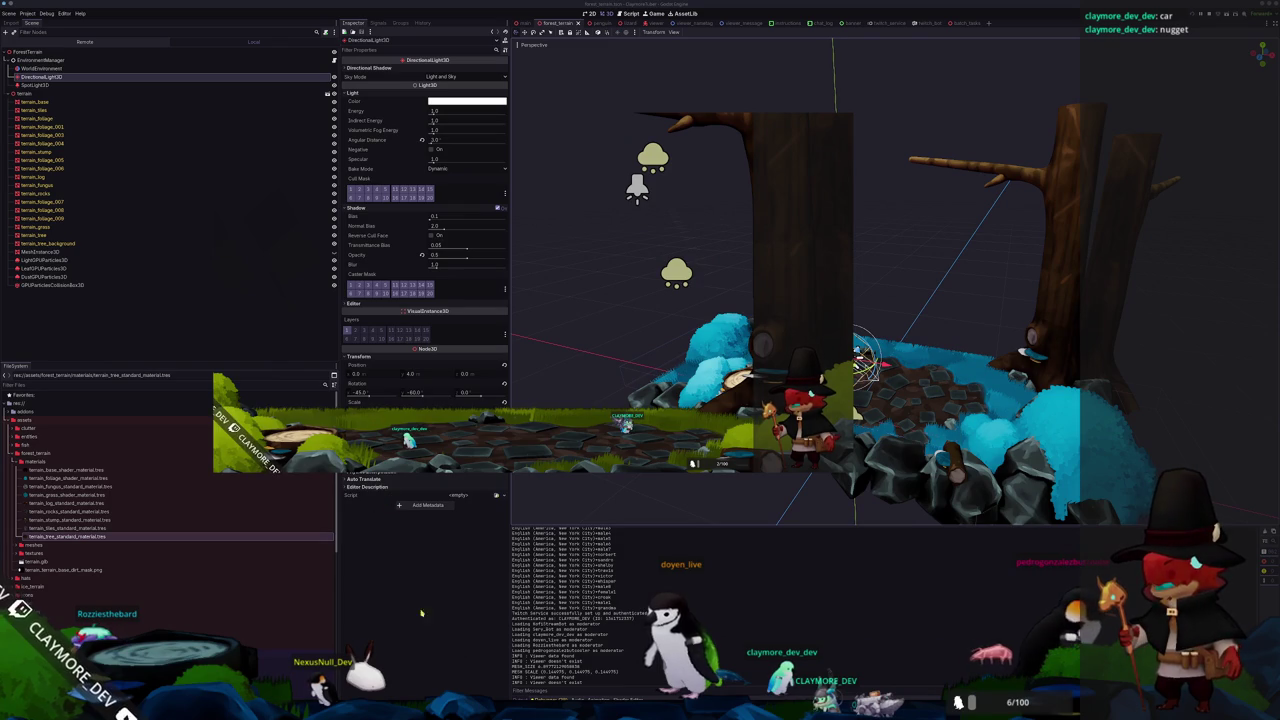
key(alt+Tab)
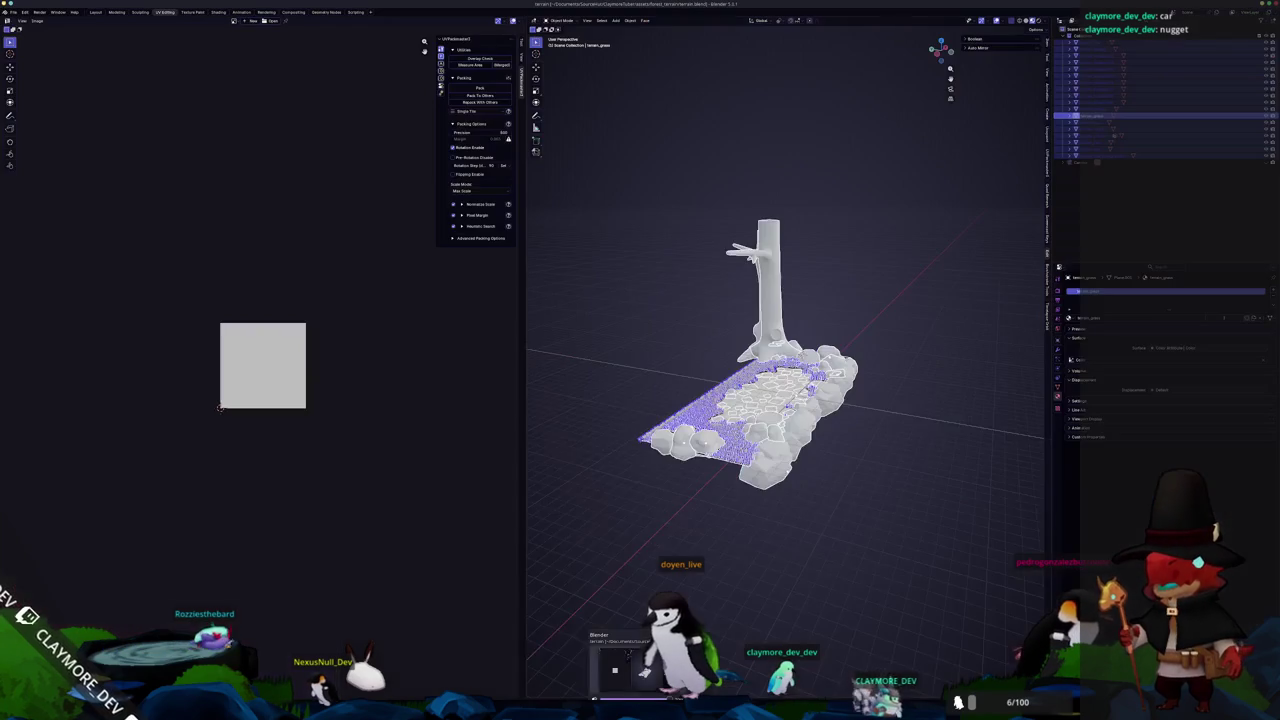
Reposition the selected rock pieces in the rocks mesh.
scroll(772, 468, up, 5)
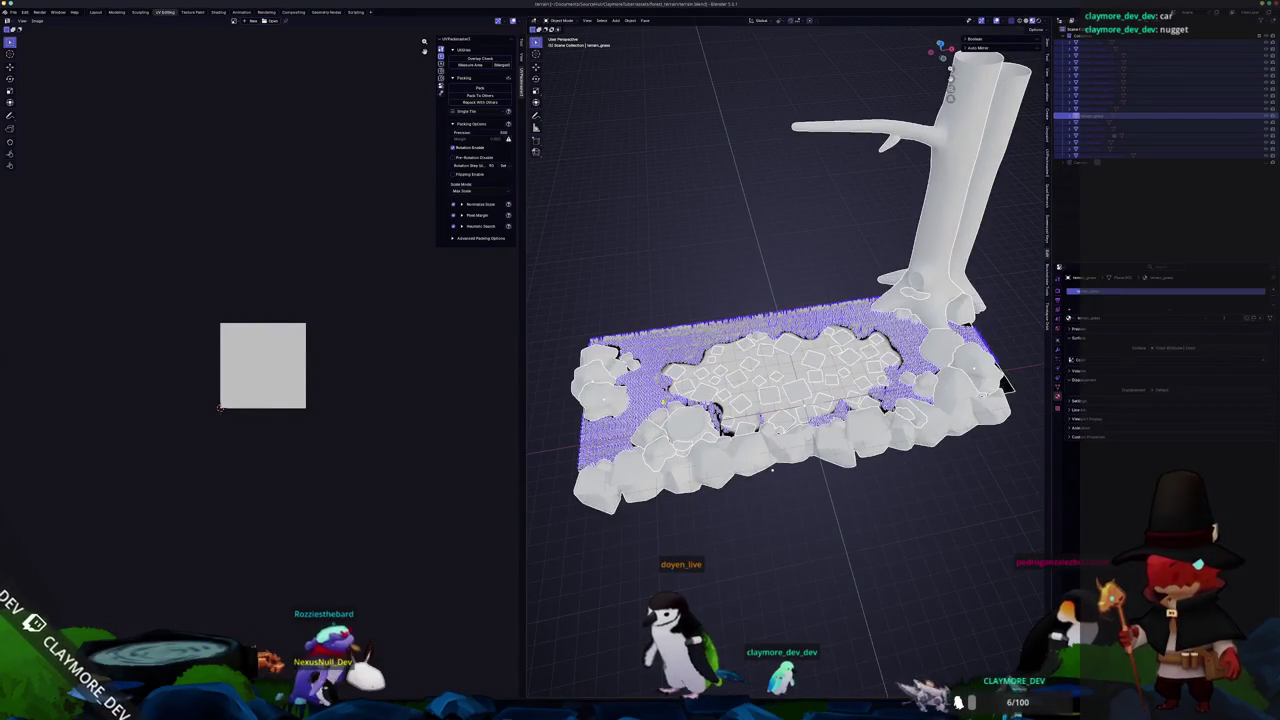
key(Tab)
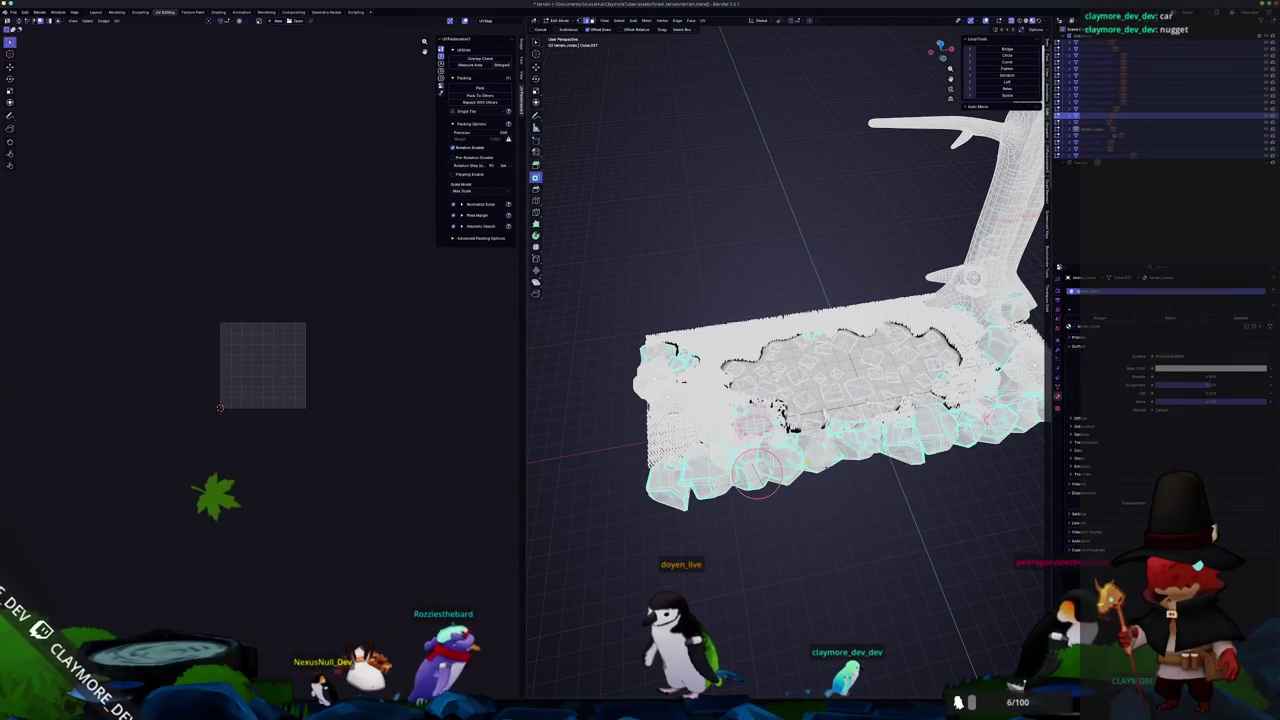
key(Tab)
scroll(790, 400, up, 3)
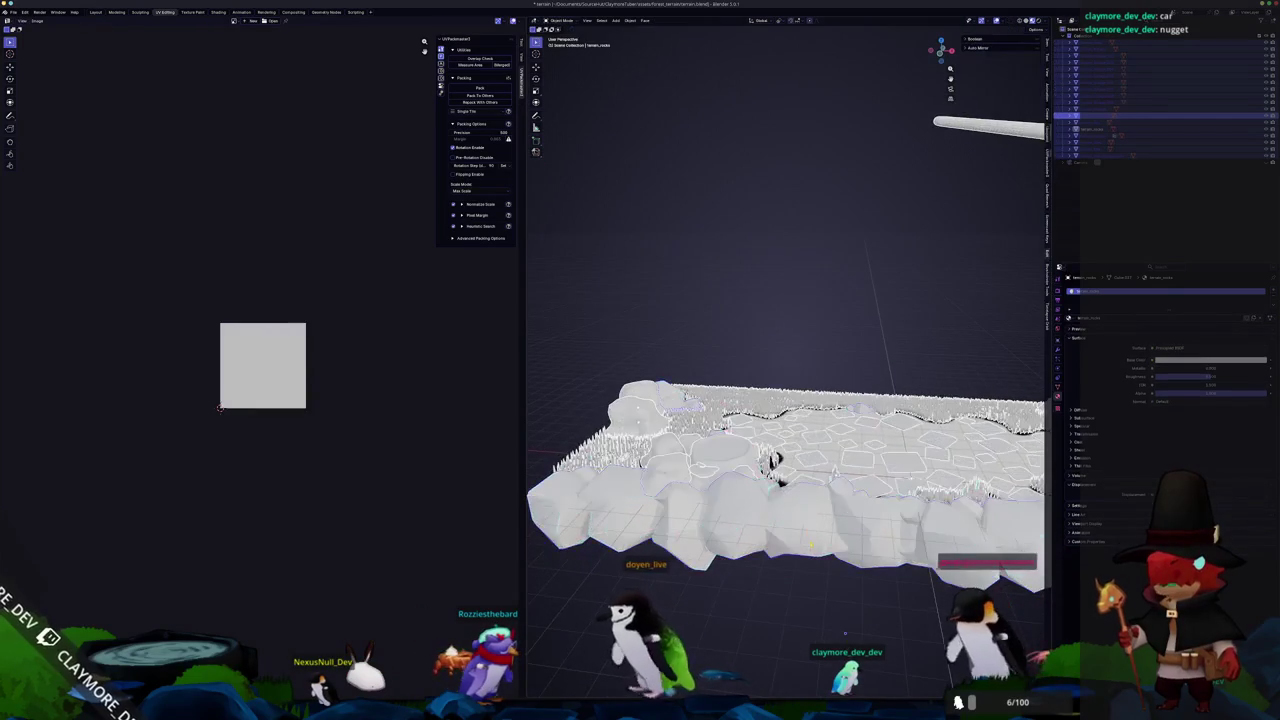
key(Tab)
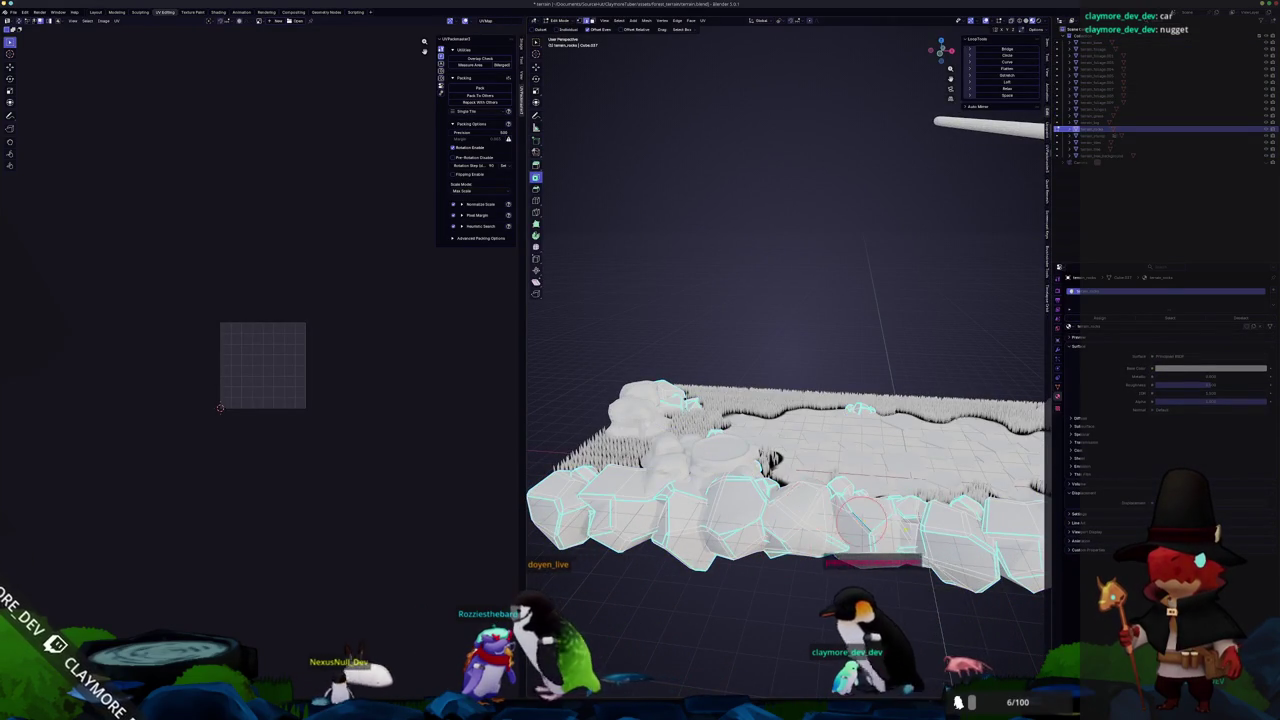
scroll(790, 300, right, 5)
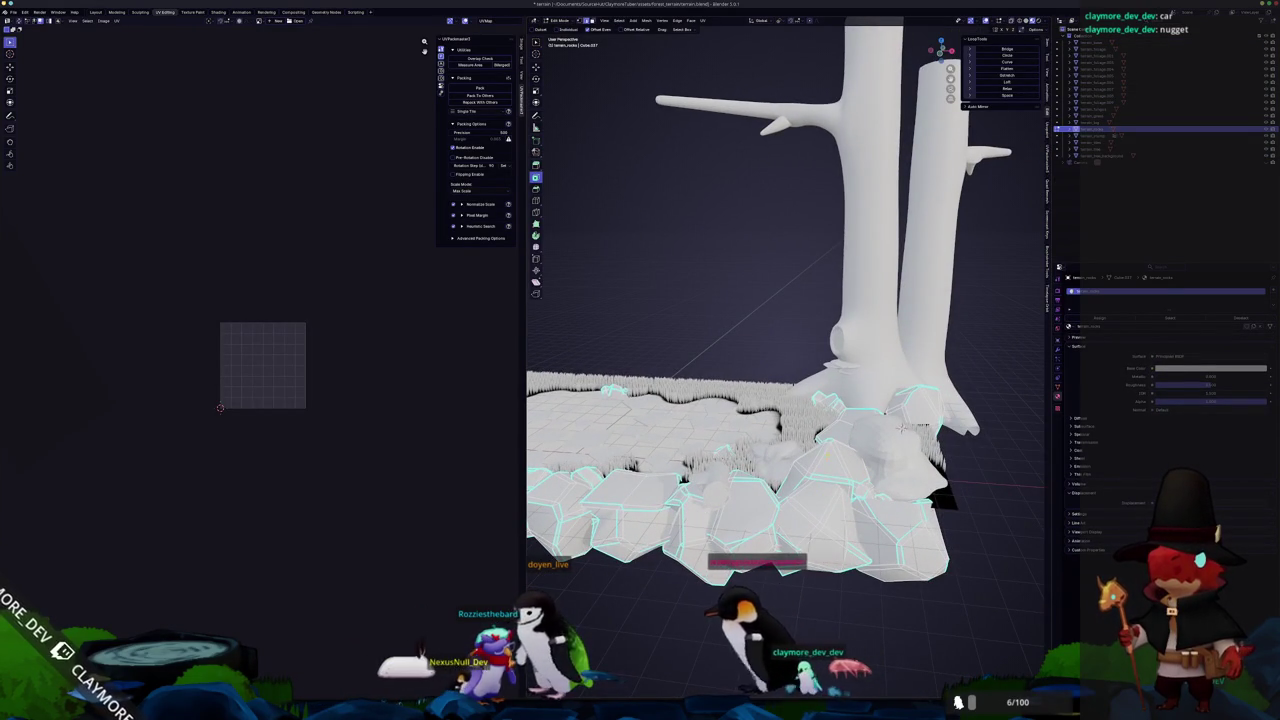
scroll(790, 350, down, 5)
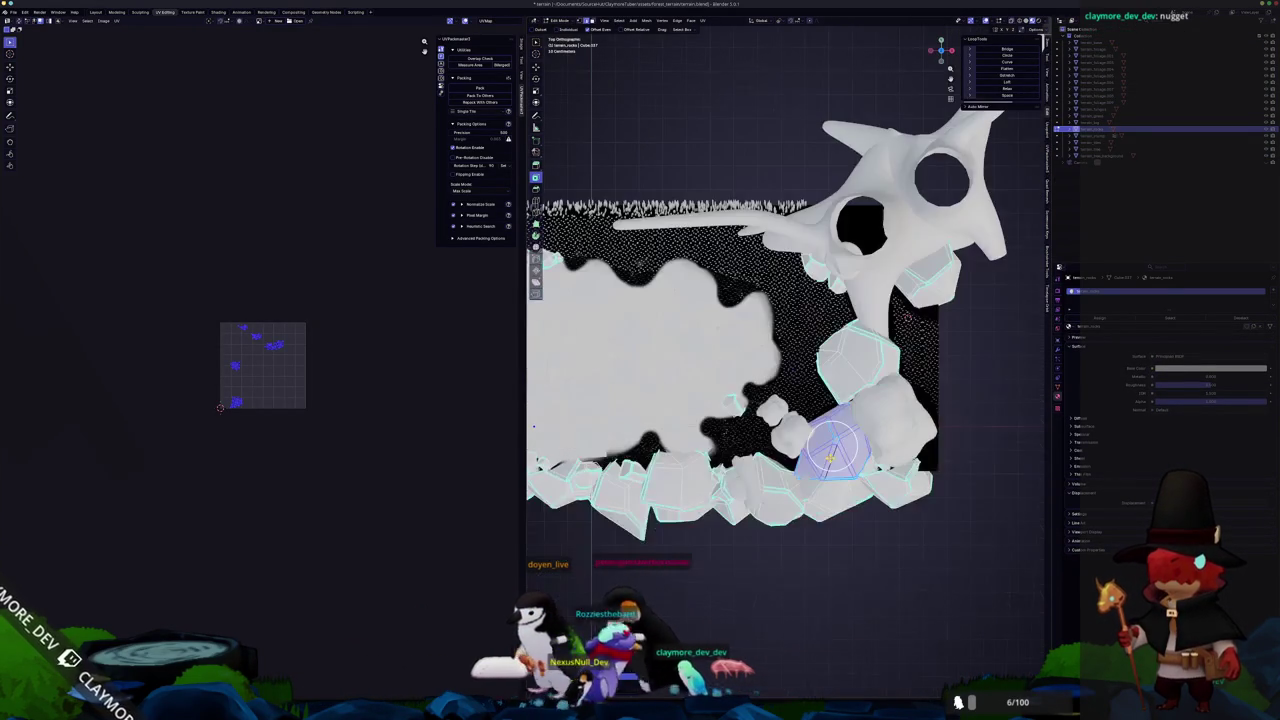
key(g)
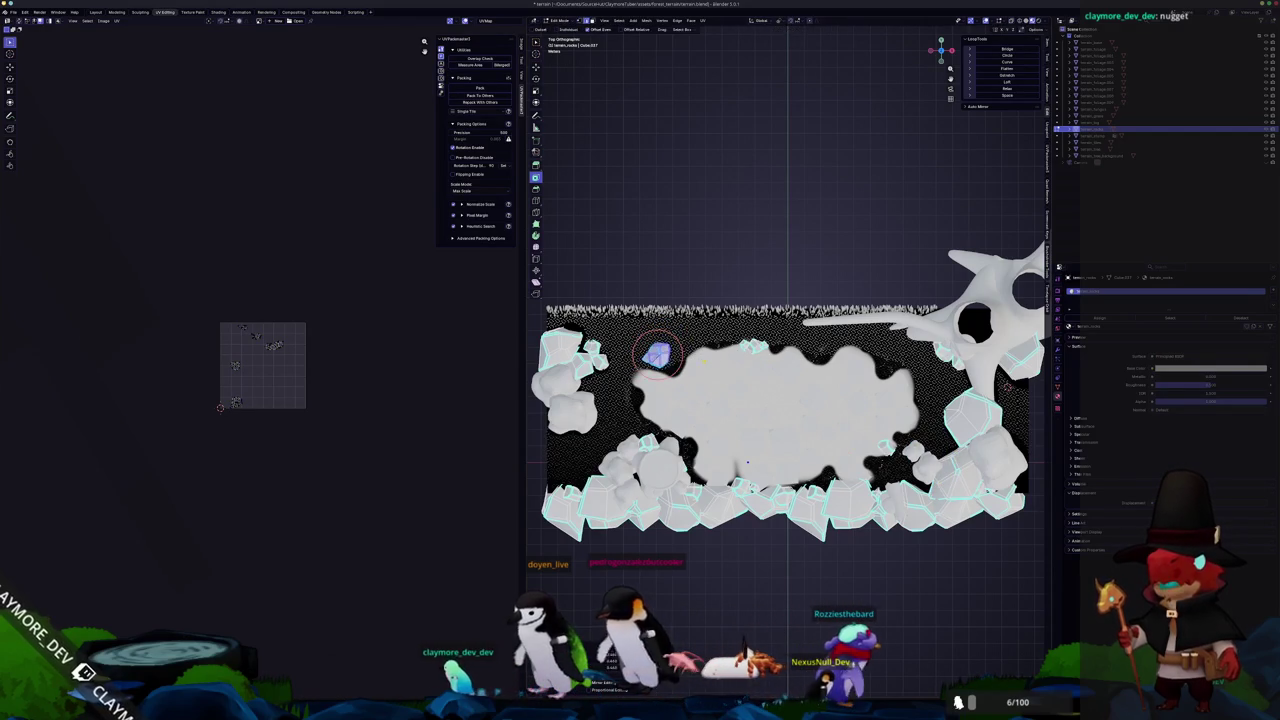
click(747, 462)
Raise the selected rock straight up along the Z axis.
scroll(790, 400, up, 10)
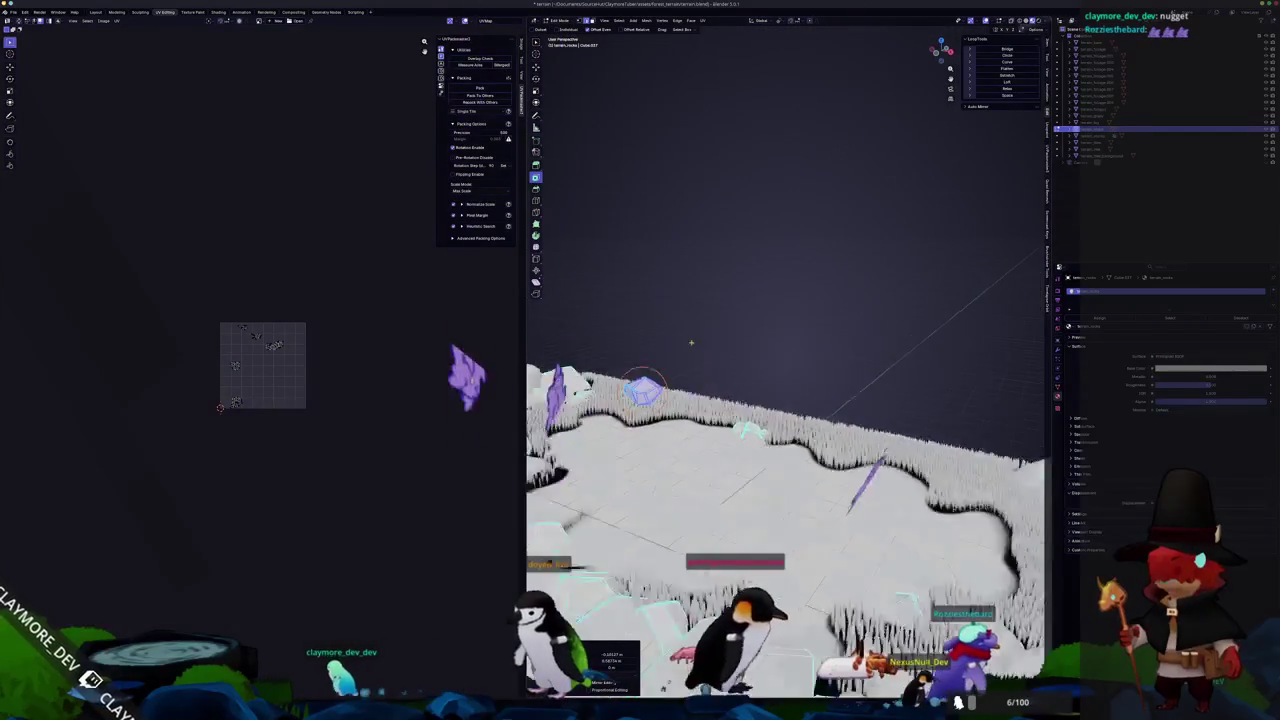
scroll(842, 316, up, 3)
key(g)
key(z)
key(Return)
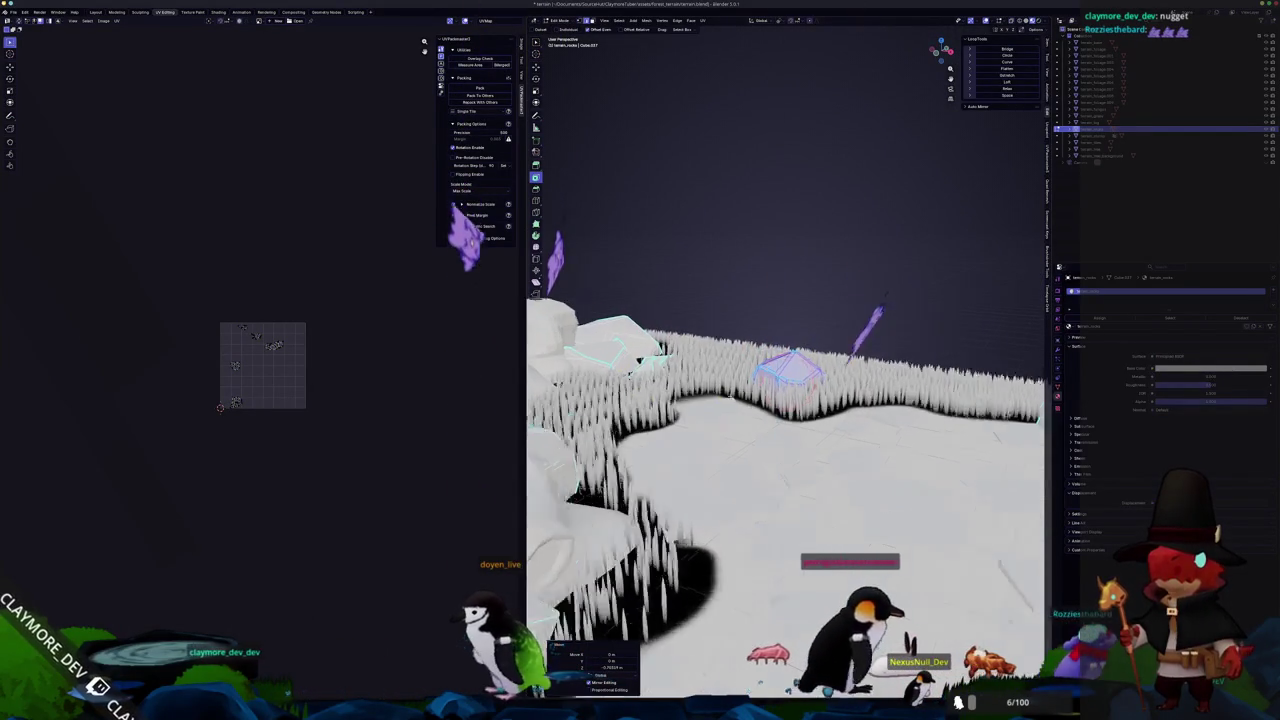
Select the grass object in top view and pick the grass patch at the rock.
scroll(790, 400, up, 2)
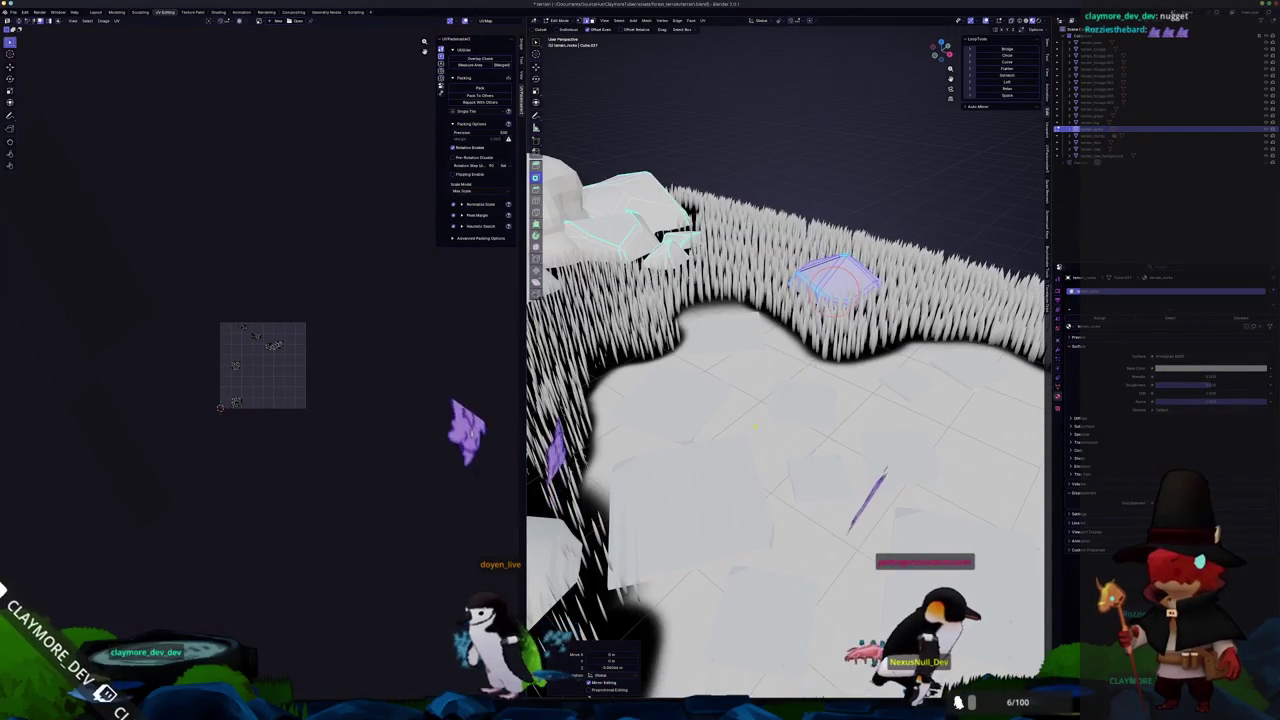
scroll(790, 400, up, 4)
scroll(707, 360, down, 5)
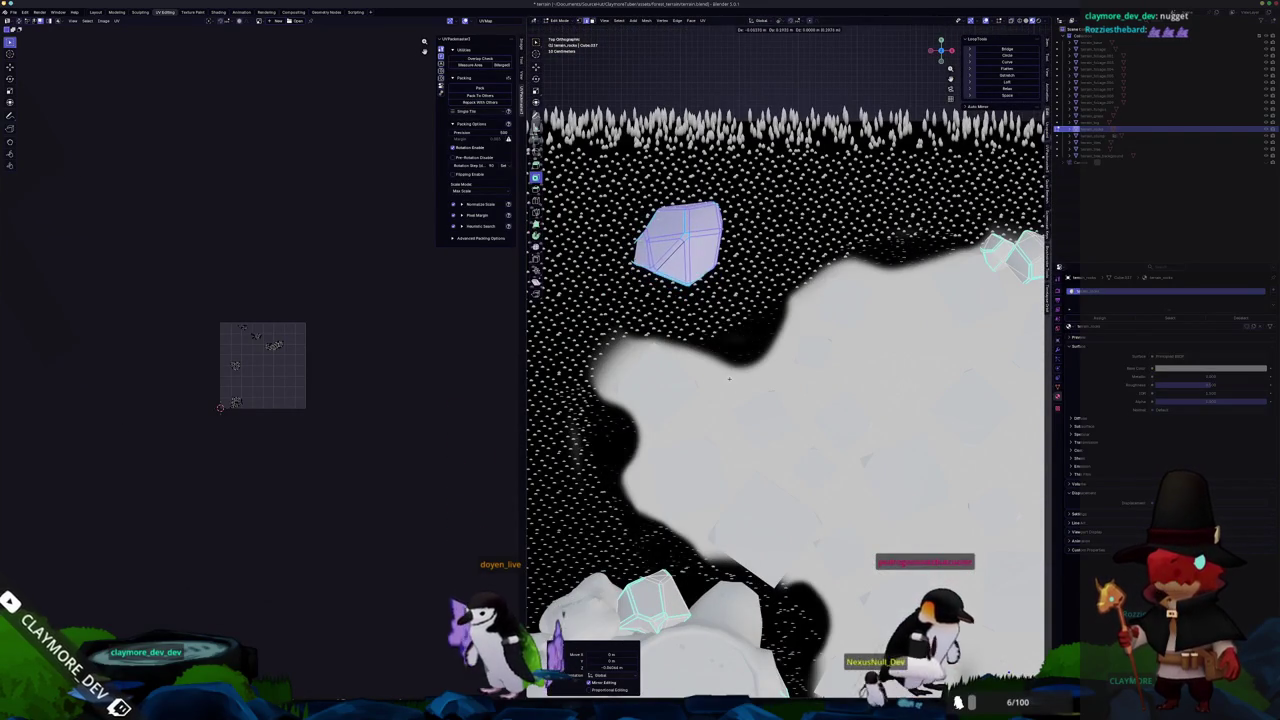
key(KP_8)
key(KP_8)
key(KP_8)
key(KP_2)
key(KP_2)
key(KP_2)
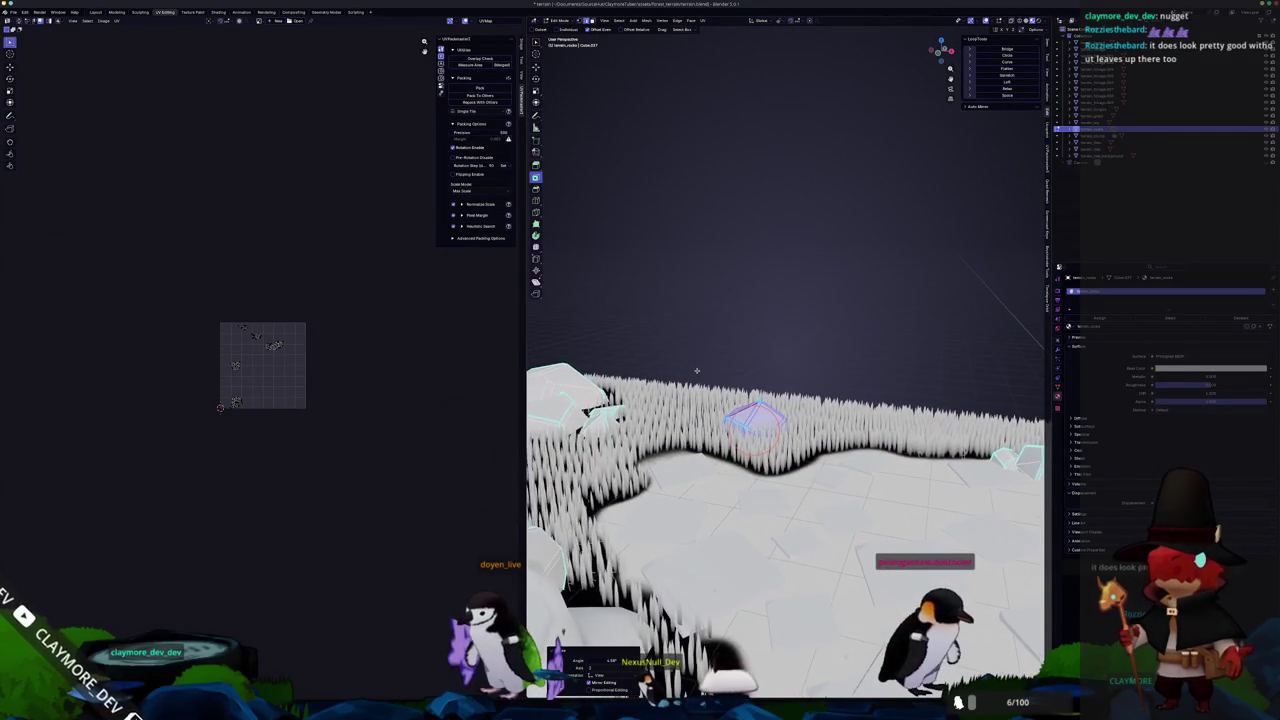
key(KP_8)
key(KP_8)
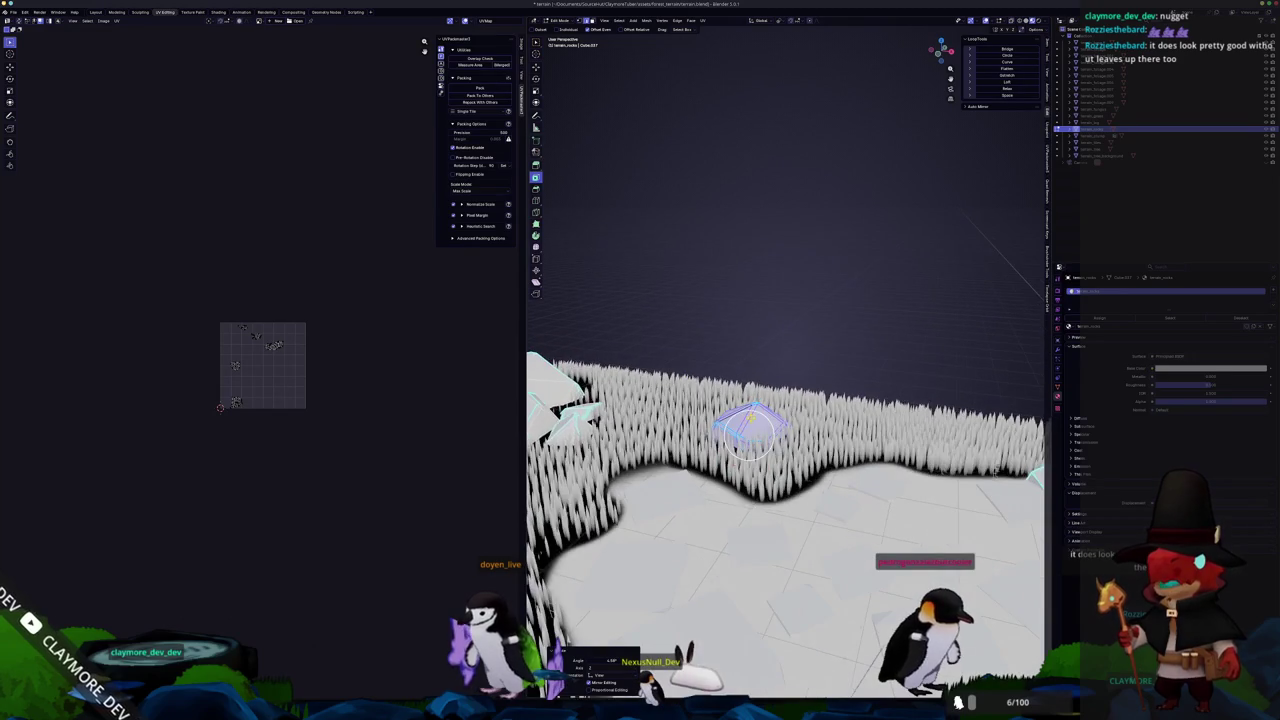
key(Tab)
click(793, 493)
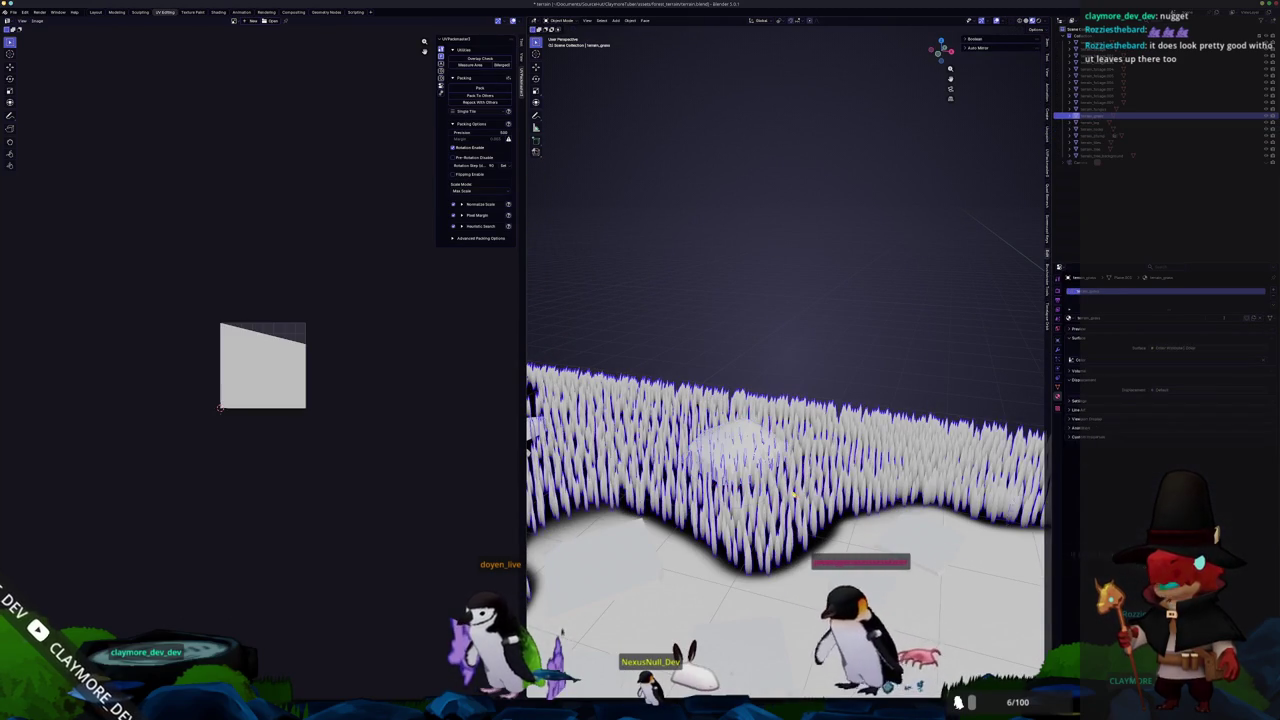
key(KP_7)
scroll(787, 493, down, 3)
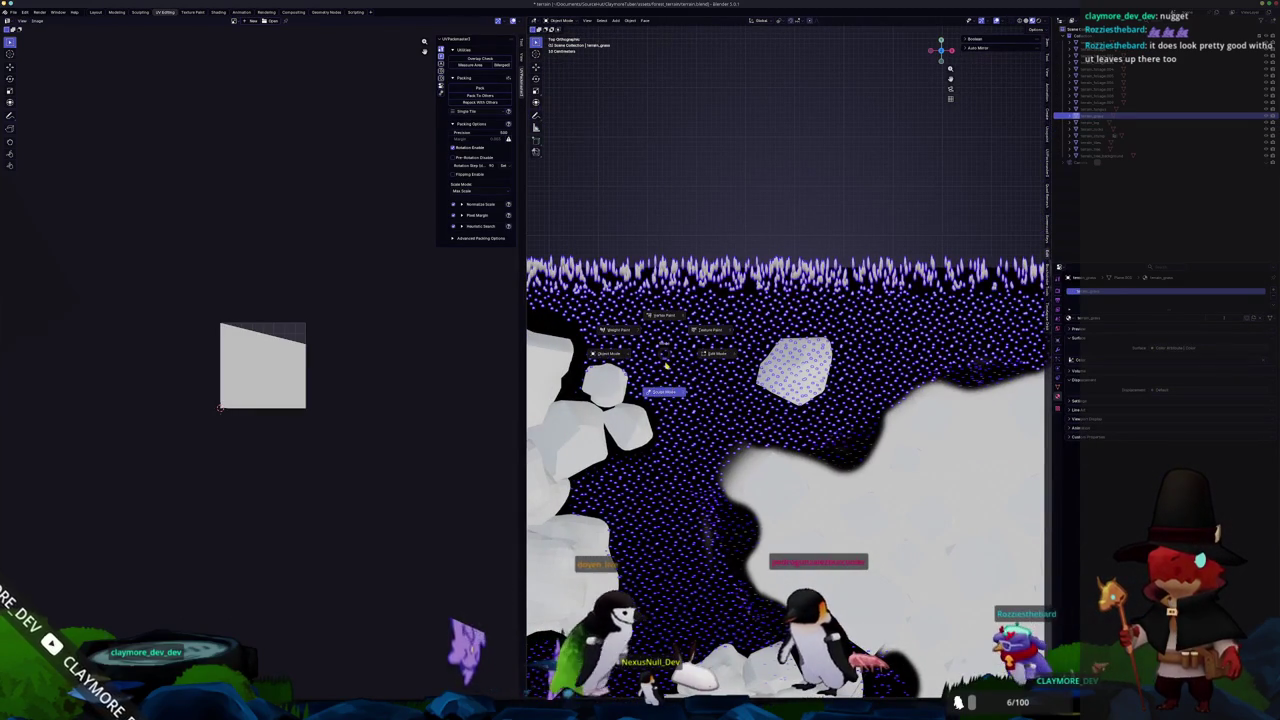
key(Tab)
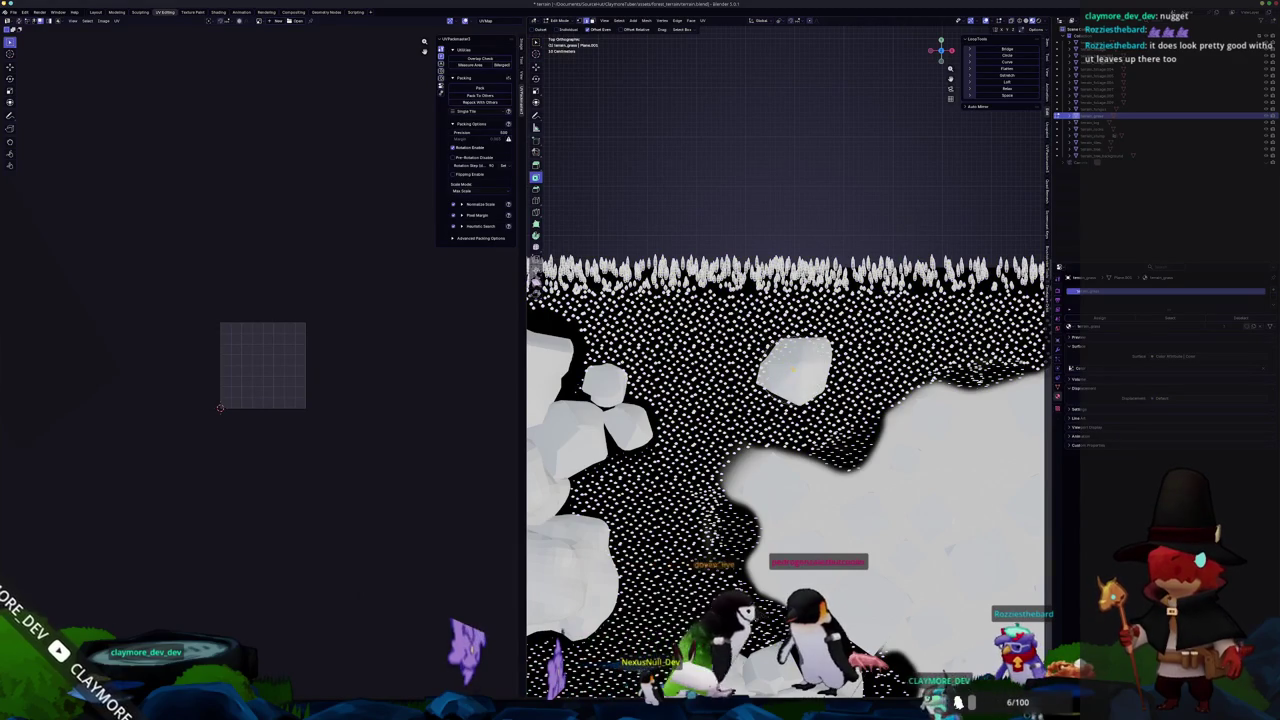
key(l)
Brush-select the grass around the rock and delete those vertices.
scroll(795, 370, up, 1)
key(a)
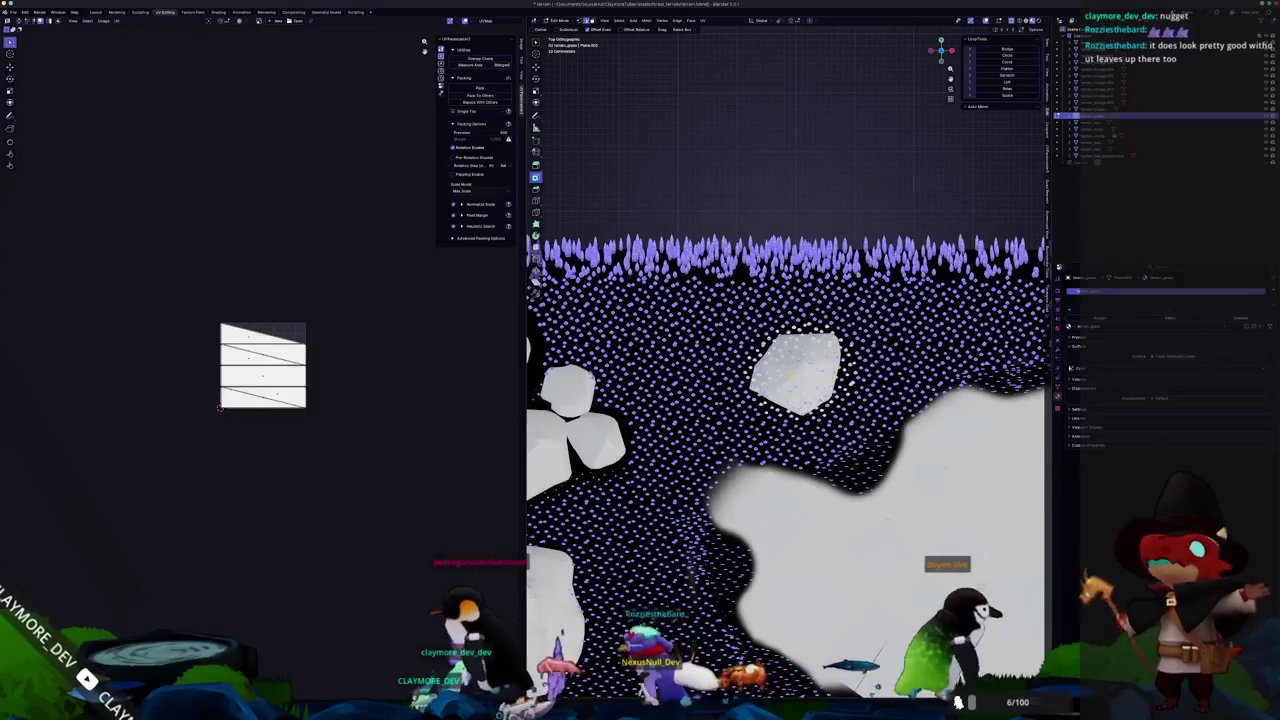
key(alt+a)
key(c)
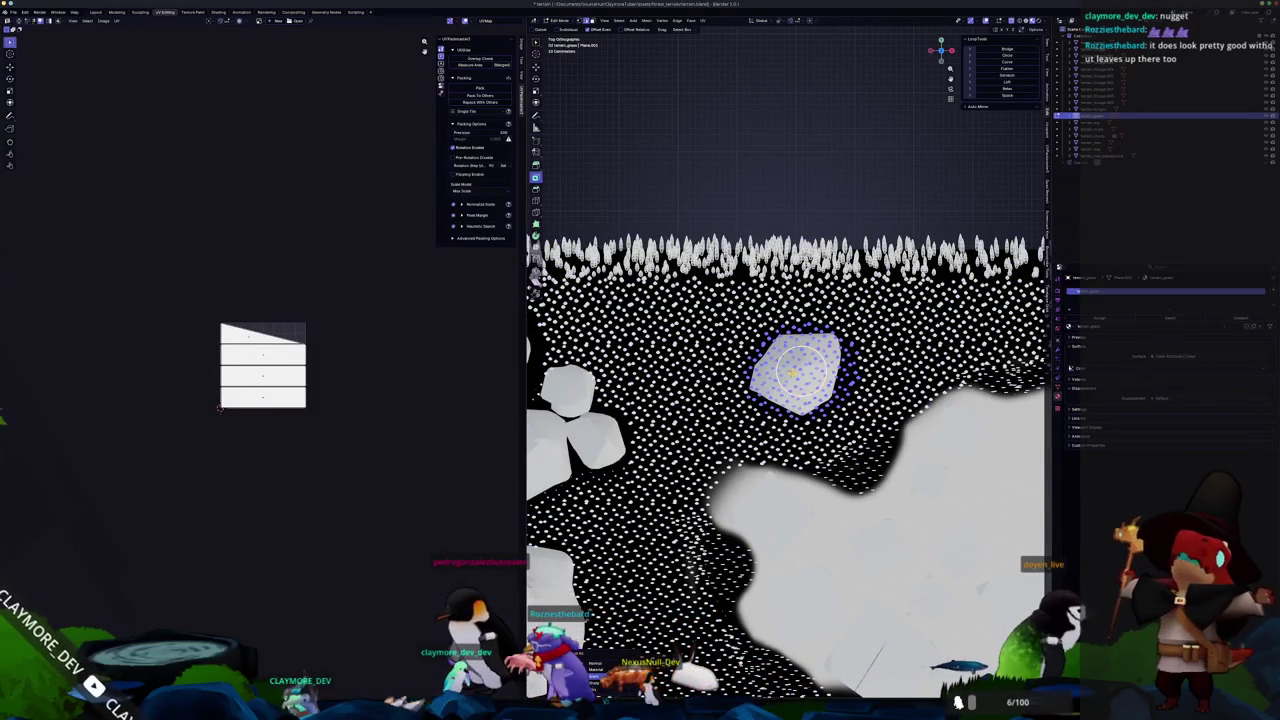
scroll(790, 372, down, 6)
drag(790, 372, 805, 362)
key(x)
click(808, 360)
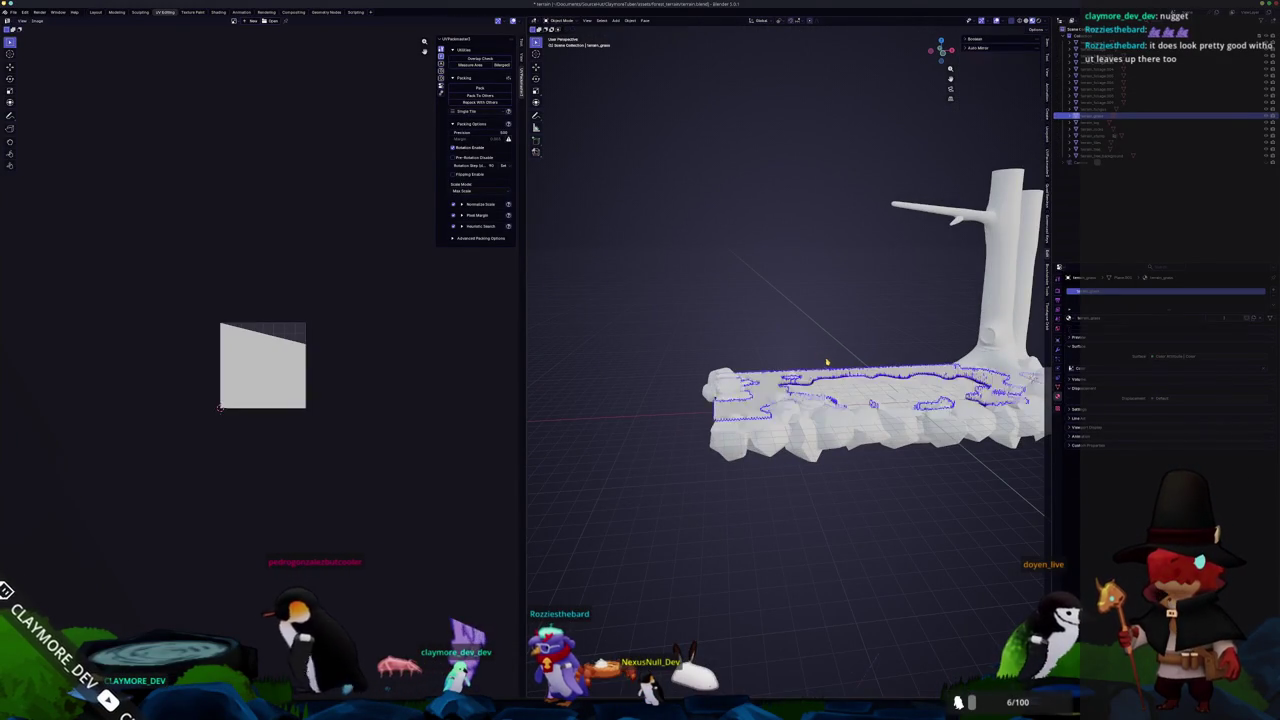
key(Tab)
scroll(837, 366, up, 5)
click(745, 353)
Export the terrain as glTF over terrain.glb and view the result in Godot.
mouse_move(826, 357)
mouse_down()
mouse_move(844, 357)
mouse_move(819, 355)
mouse_move(813, 374)
mouse_move(878, 418)
mouse_move(890, 400)
mouse_move(880, 392)
mouse_move(819, 403)
mouse_move(830, 425)
mouse_move(609, 183)
mouse_up()
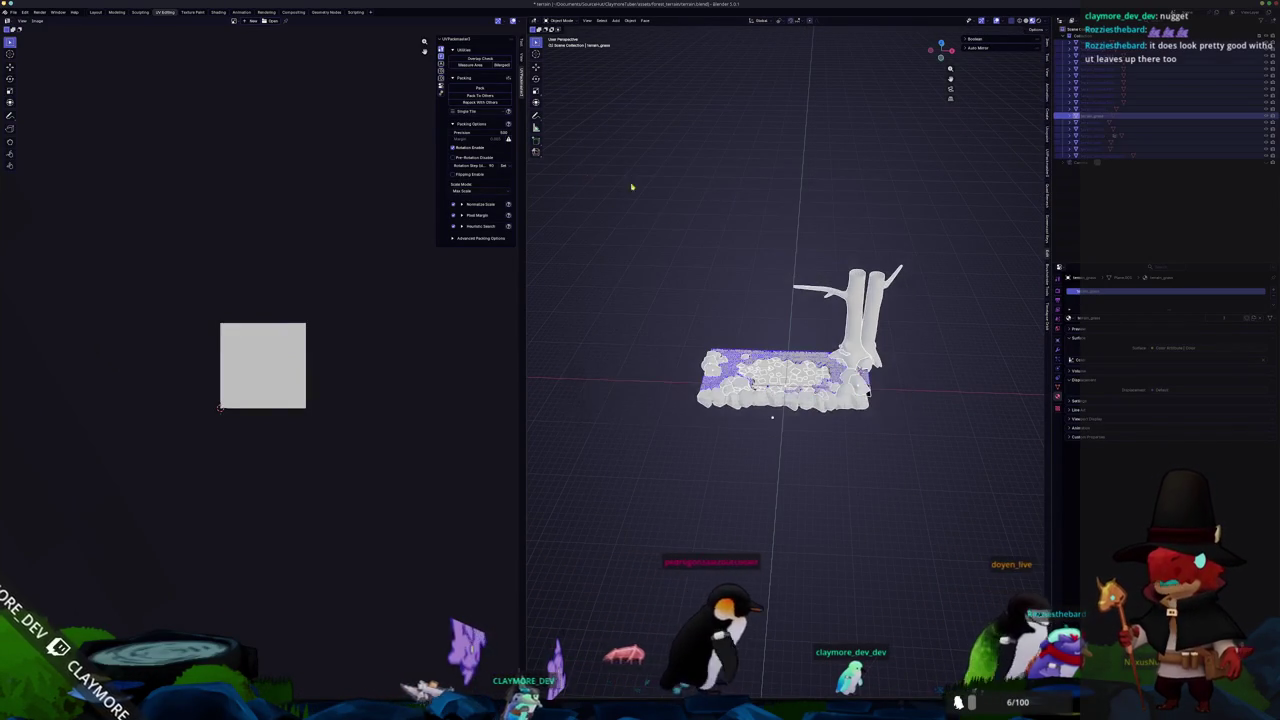
click(12, 12)
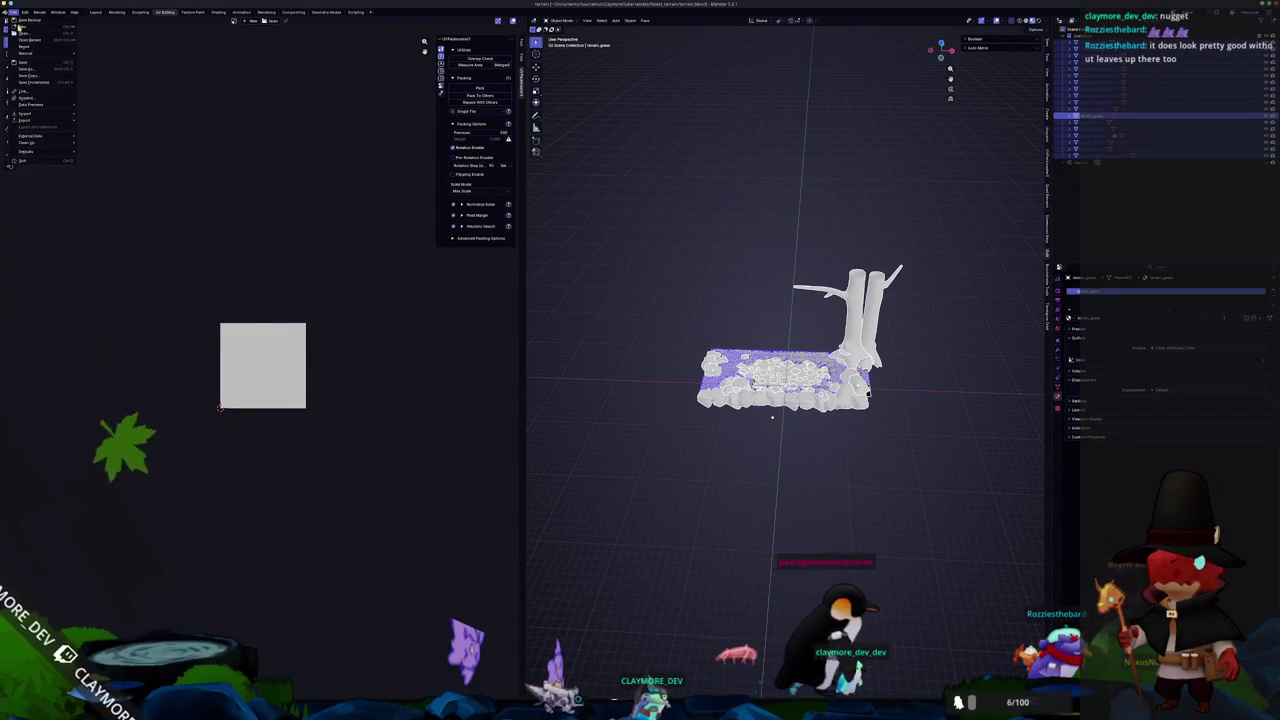
click(140, 179)
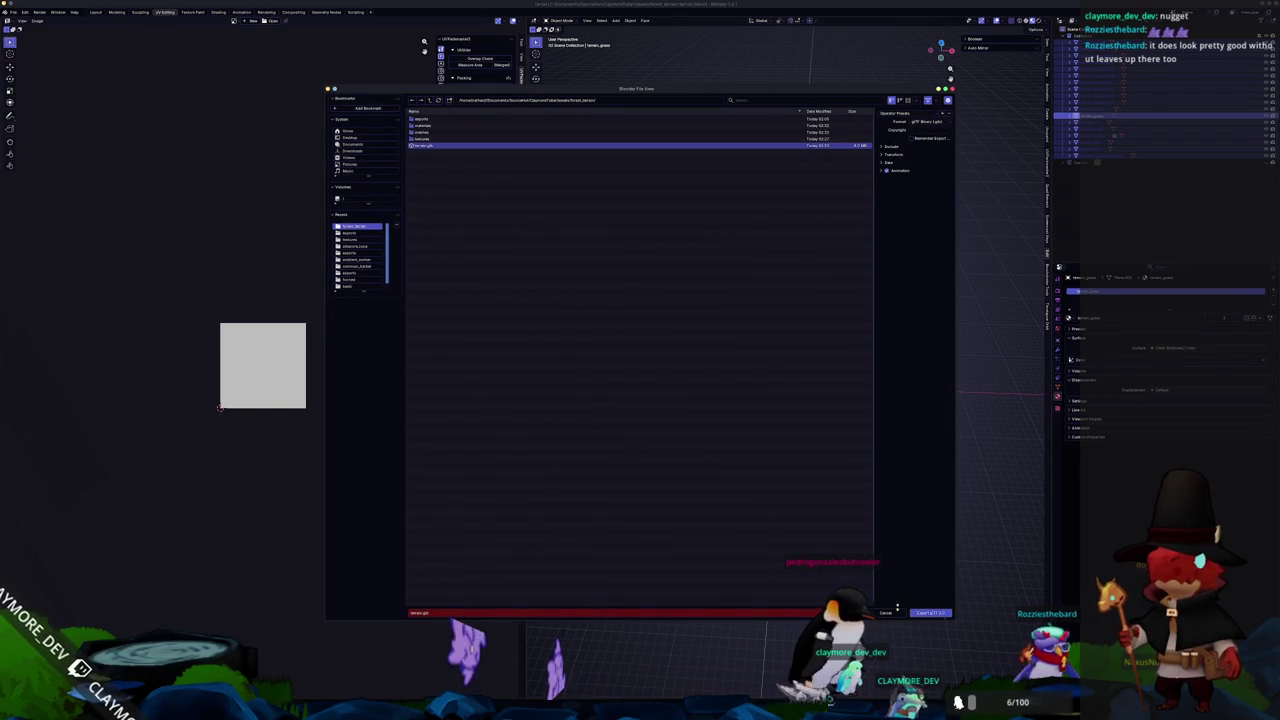
click(930, 612)
key(alt+Tab)
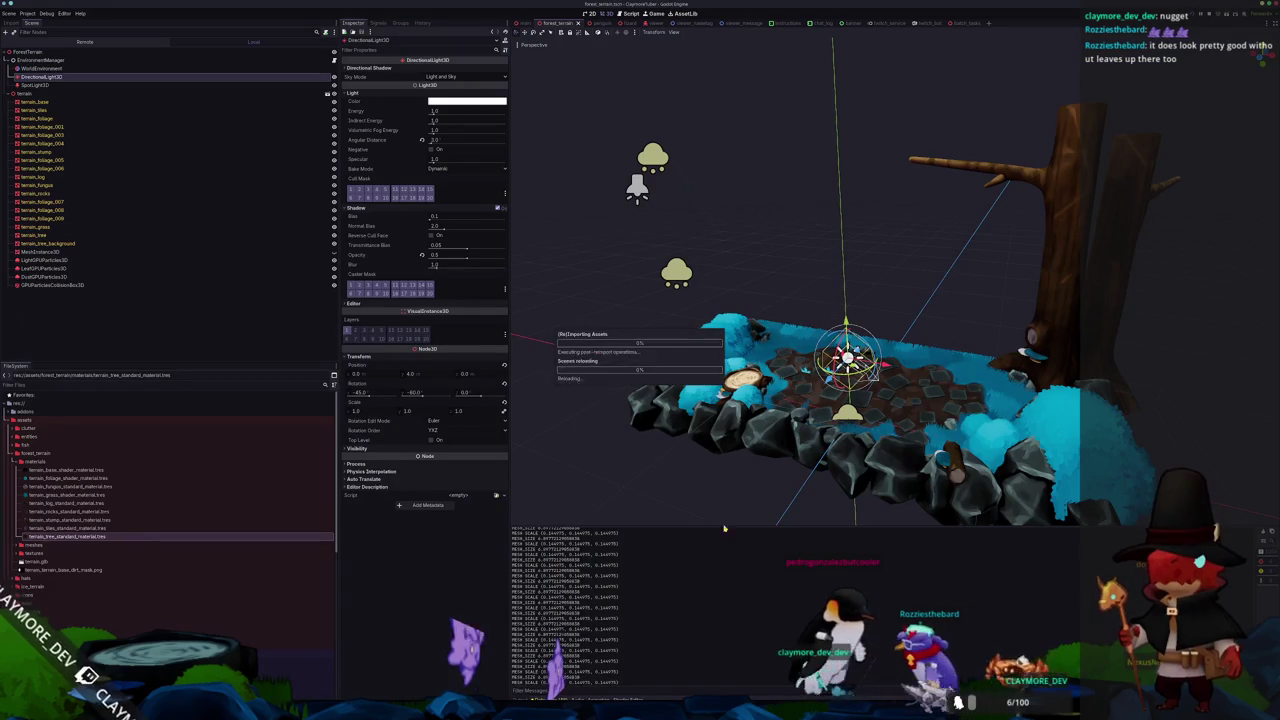
mouse_move(685, 460)
mouse_down()
mouse_move(774, 438)
mouse_move(771, 452)
mouse_up()
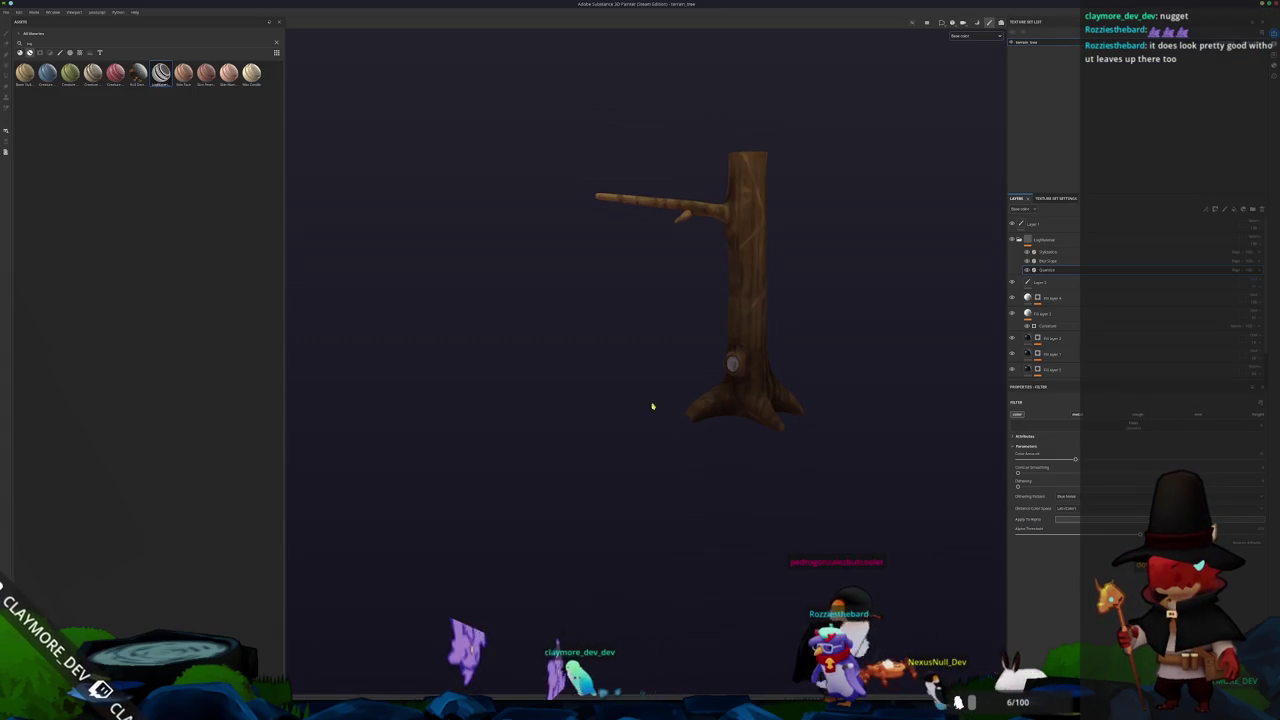
Open a recent project, saving the tree trunk project's changes first.
click(8, 12)
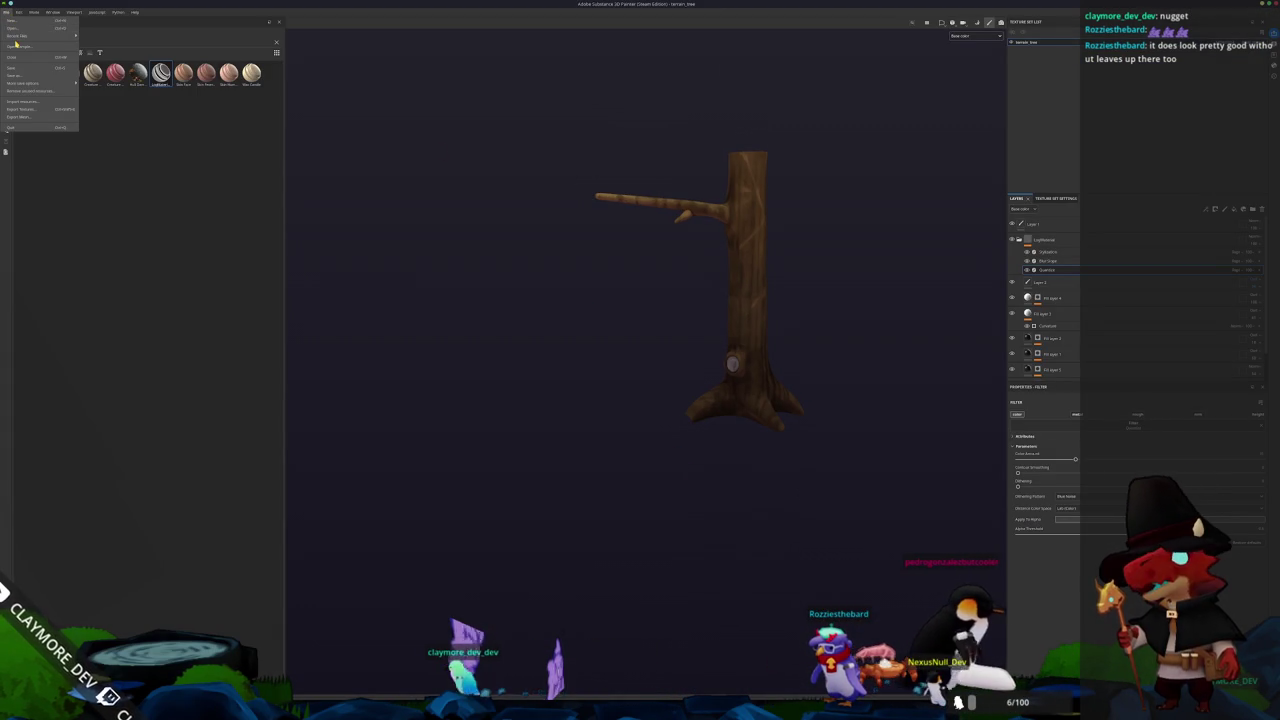
mouse_move(23, 36)
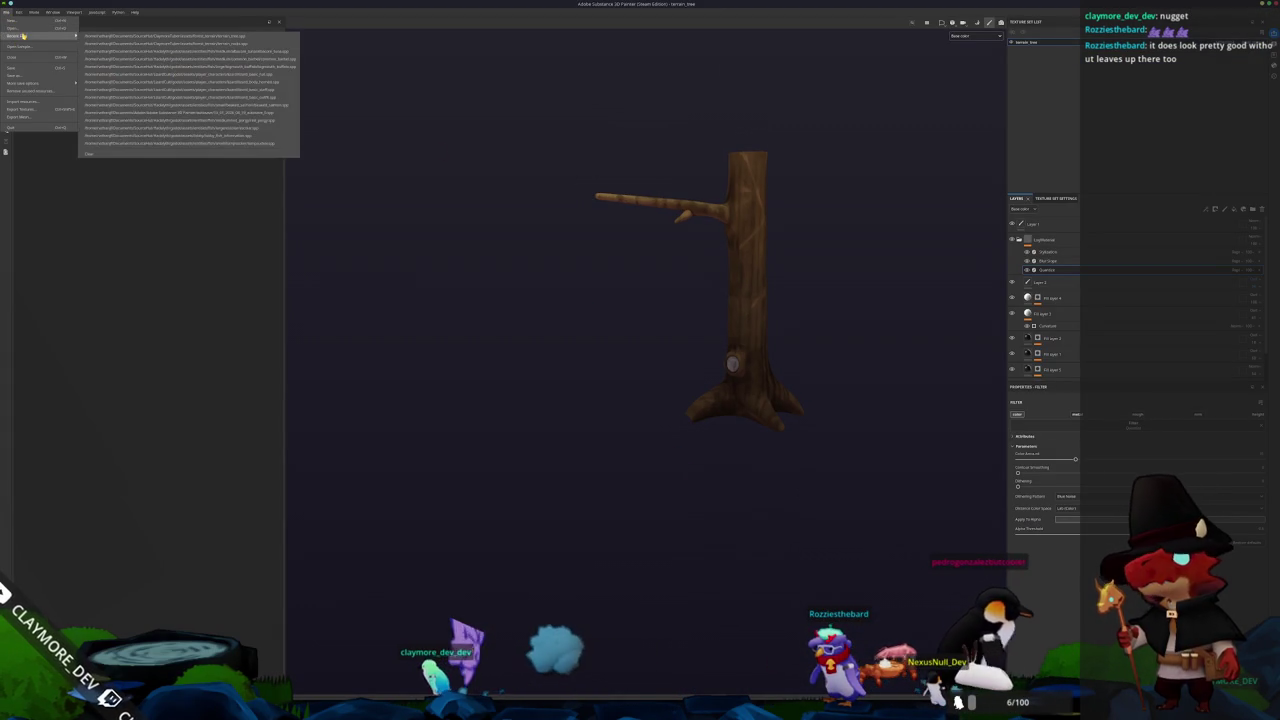
click(226, 45)
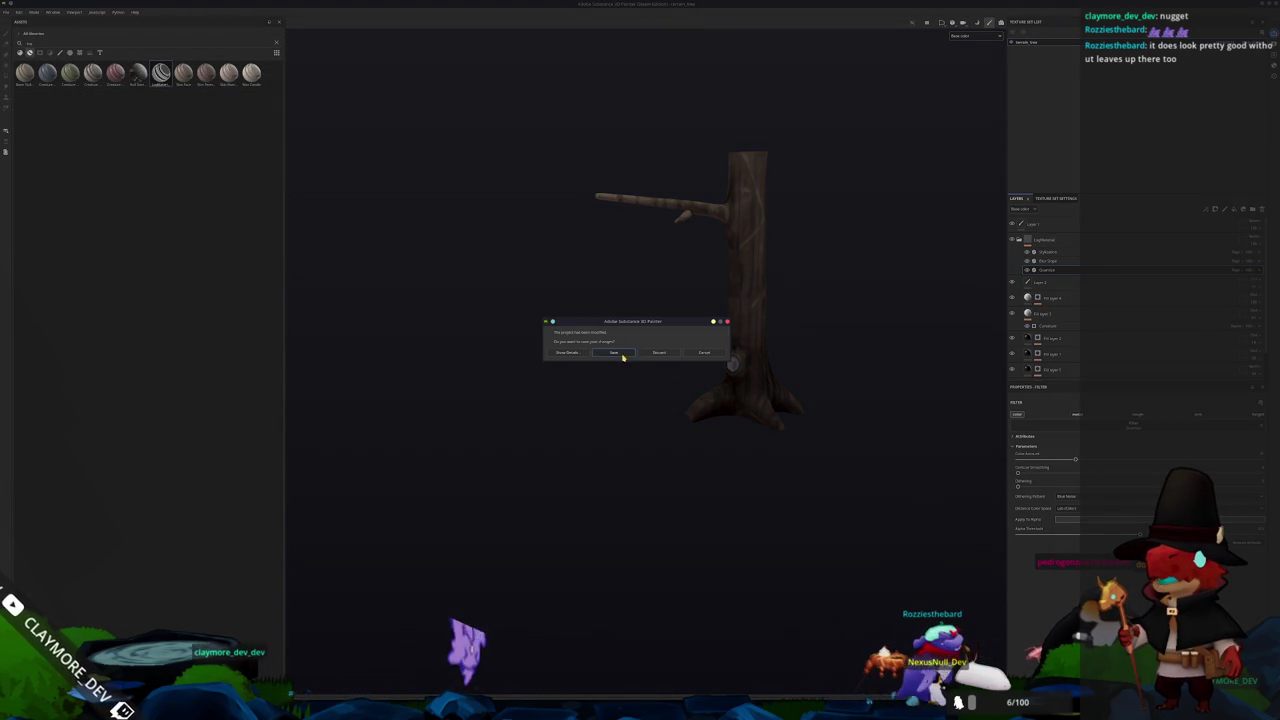
click(620, 354)
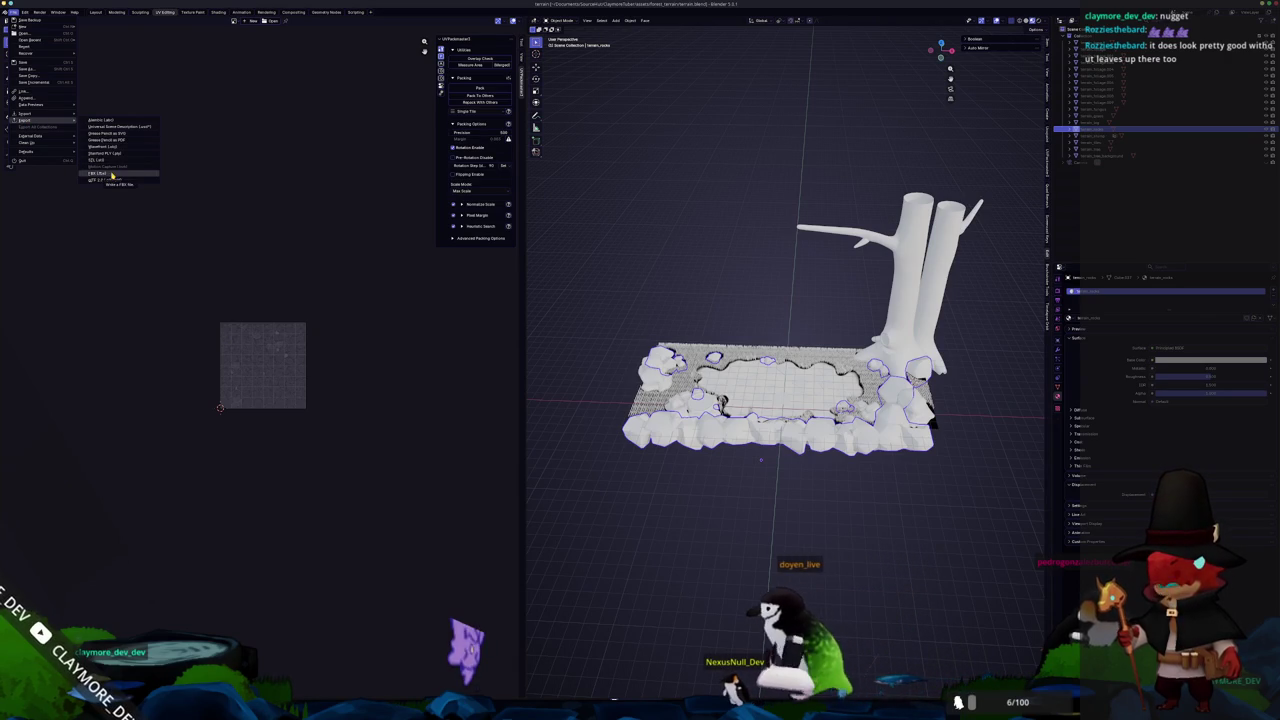
Export the rocks as FBX and bake their mesh maps in Substance Painter.
click(112, 174)
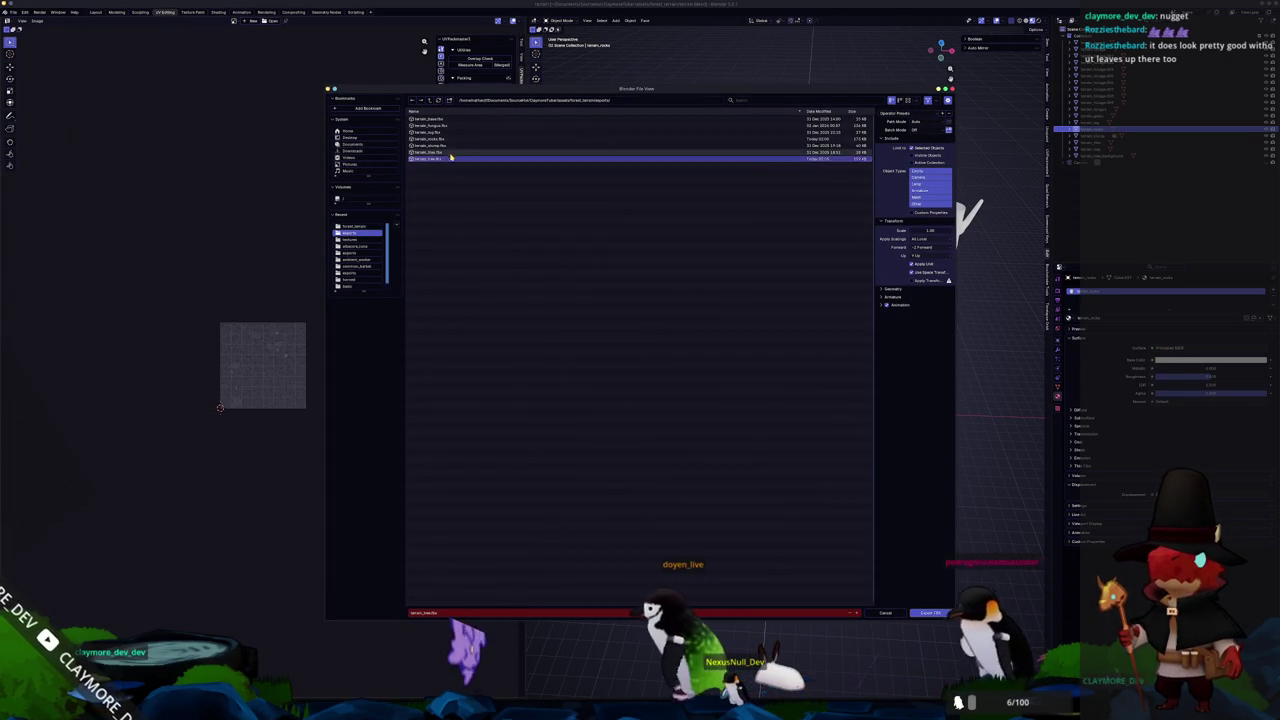
click(914, 612)
key(alt+Tab)
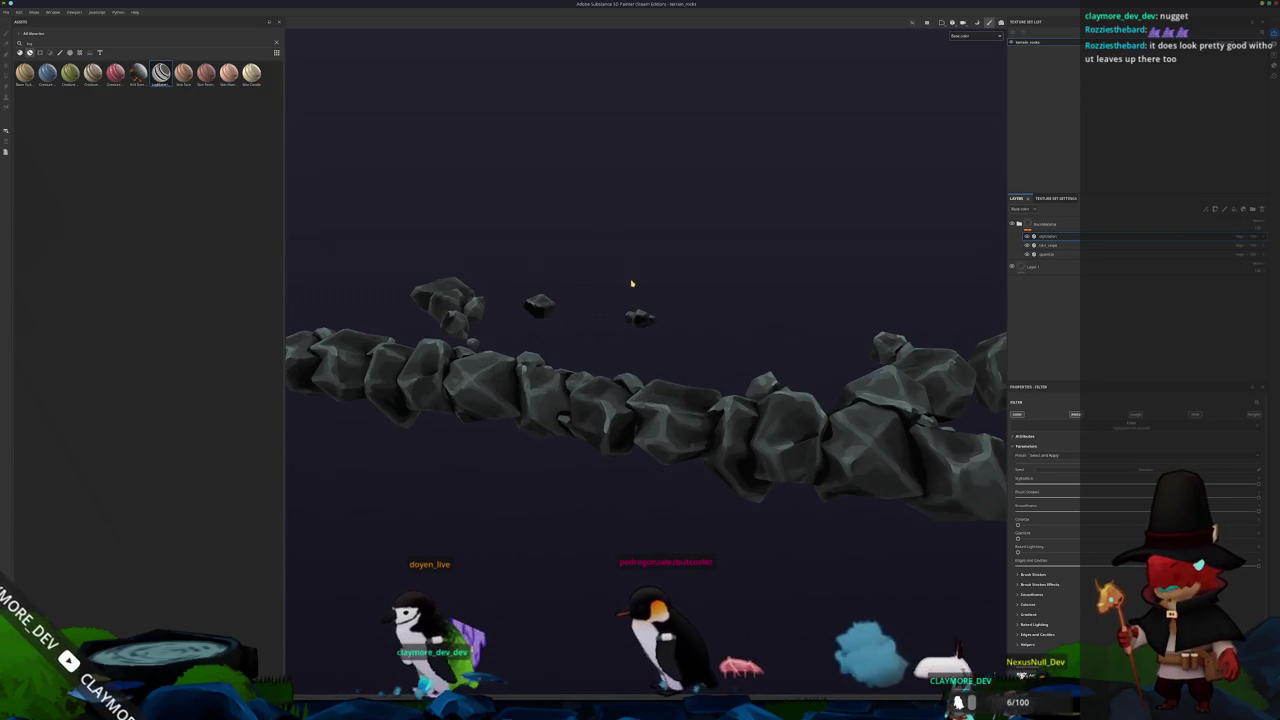
key(ctrl+shift+b)
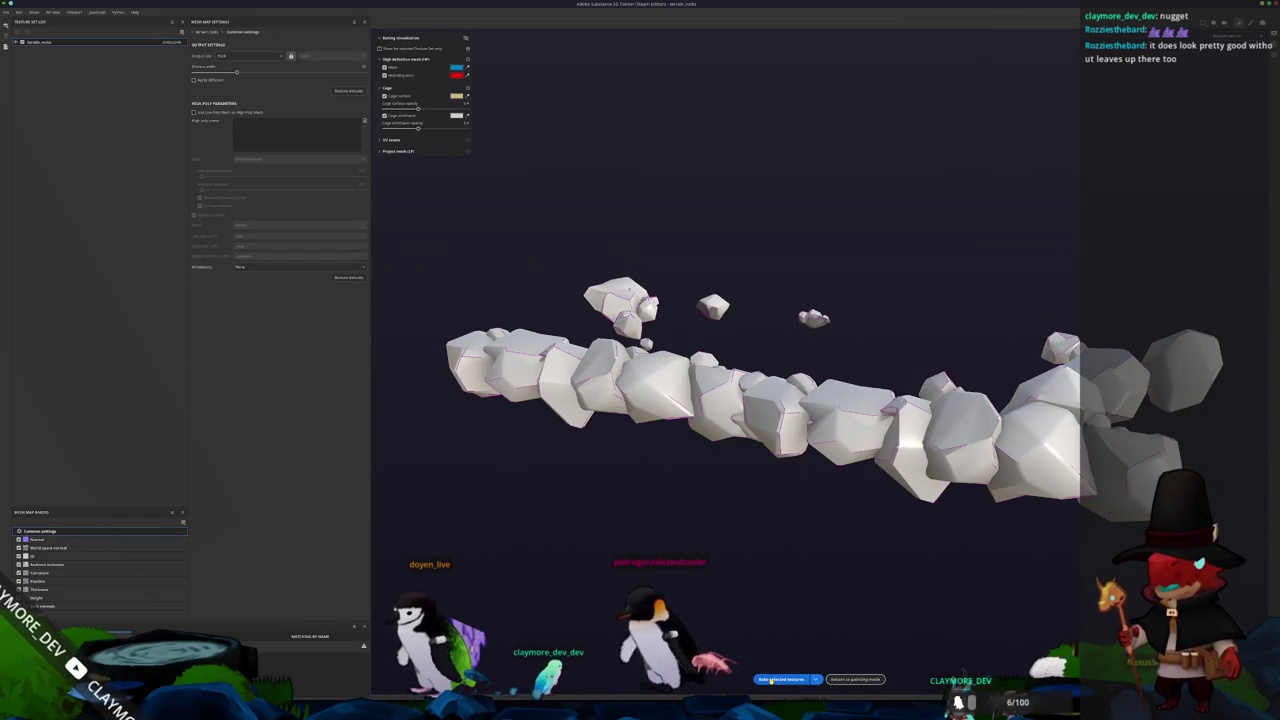
click(770, 680)
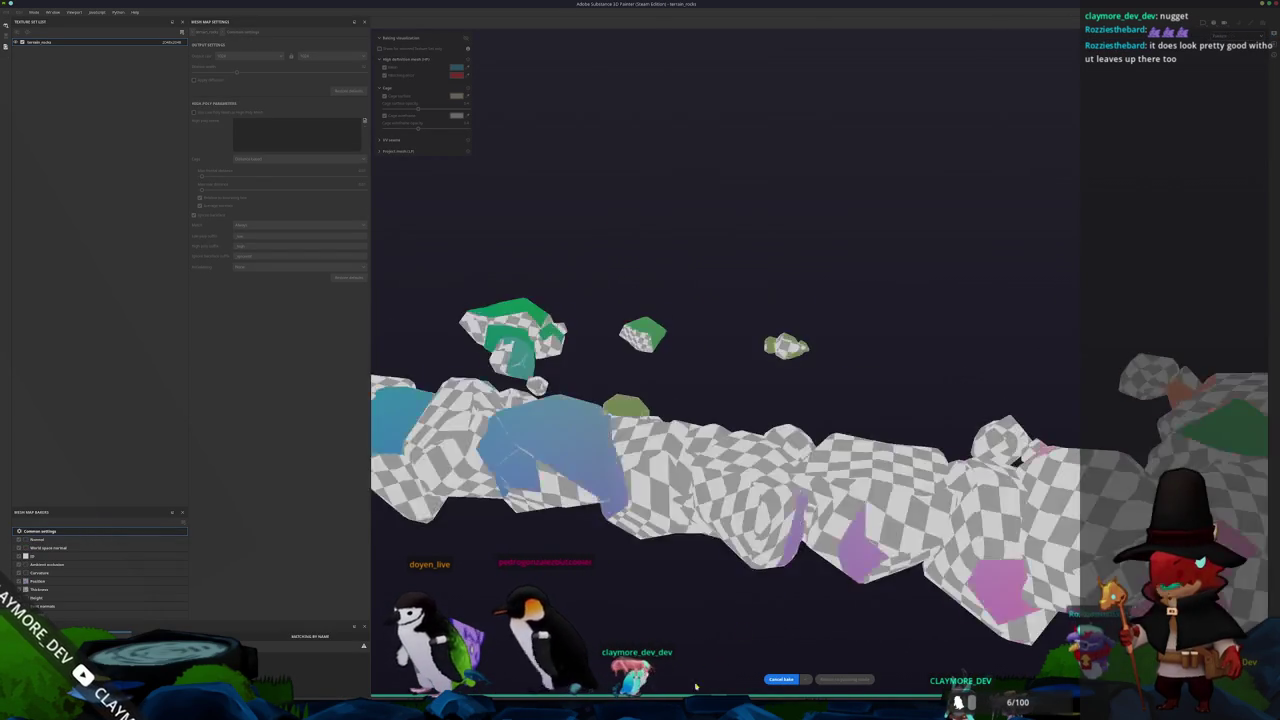
key(alt+Tab)
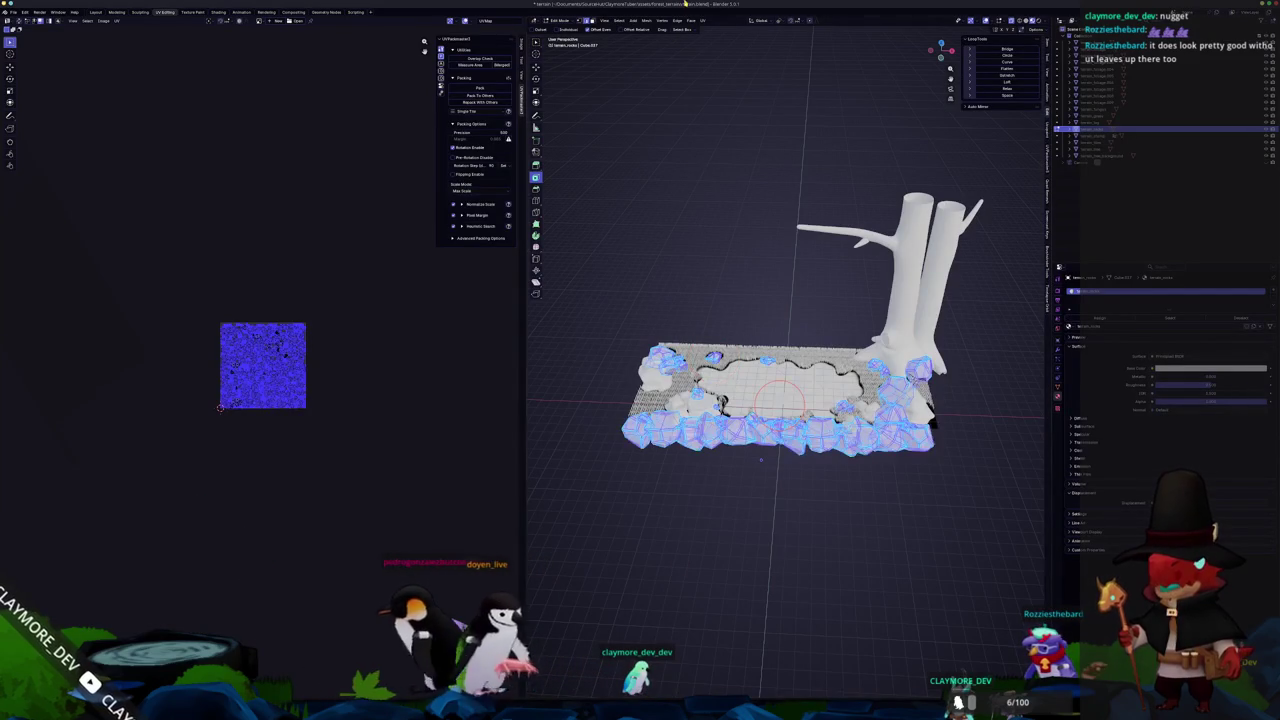
Smart UV Project the rock border mesh, pack its islands, and return to Object Mode.
click(702, 20)
click(698, 114)
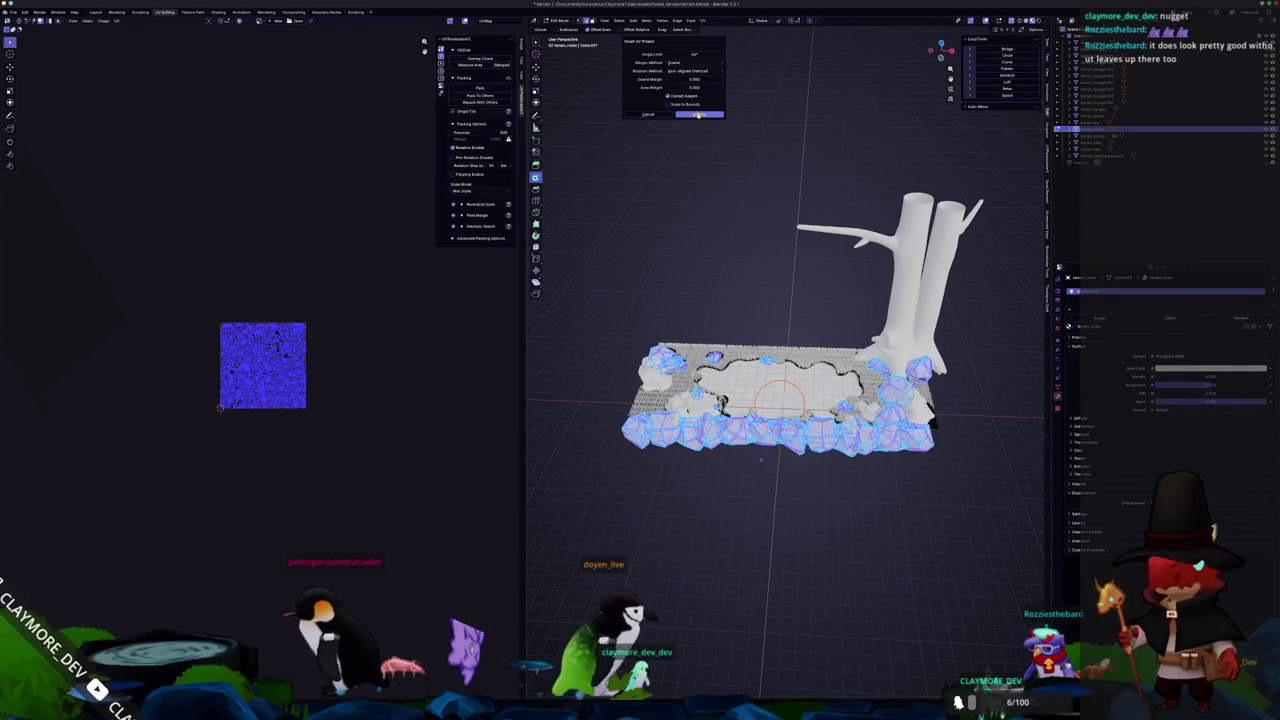
click(698, 114)
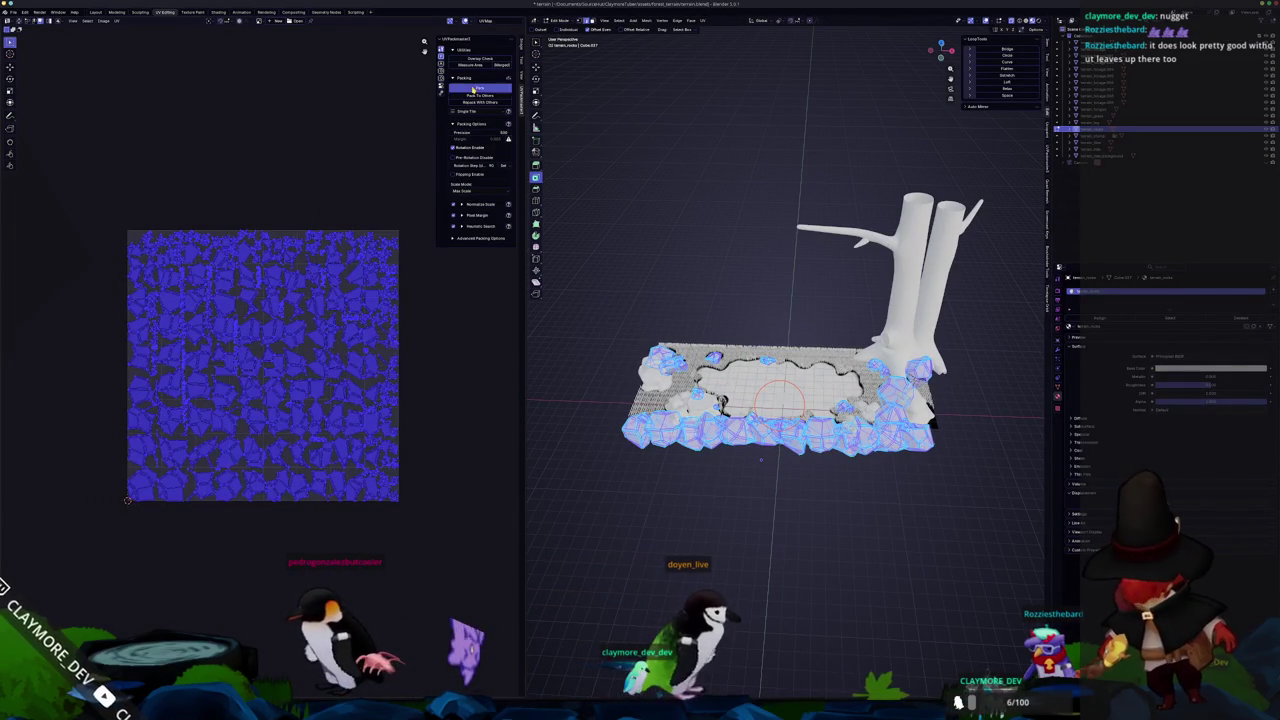
click(473, 89)
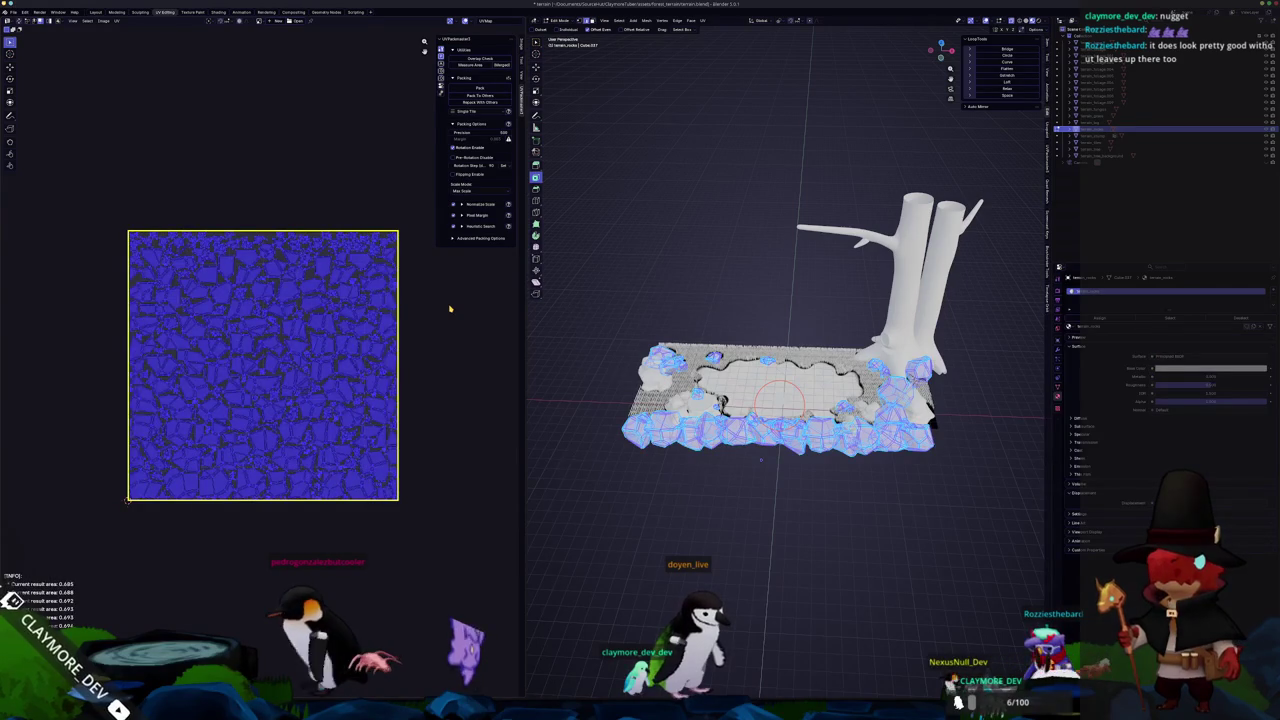
key(Tab)
scroll(707, 309, up, 5)
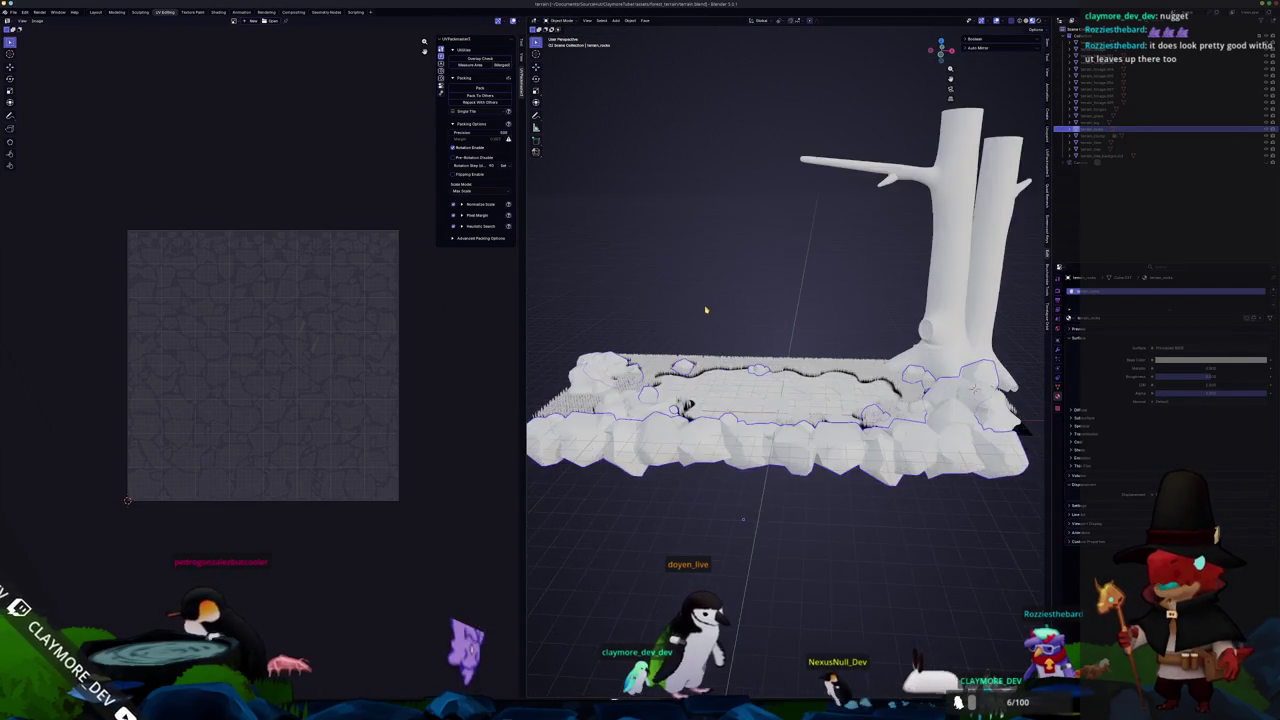
Import the yellow vehicle model into the terrain scene.
scroll(707, 309, down, 4)
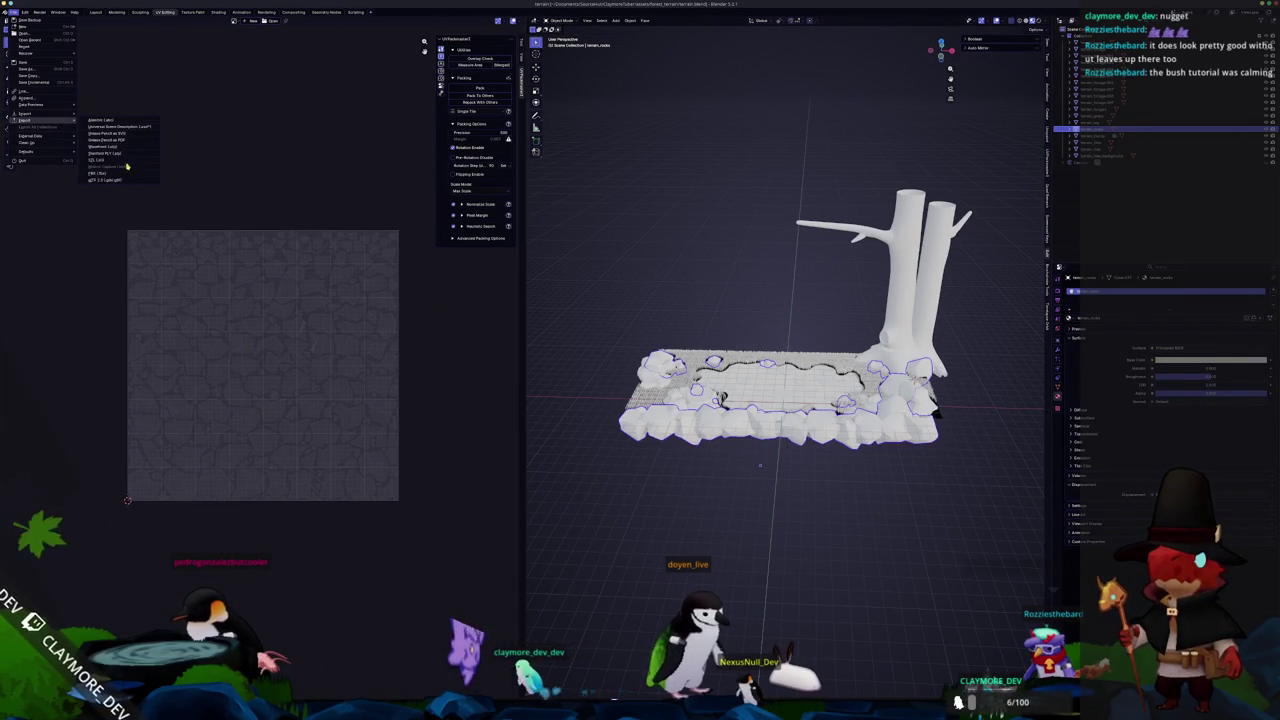
click(117, 176)
click(940, 612)
mouse_move(946, 618)
mouse_down()
mouse_move(838, 526)
mouse_move(697, 281)
mouse_up()
Export the scene as glTF, overwriting terrain.glb.
click(12, 12)
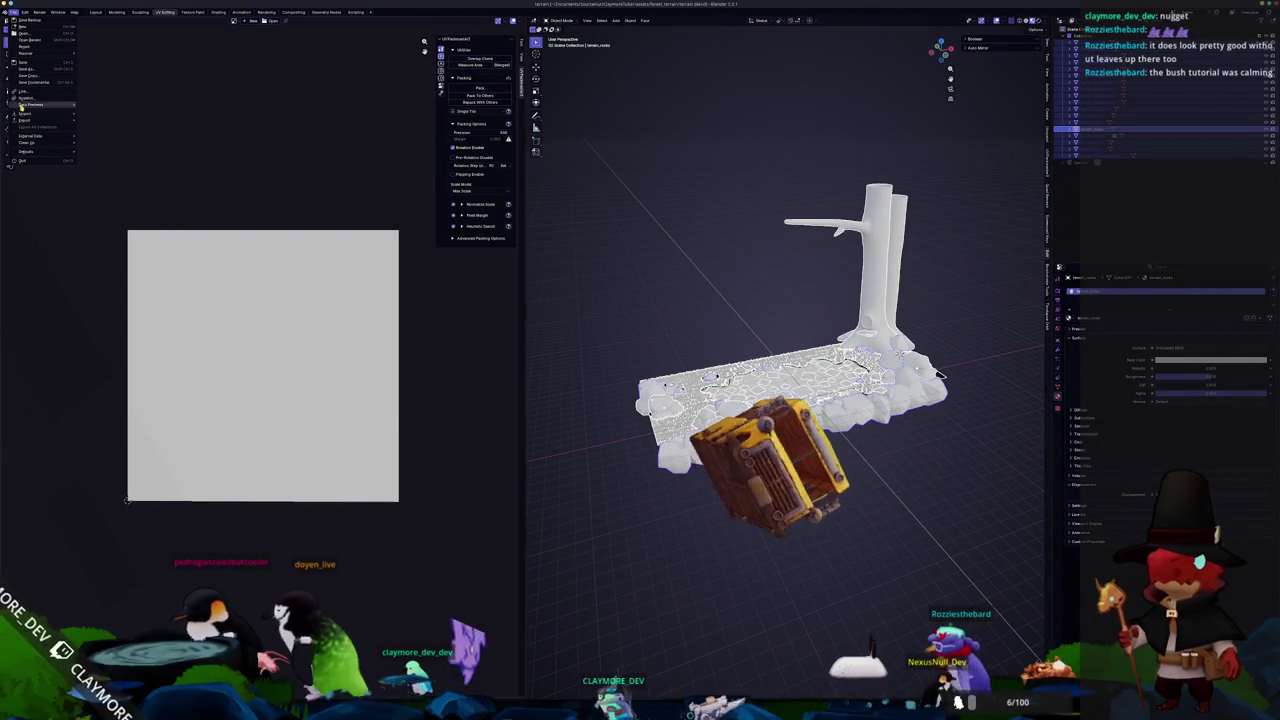
mouse_move(22, 120)
click(110, 157)
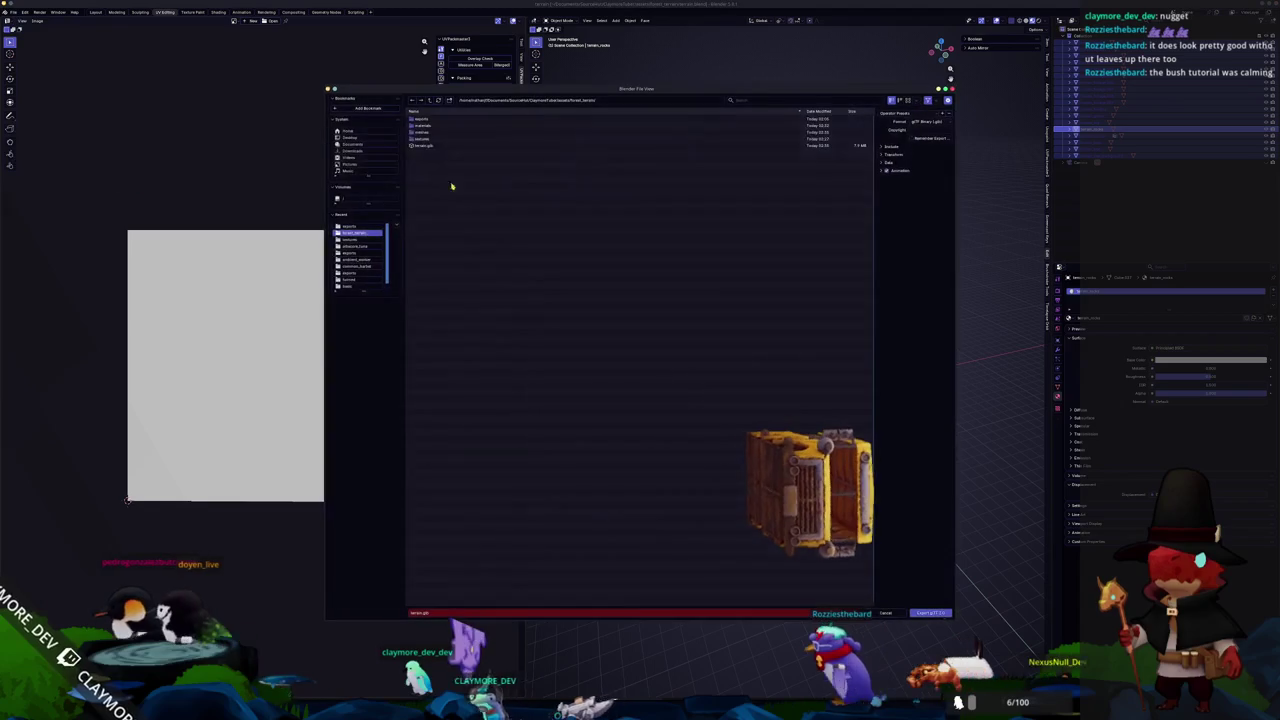
click(434, 146)
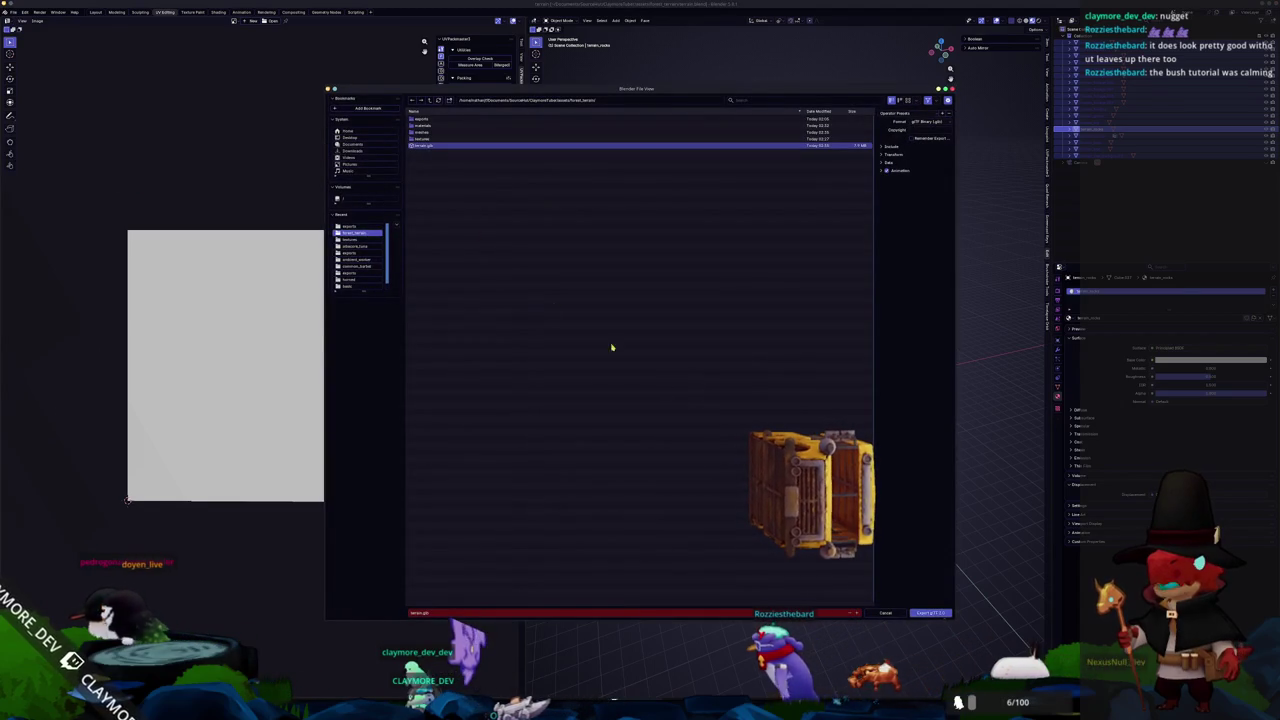
click(931, 614)
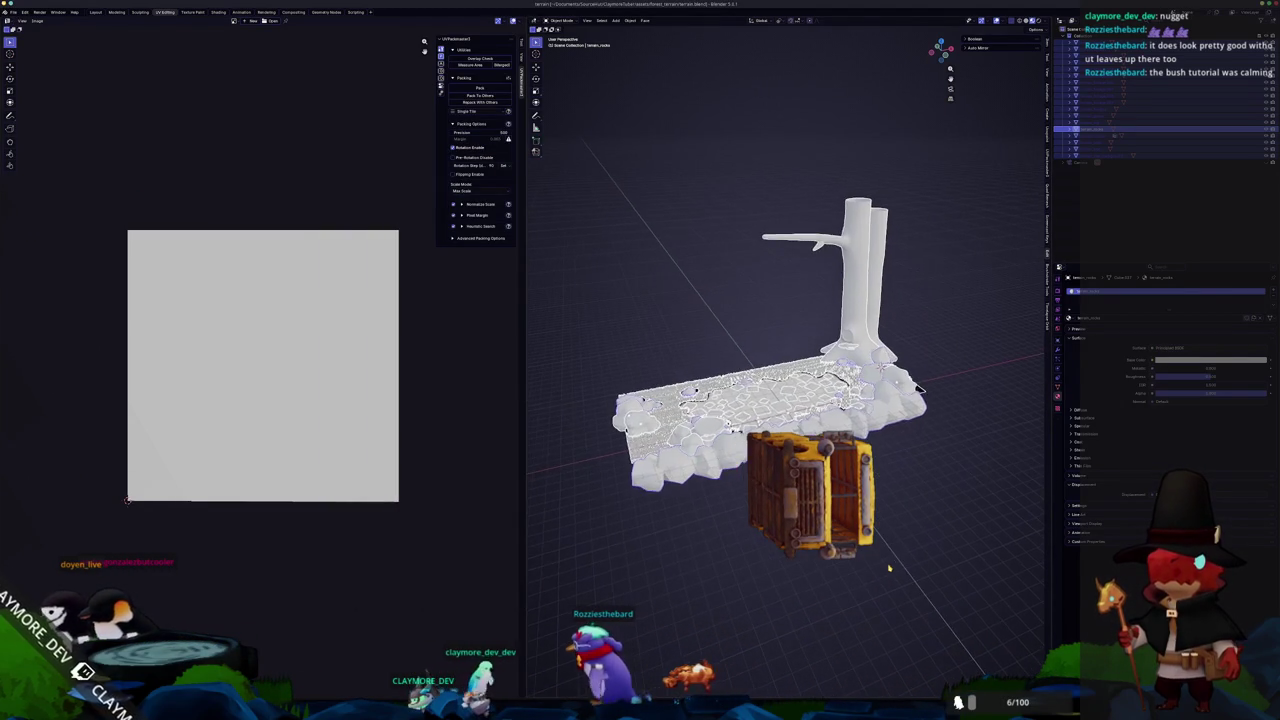
scroll(888, 560, down, 10)
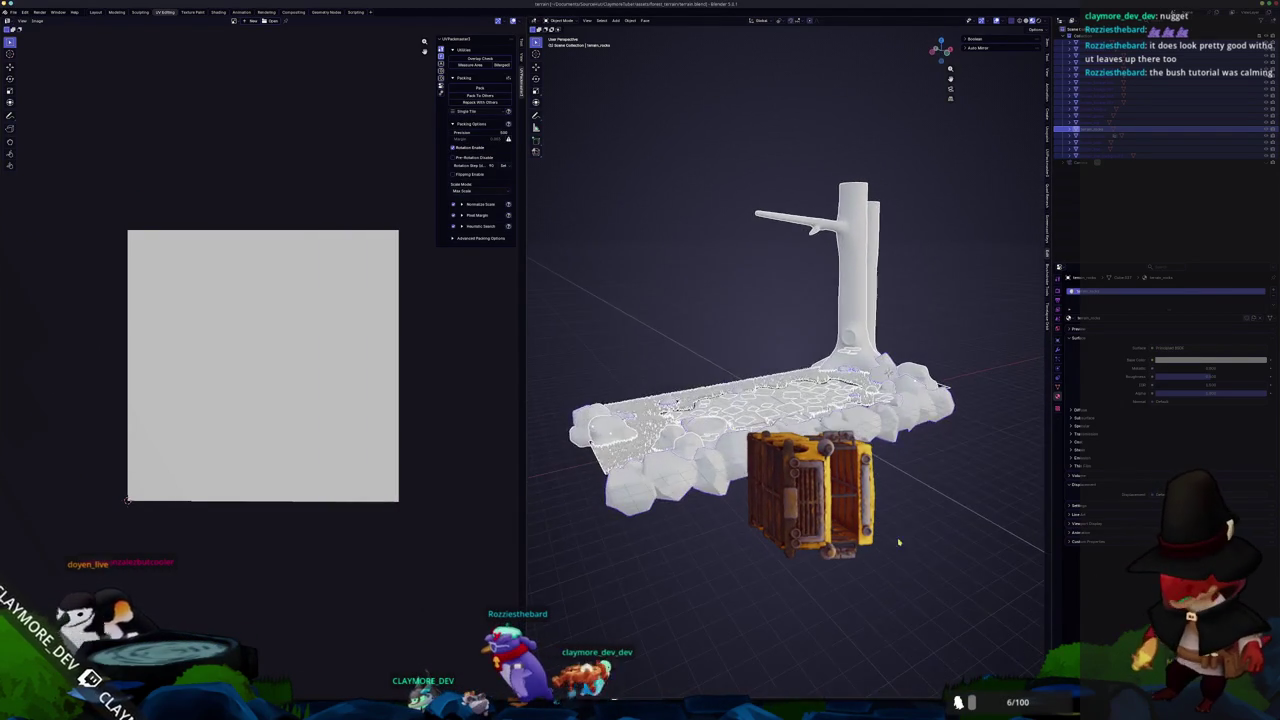
scroll(918, 489, up, 10)
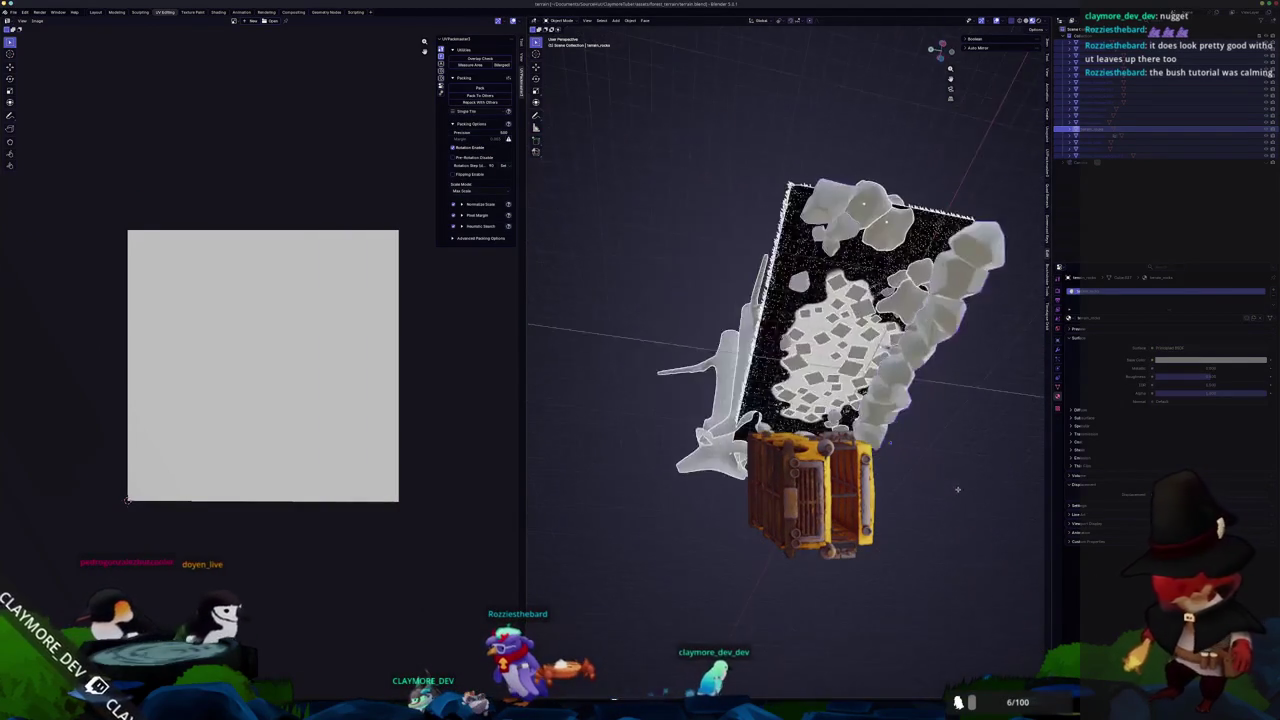
scroll(911, 544, right, 5)
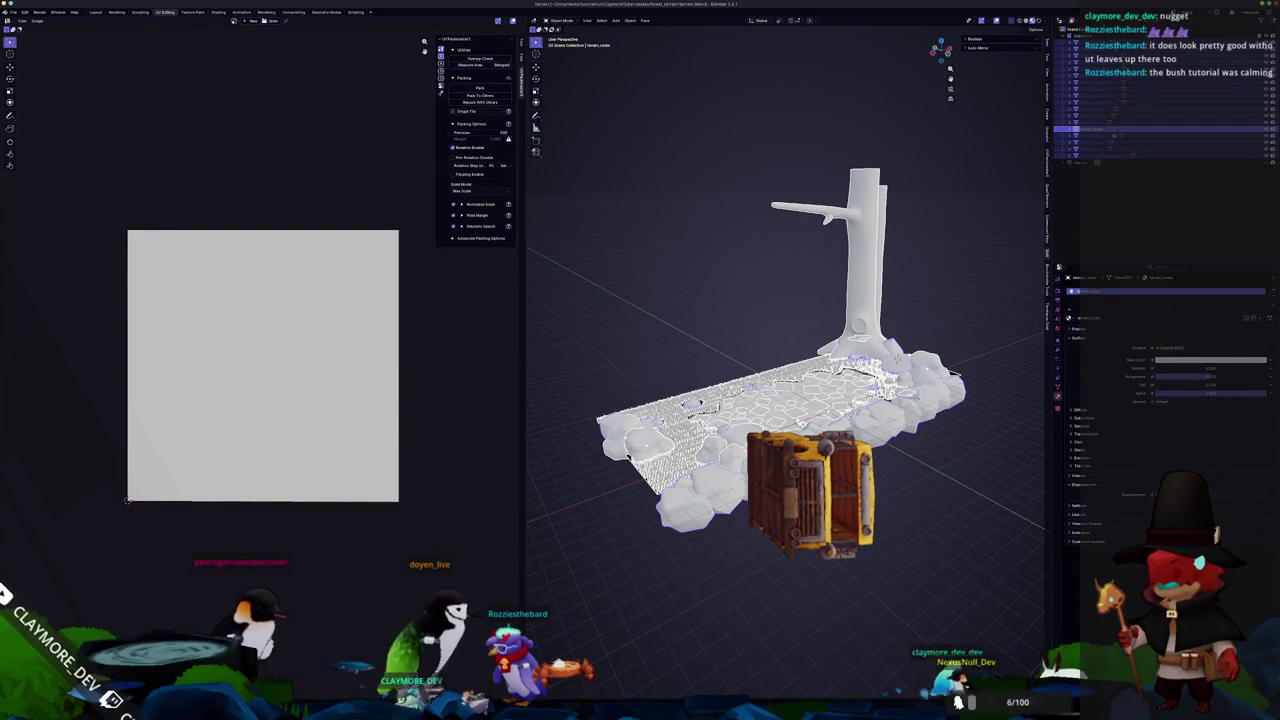
key(alt+Tab)
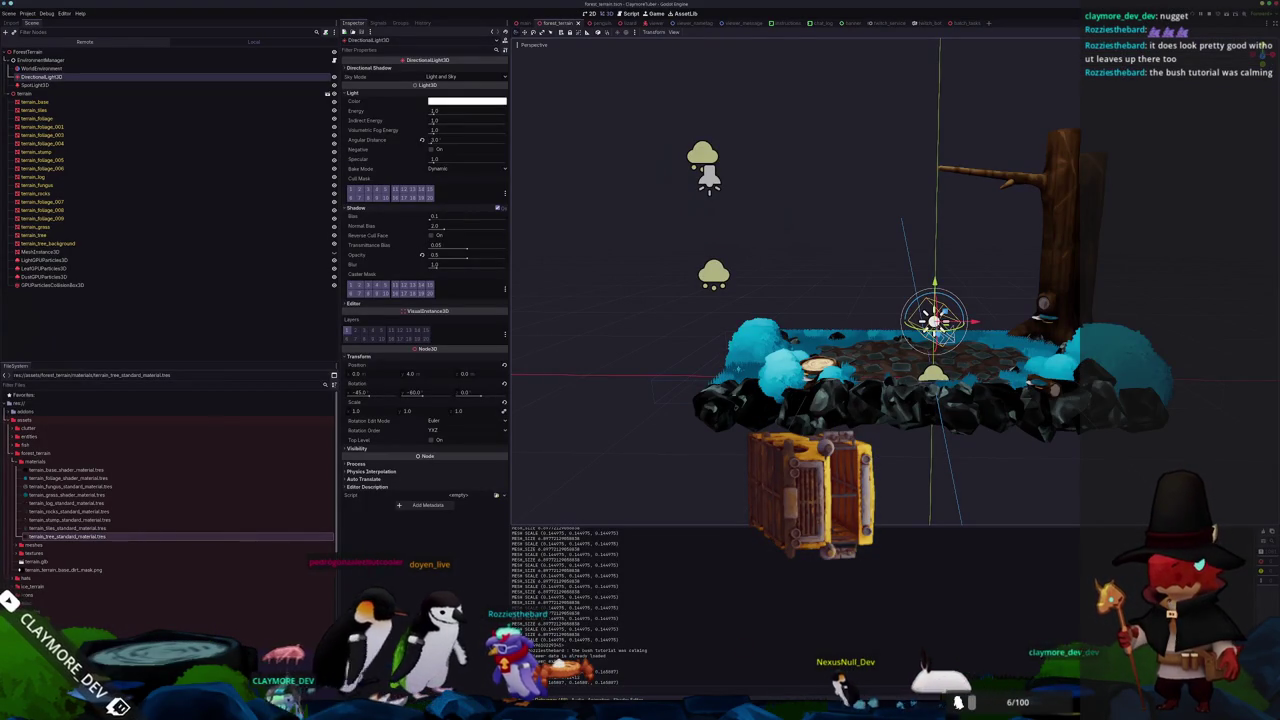
Bake the mesh maps including the vehicle and export the rock textures.
key(alt+Tab)
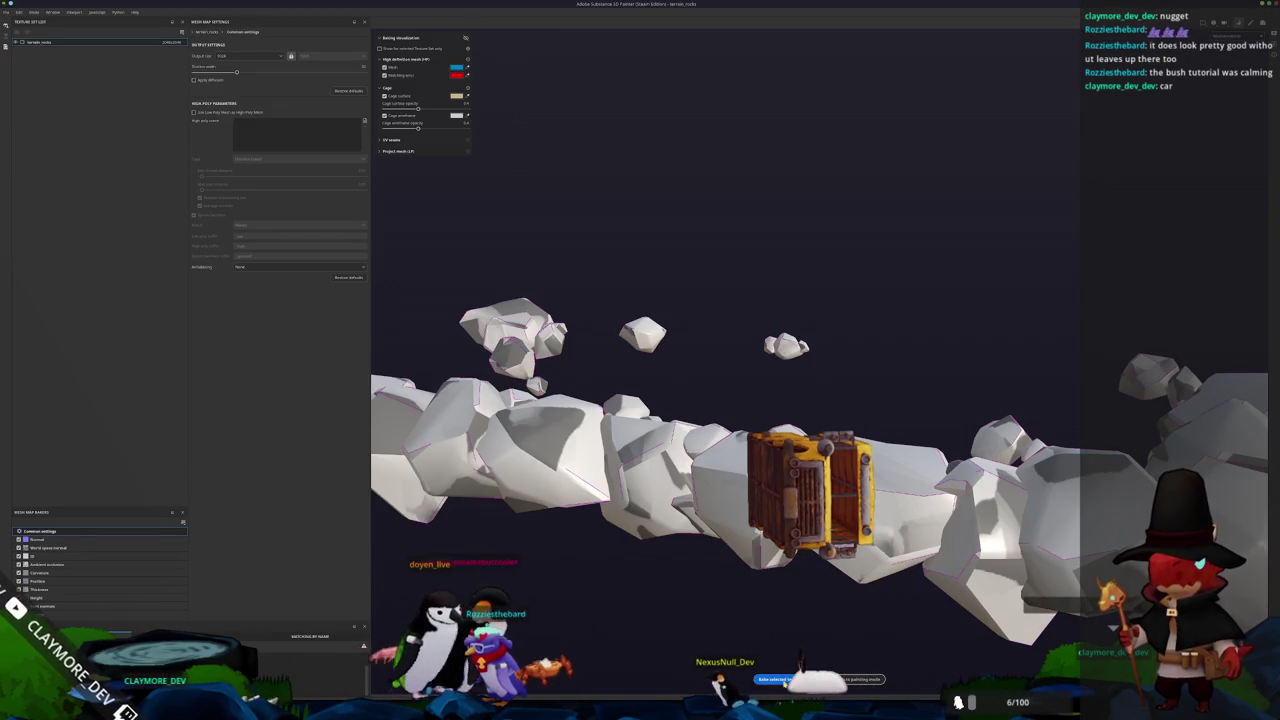
click(786, 681)
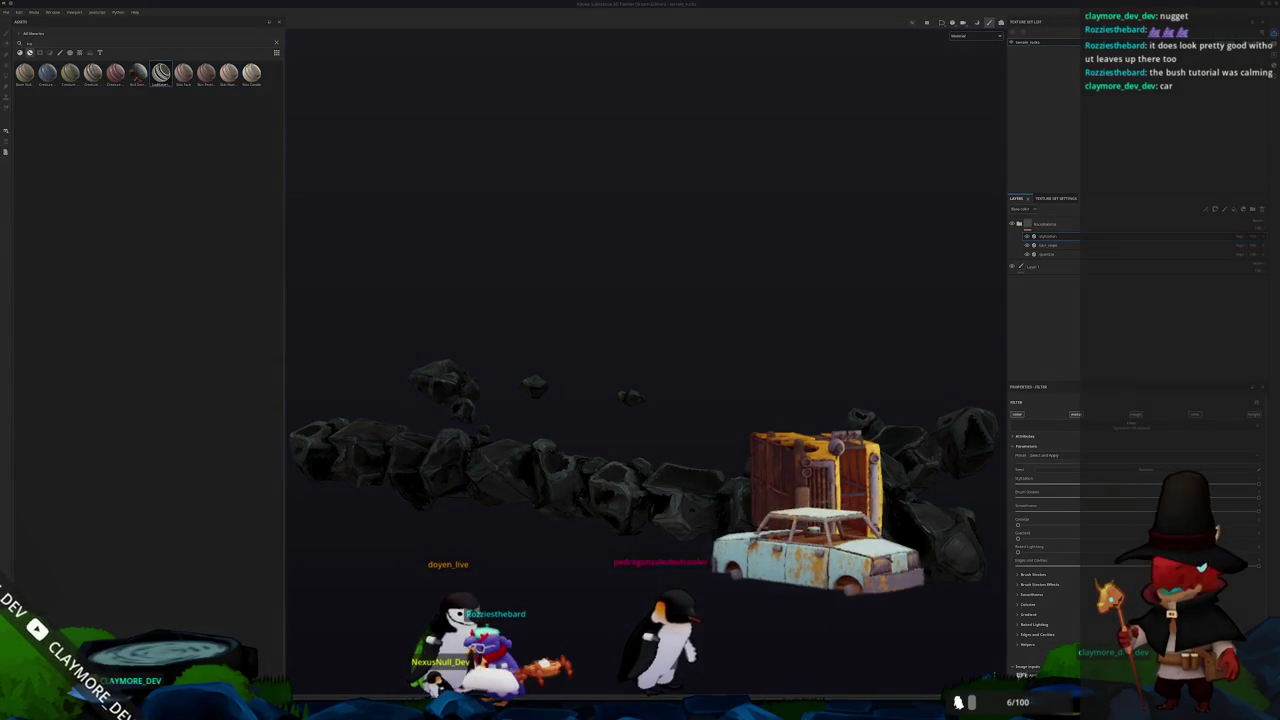
key(ctrl+shift+e)
key(Return)
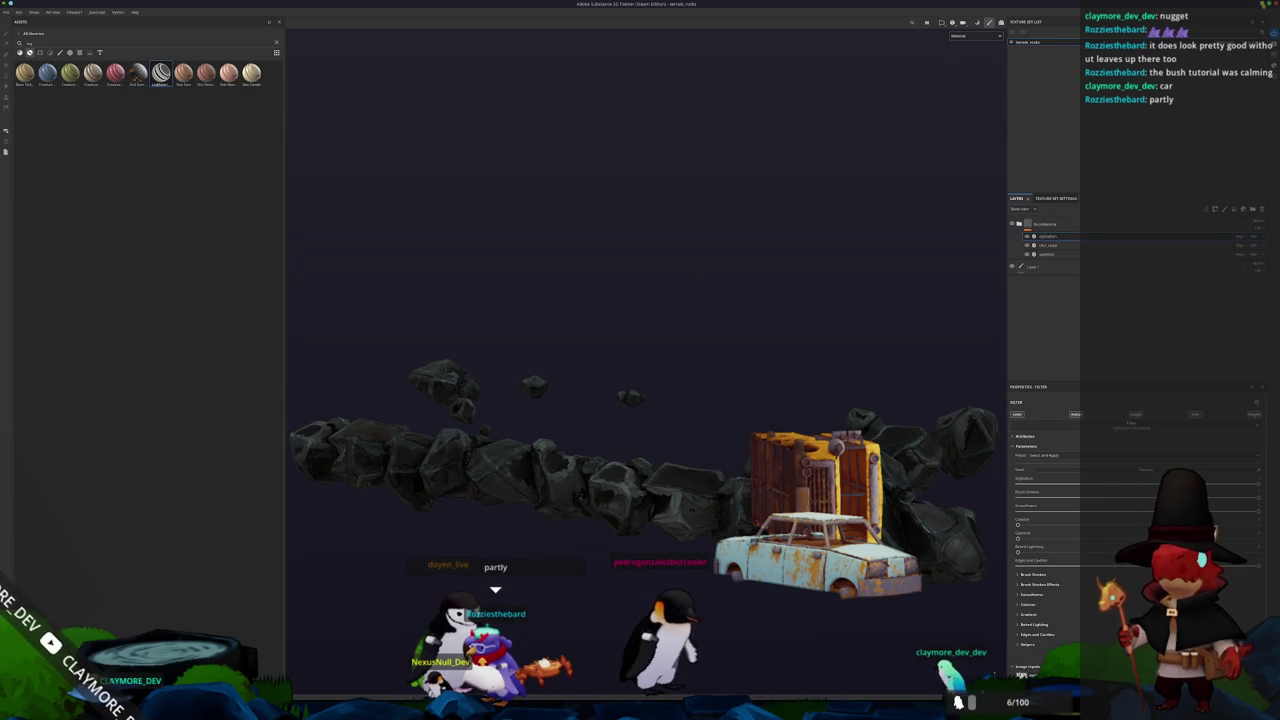
key(alt+Tab)
scroll(1012, 267, up, 5)
Select terrain_grass and open its grass shader code in the Shader Editor.
click(1012, 267)
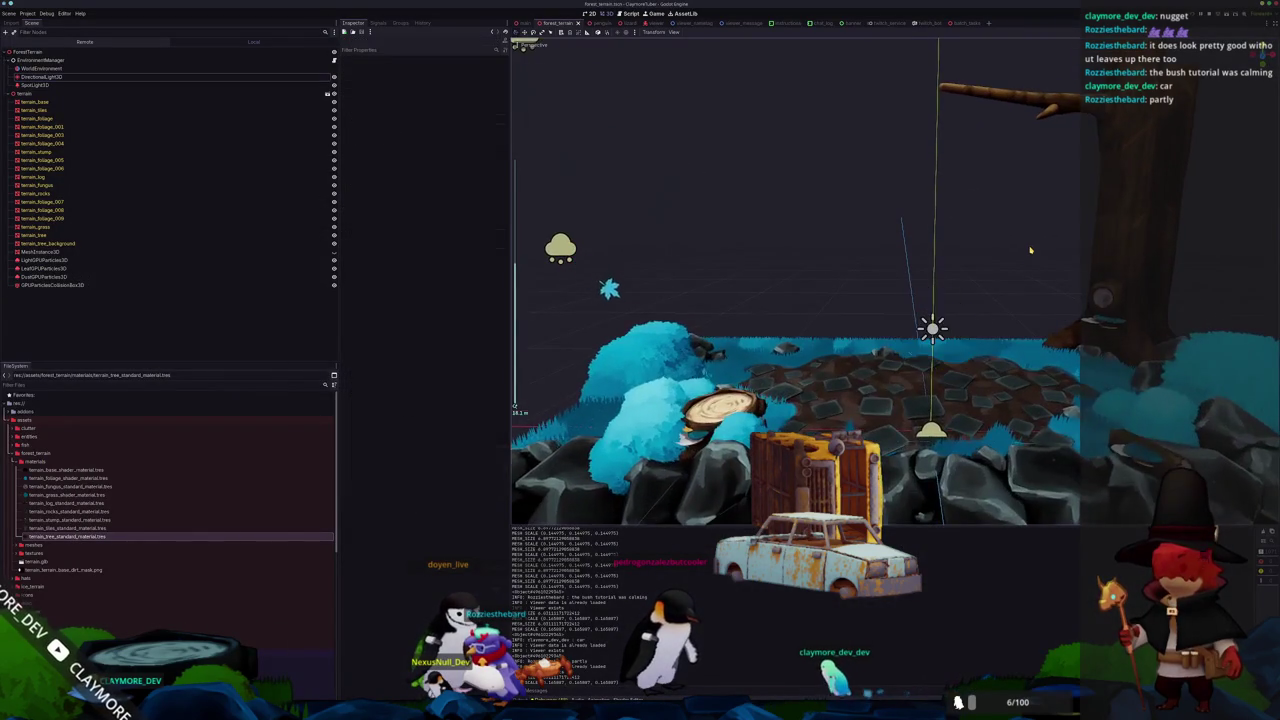
scroll(1012, 267, down, 2)
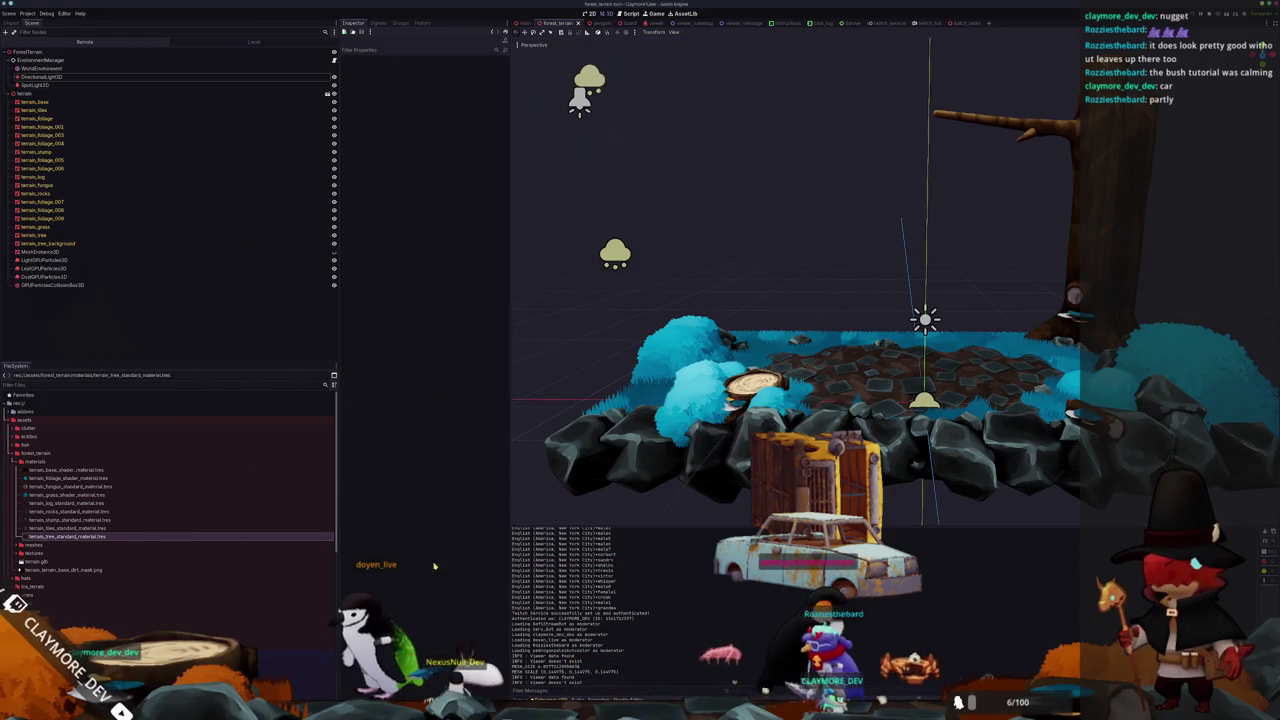
click(36, 226)
click(468, 128)
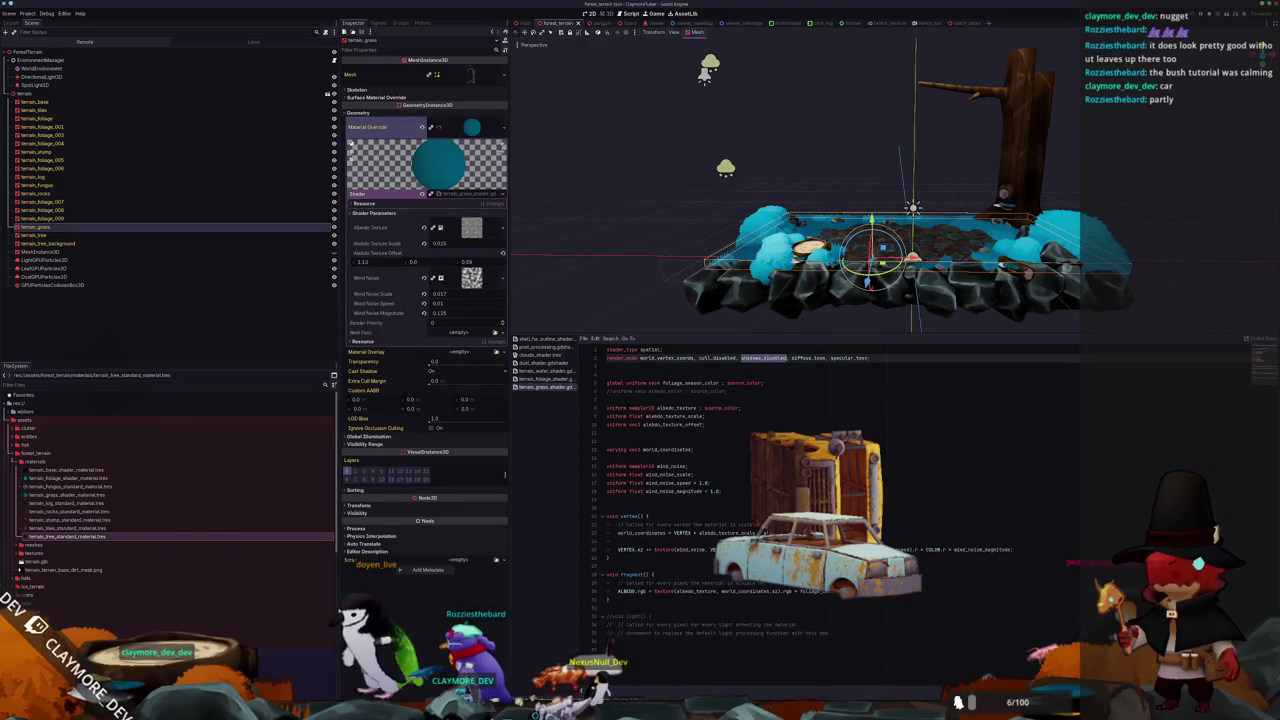
Append '+ 1.4' to the shader's ALBEDO line to brighten the grass.
click(700, 591)
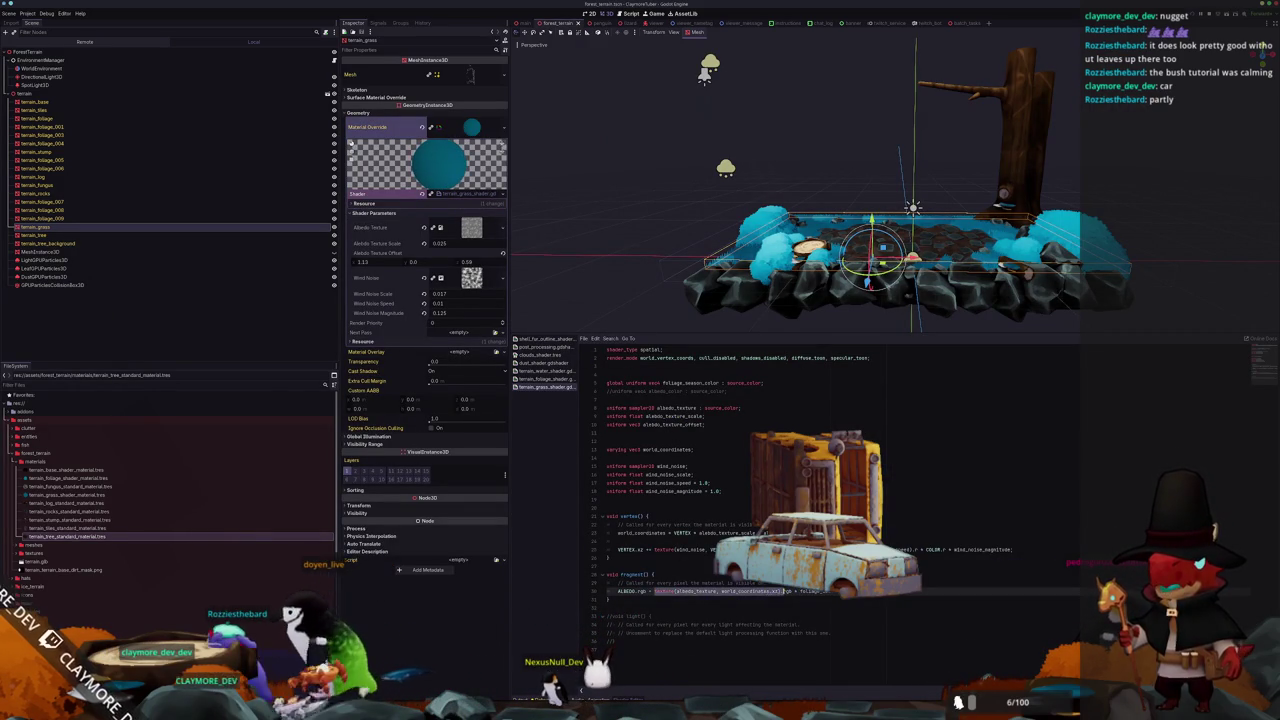
click(792, 591)
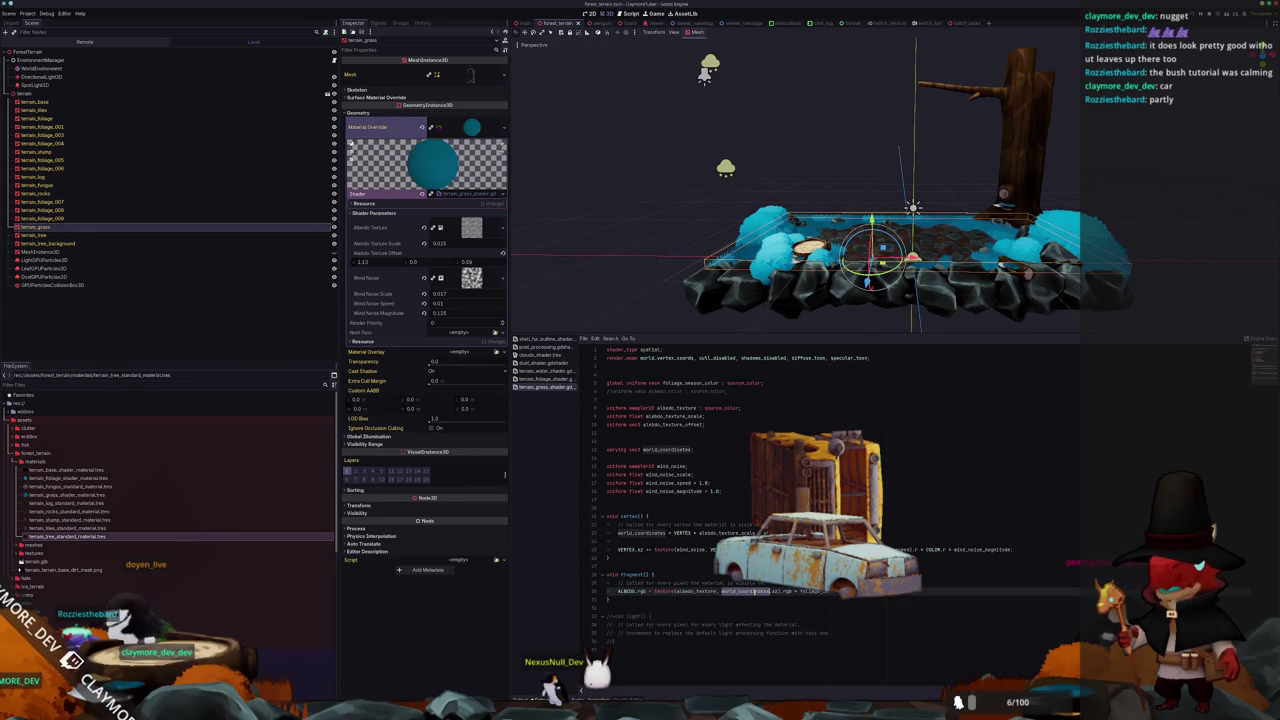
click(471, 237)
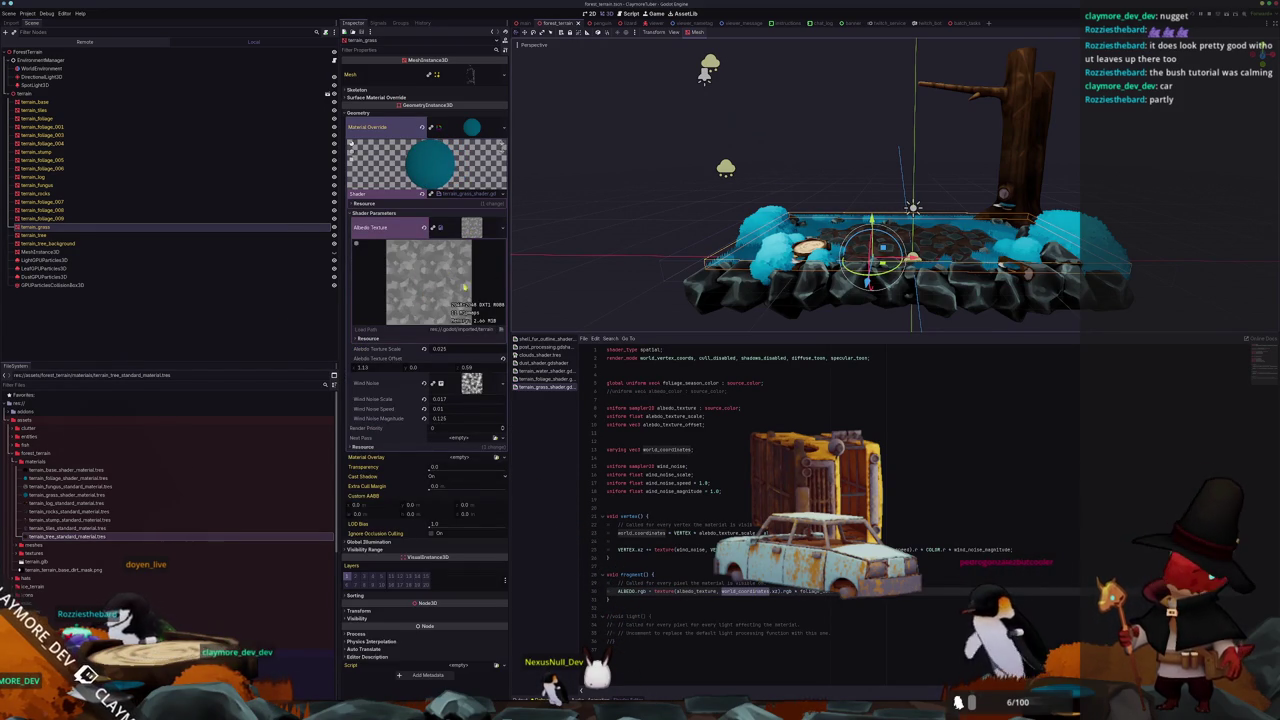
scroll(793, 213, up, 5)
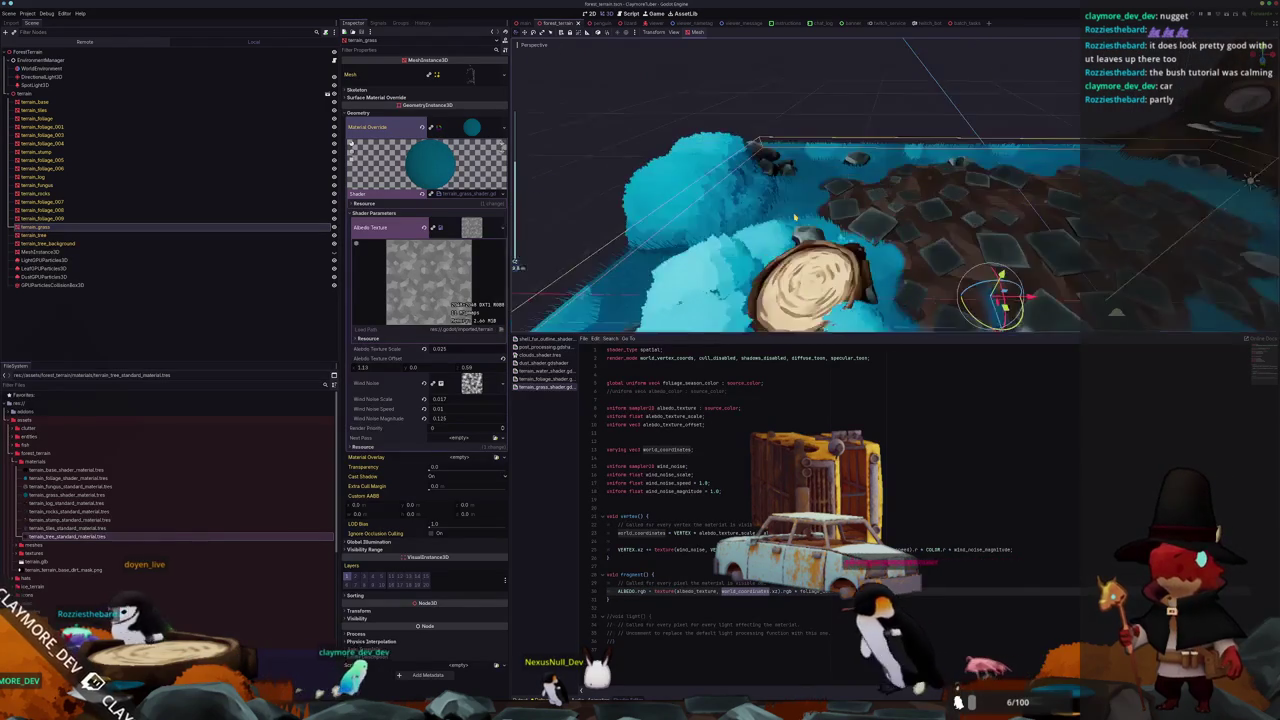
scroll(793, 213, up, 5)
scroll(792, 278, down, 2)
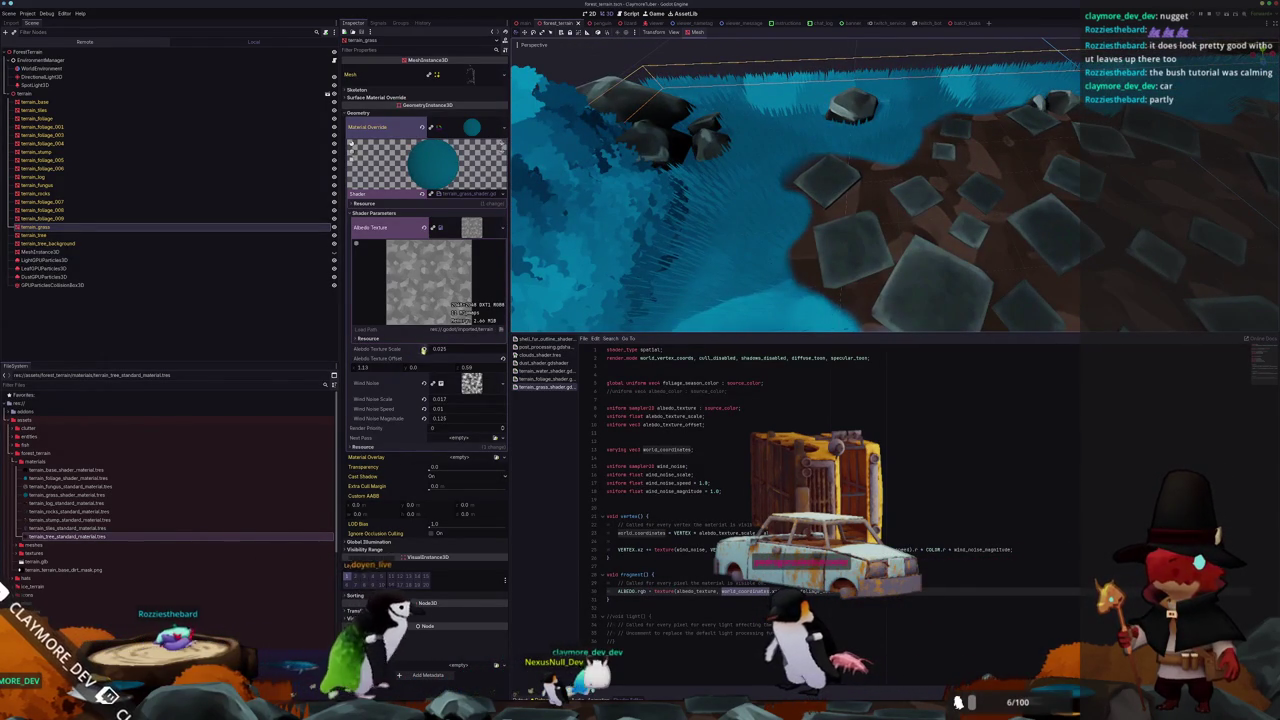
click(681, 490)
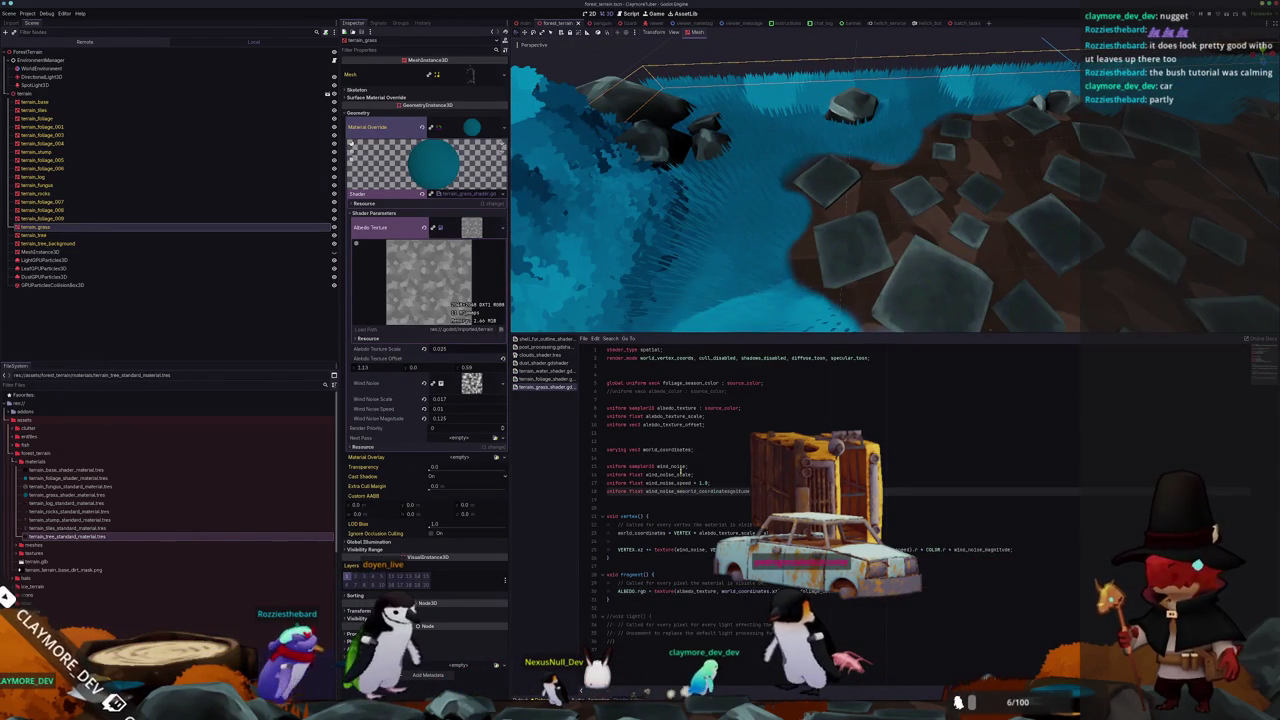
key(ctrl+z)
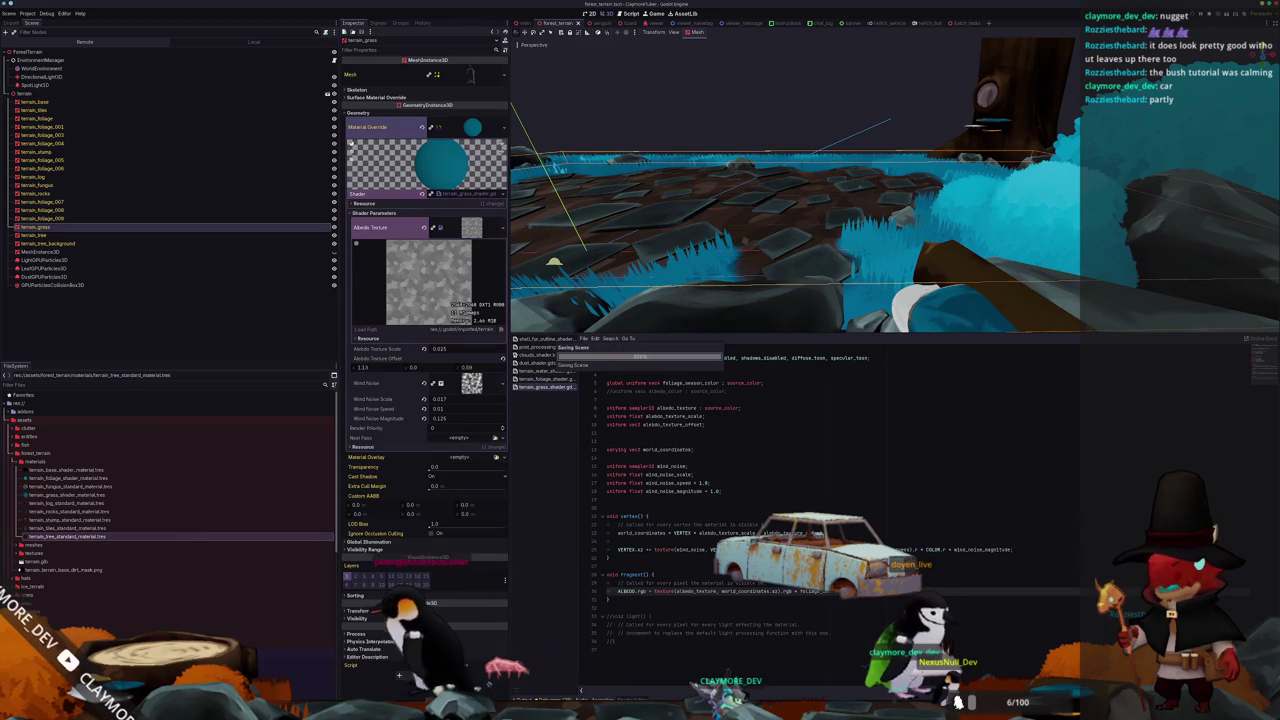
text(+ 1.4)
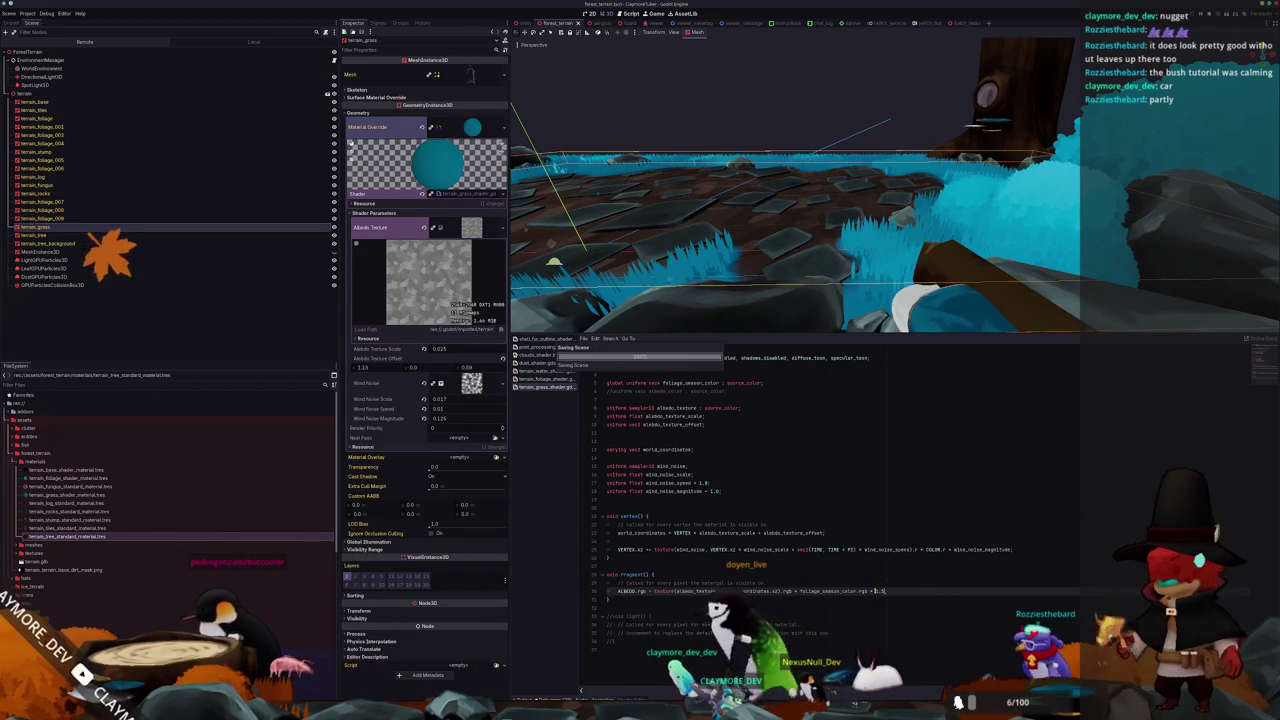
text(;)
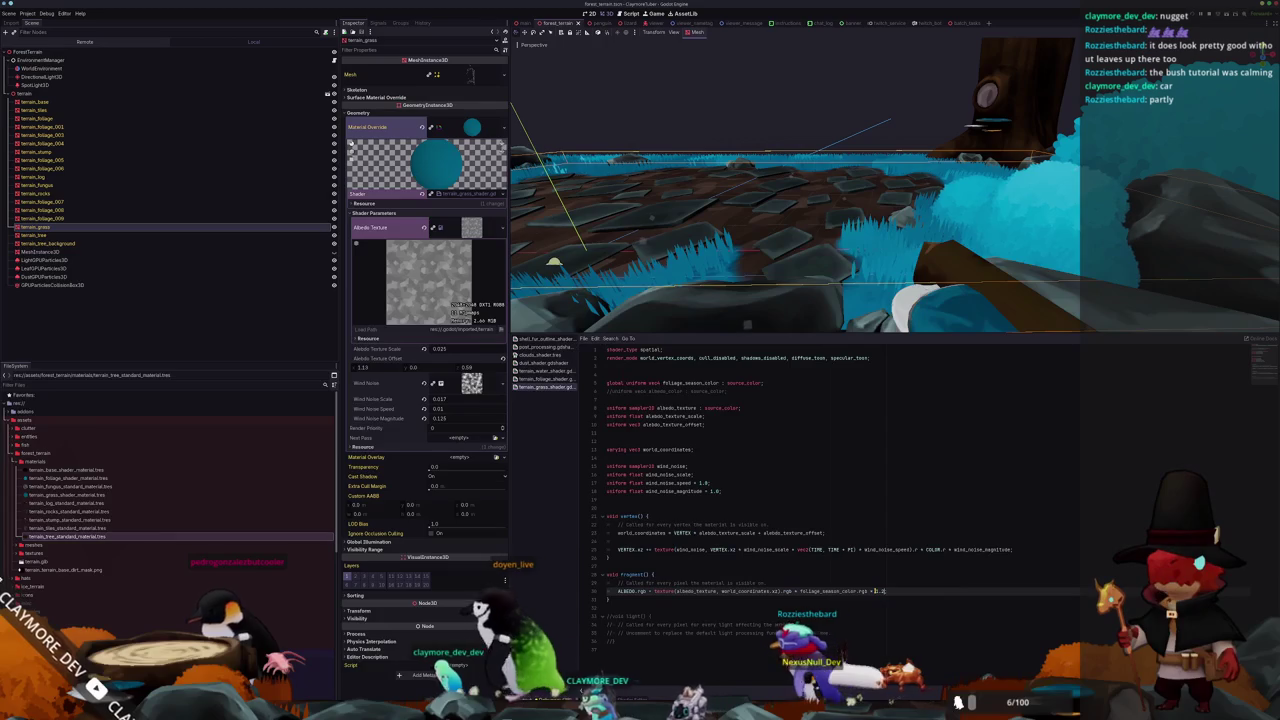
Stop the running game with F8 and go back to Blender.
click(853, 136)
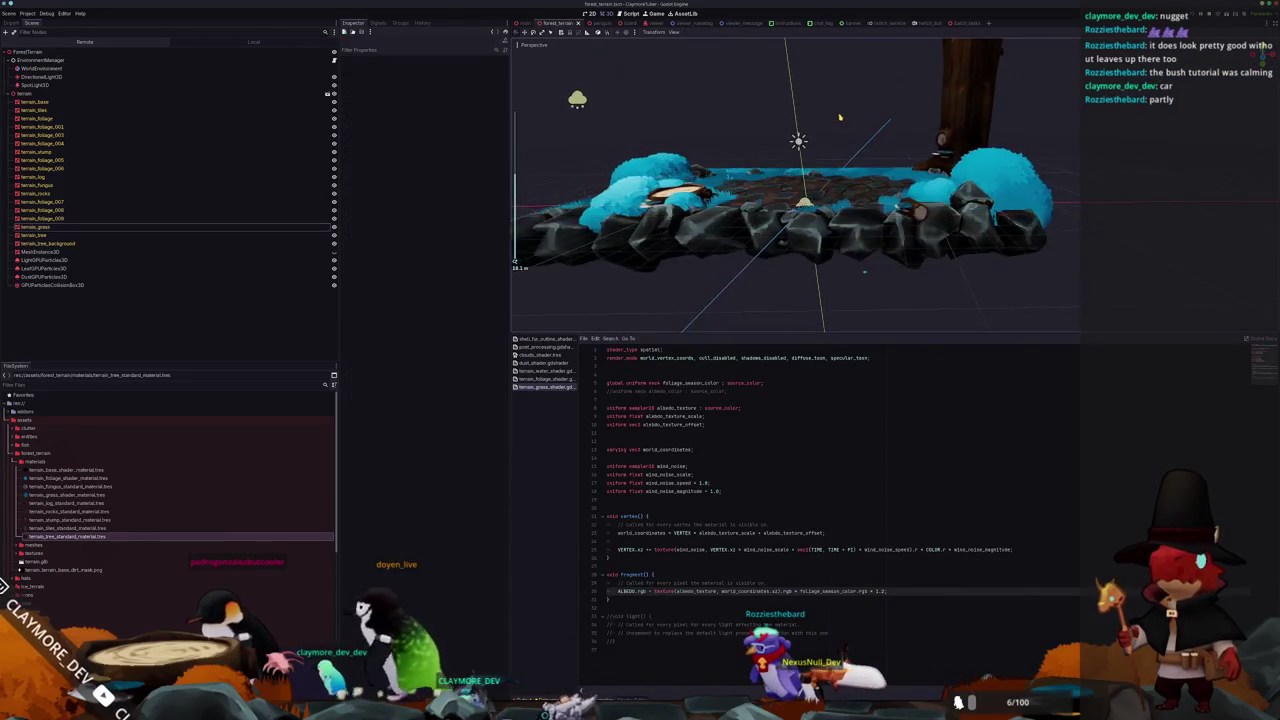
key(w)
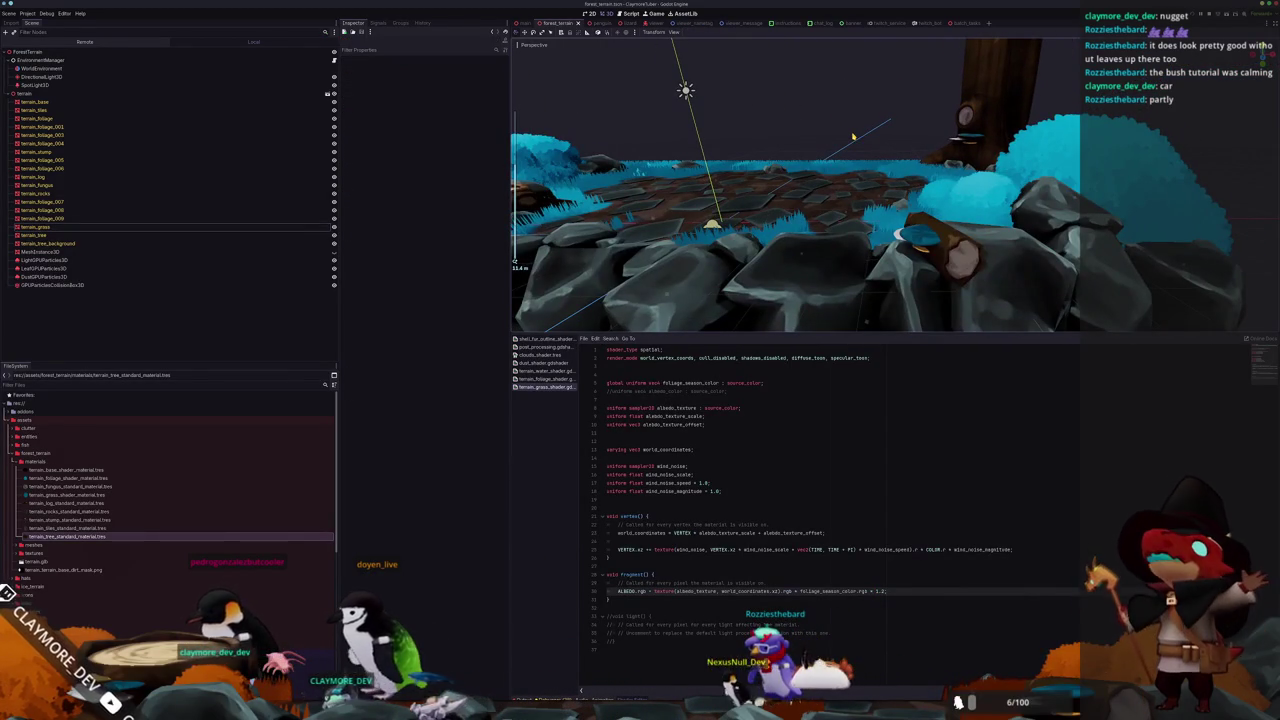
key(F8)
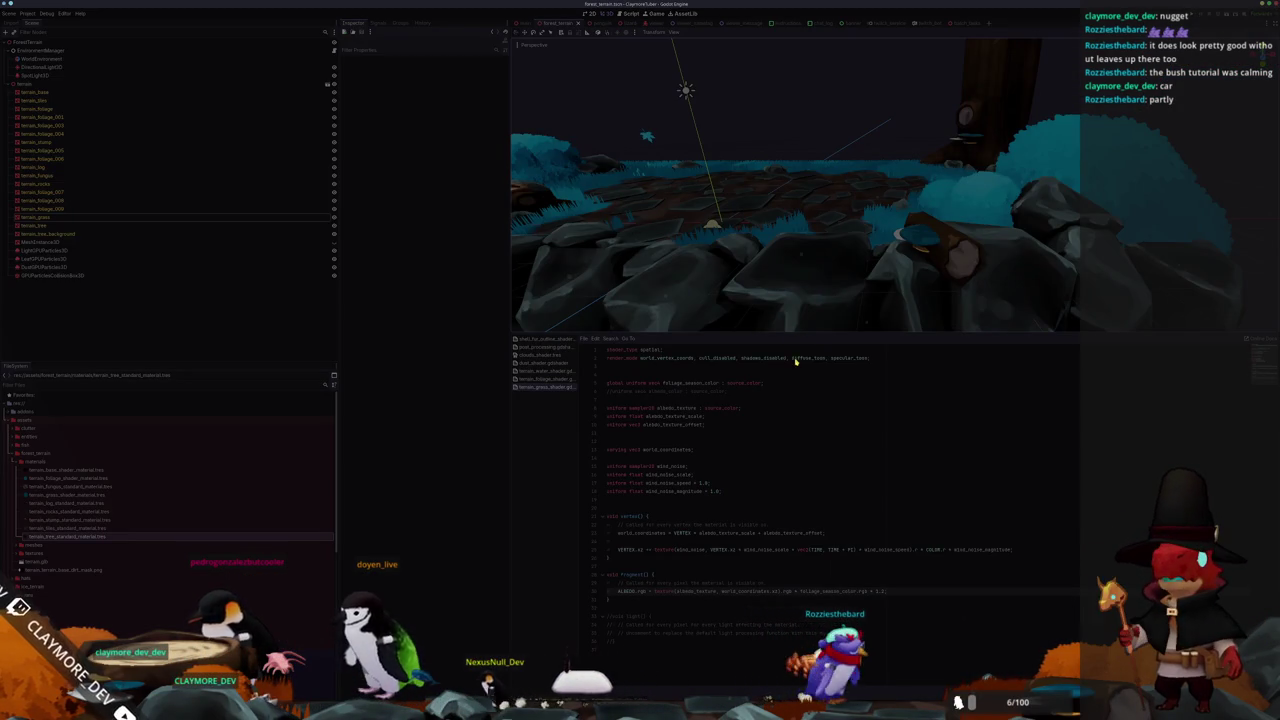
key(alt+Tab)
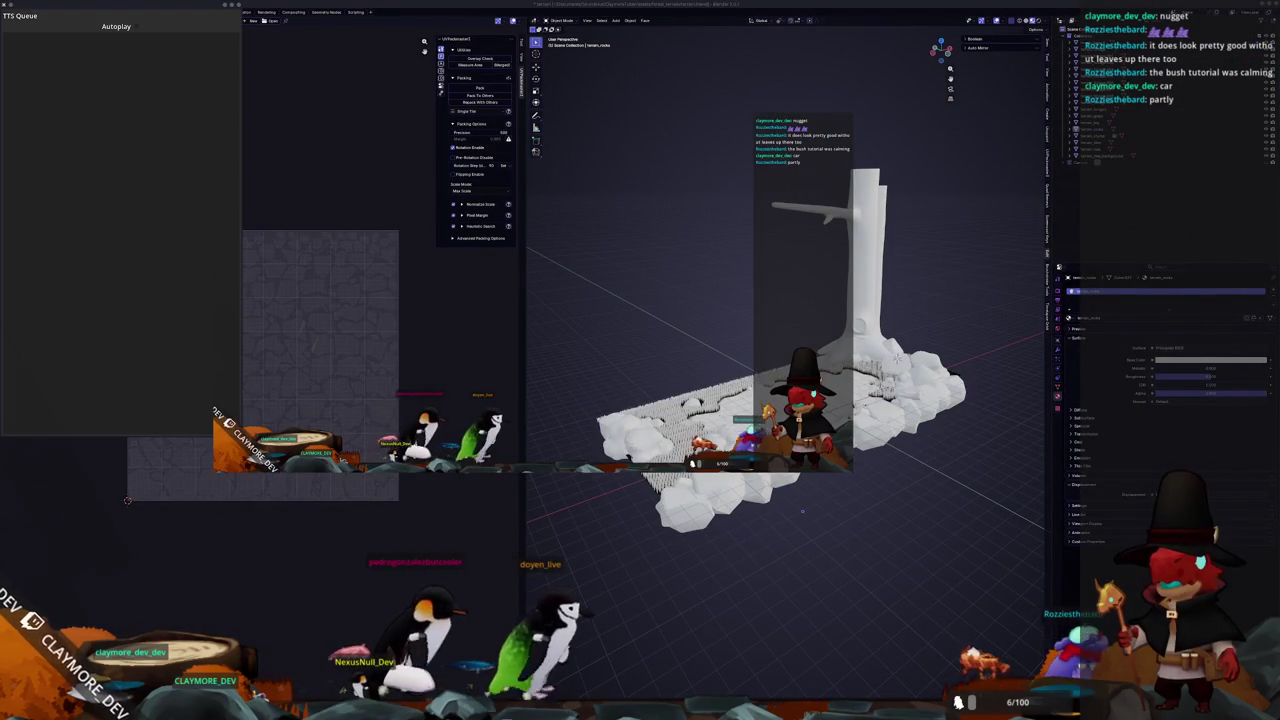
Set the Penguins source to capture the ClaymoreTuber (DEBUG) window and confirm.
mouse_move(783, 636)
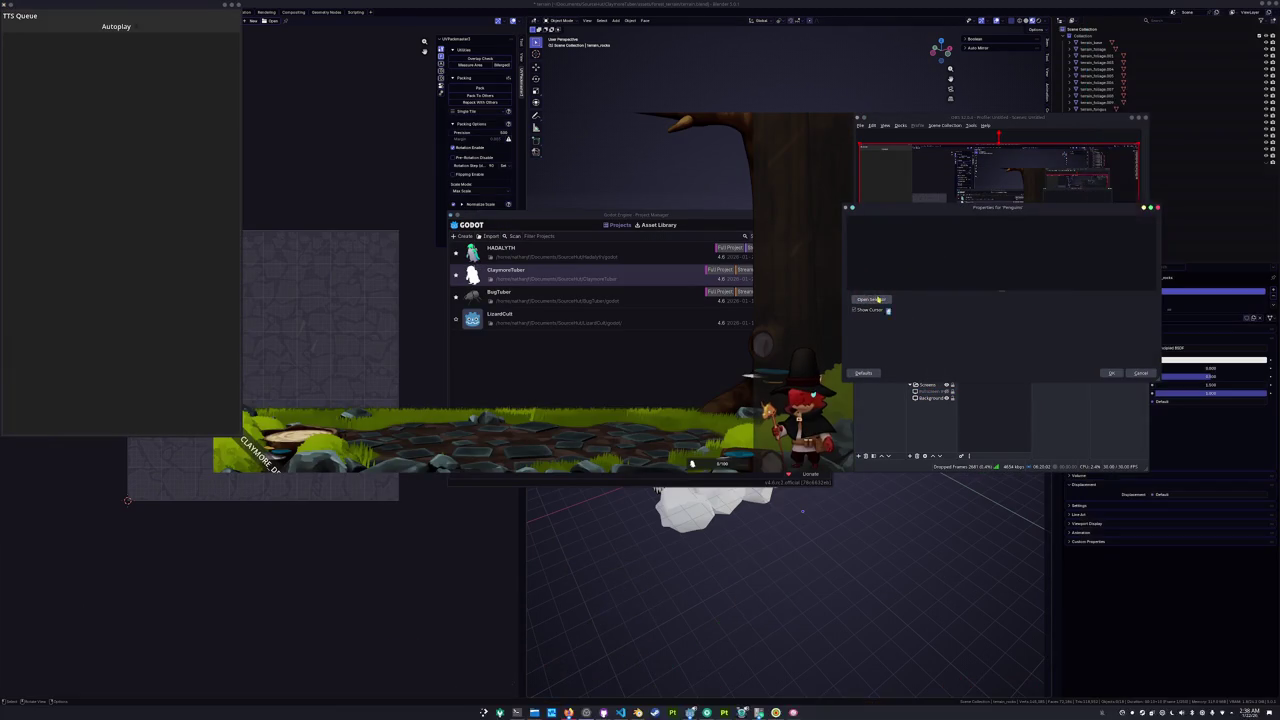
click(602, 304)
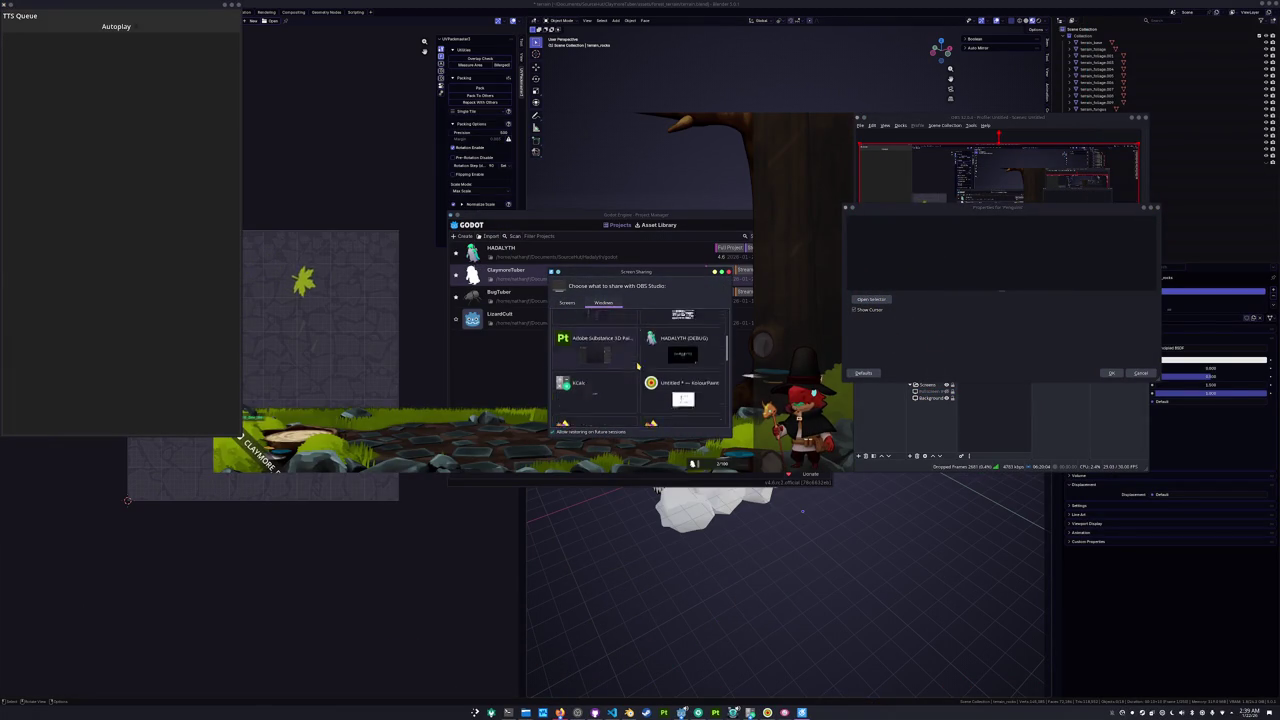
scroll(640, 368, up, 2)
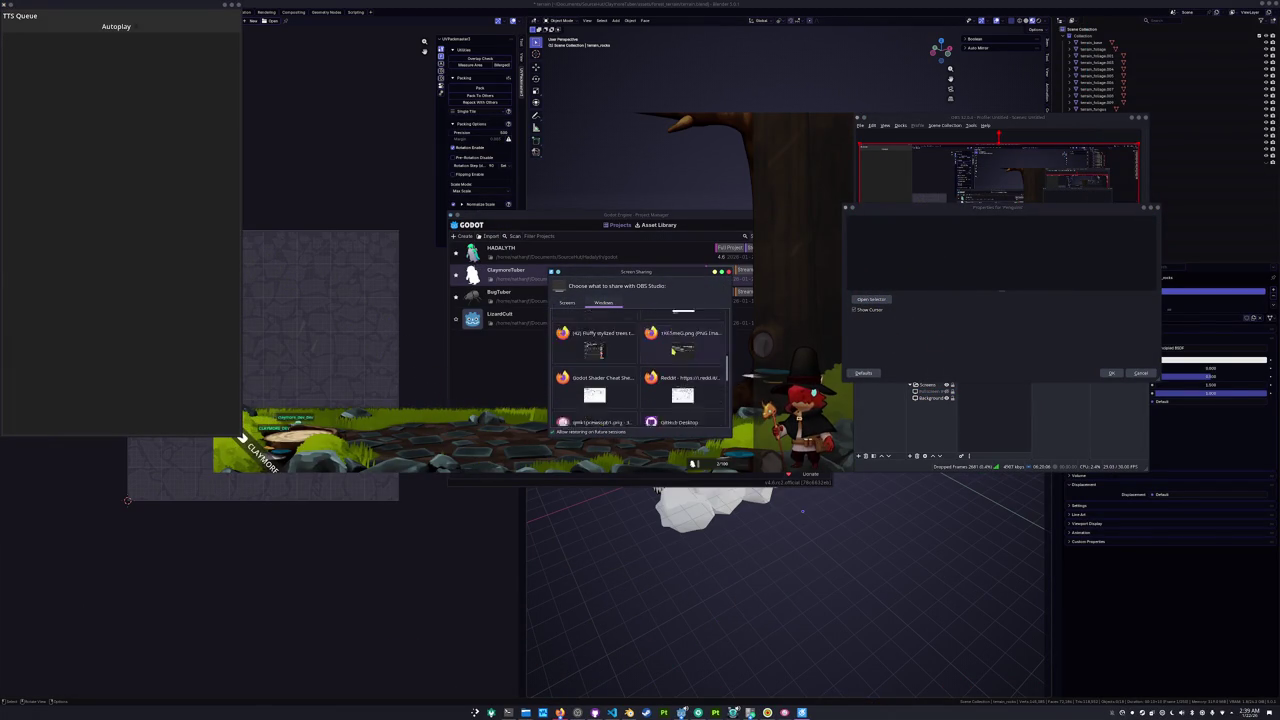
double_click(675, 366)
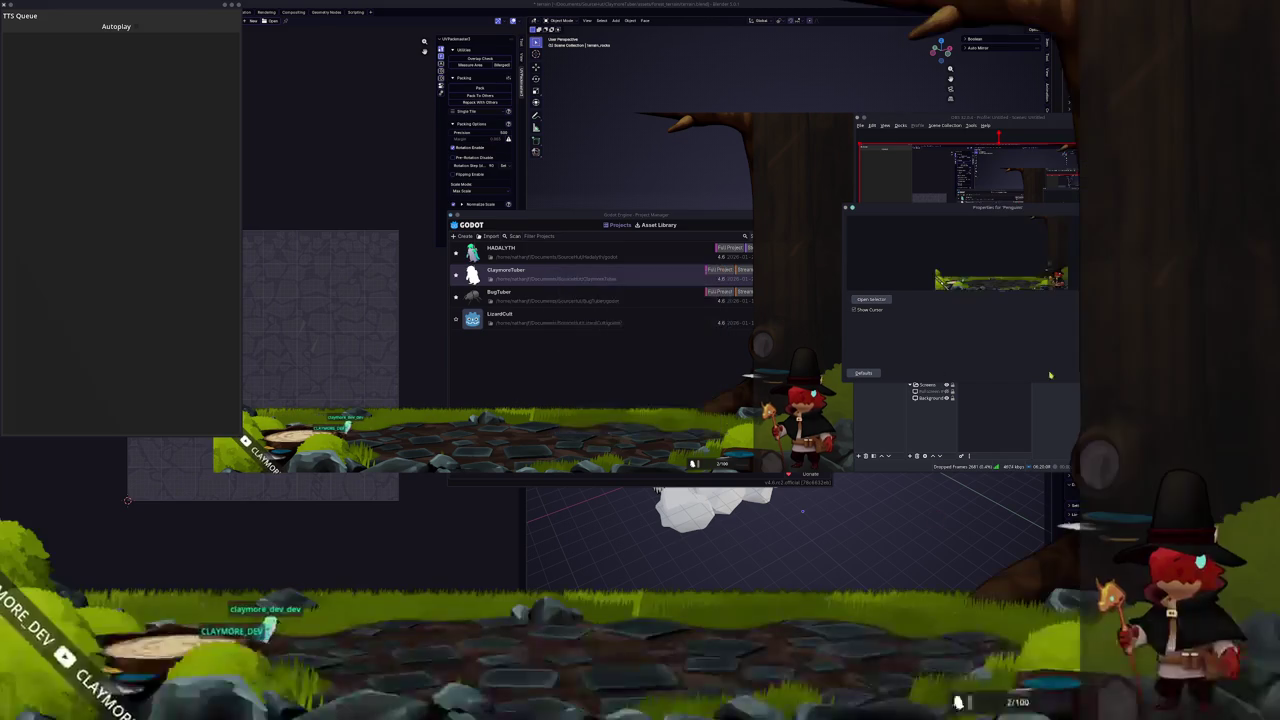
key(Return)
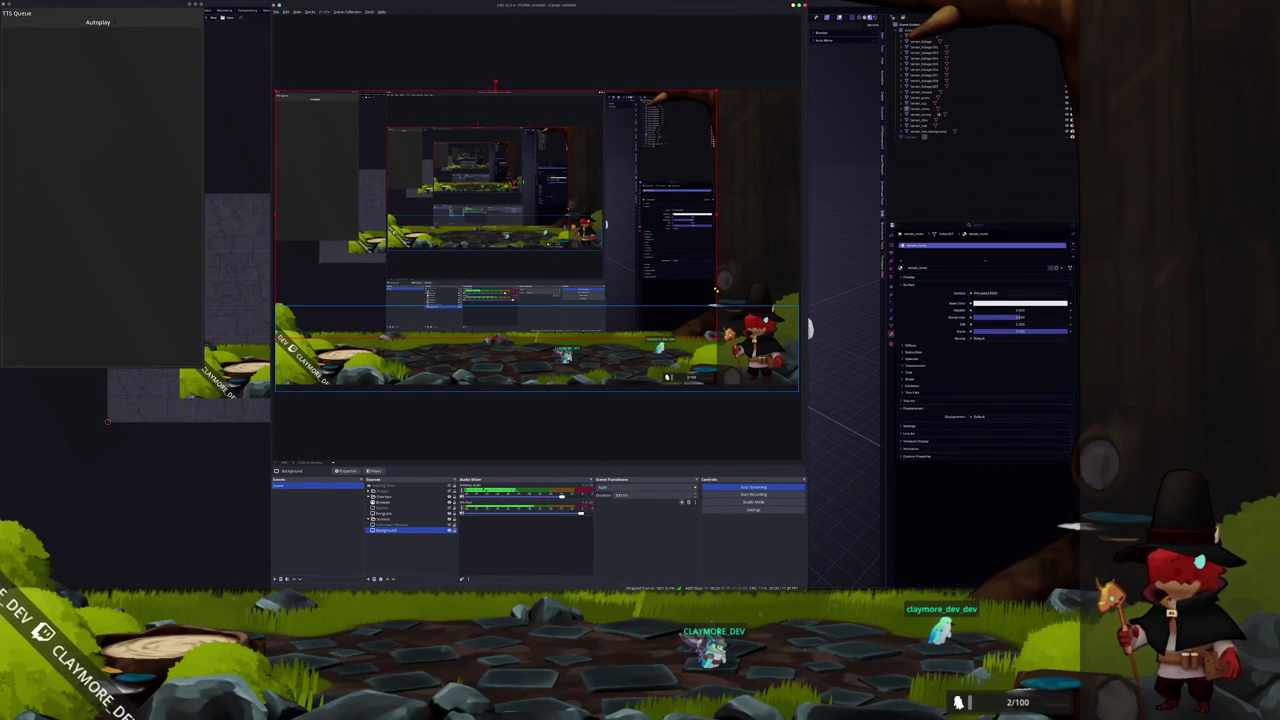
Deselect the Background source in the OBS preview and switch to Visual Studio Code.
click(596, 447)
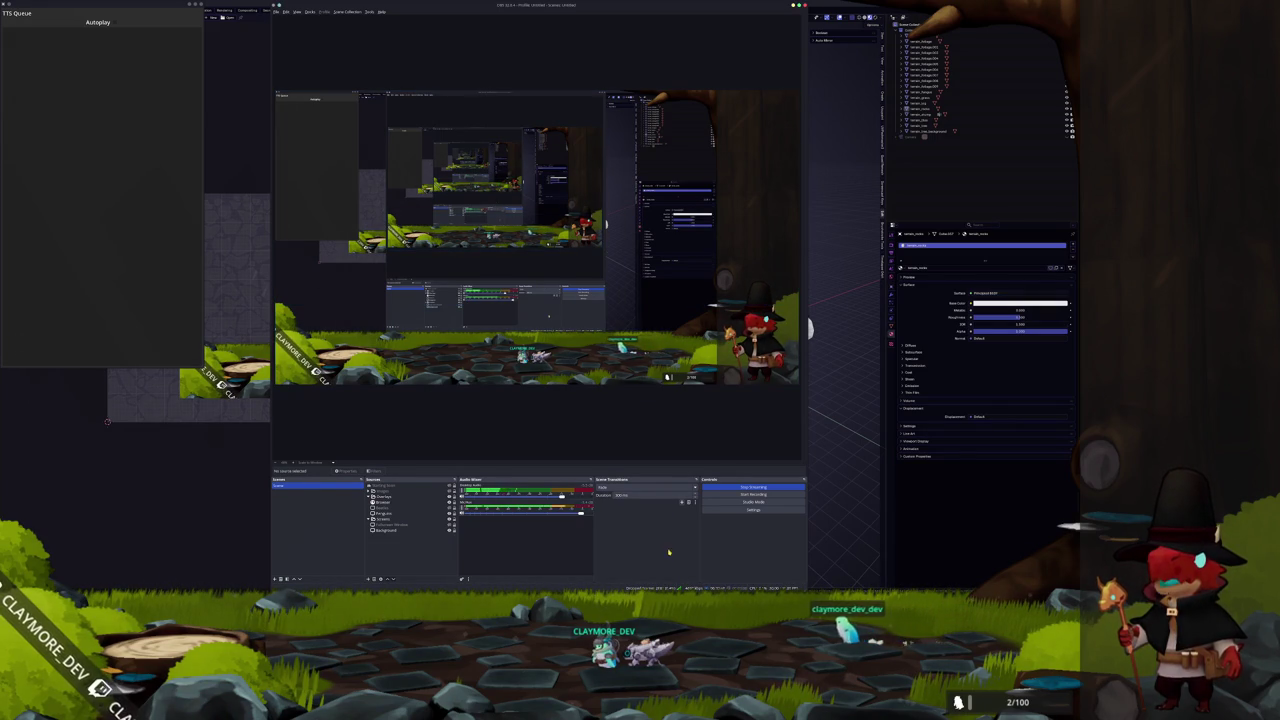
key(alt+Tab)
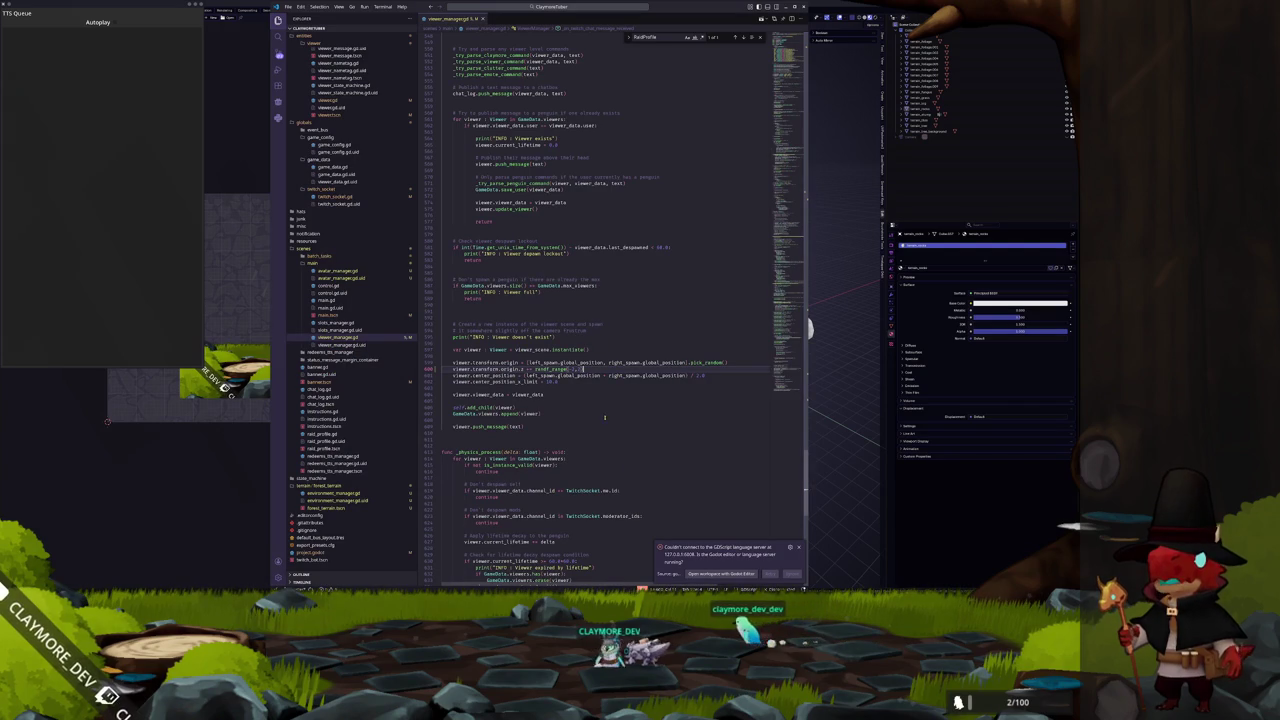
Dismiss the language server warning in viewer_manager.gd, review the script, then switch to OBS Studio.
click(630, 432)
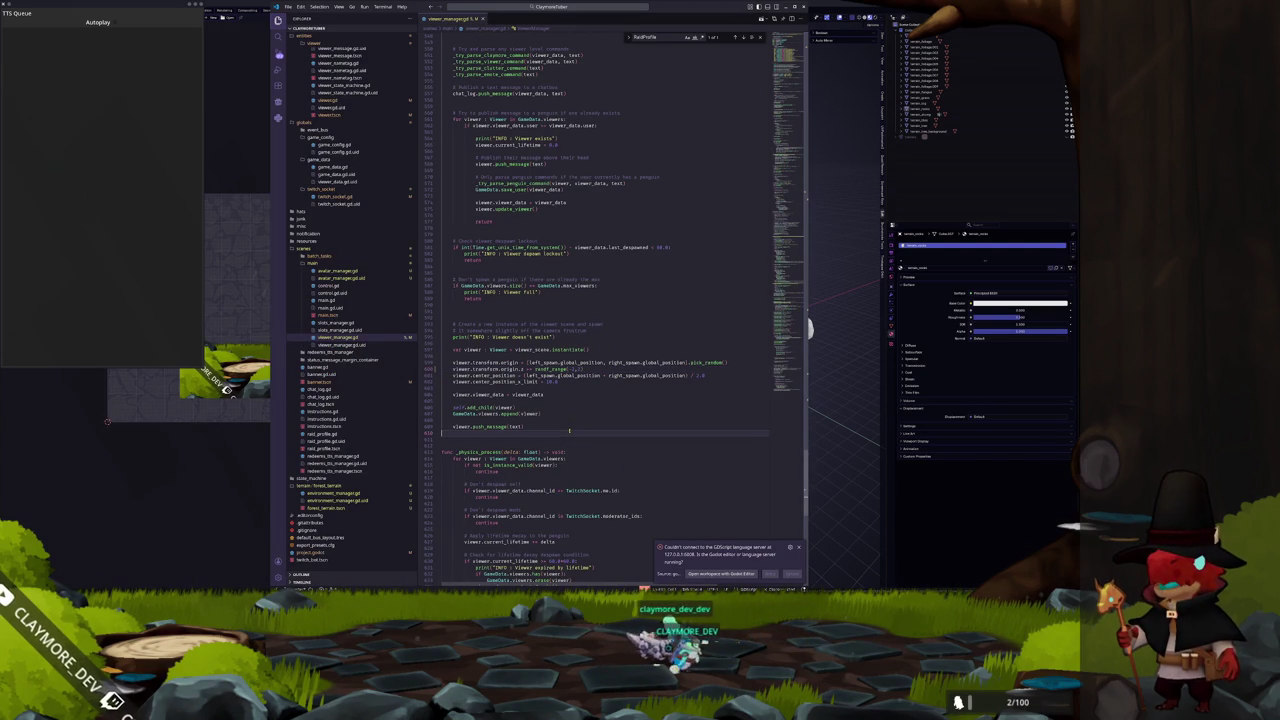
click(798, 547)
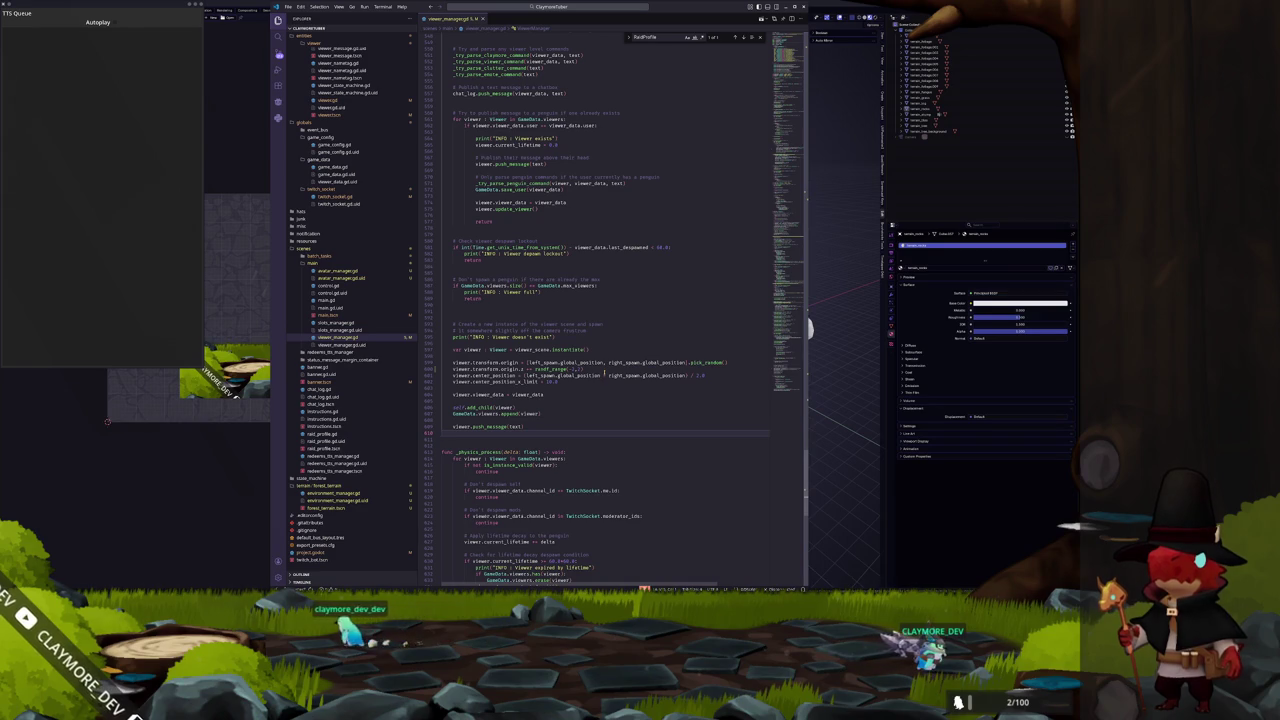
scroll(617, 359, up, 15)
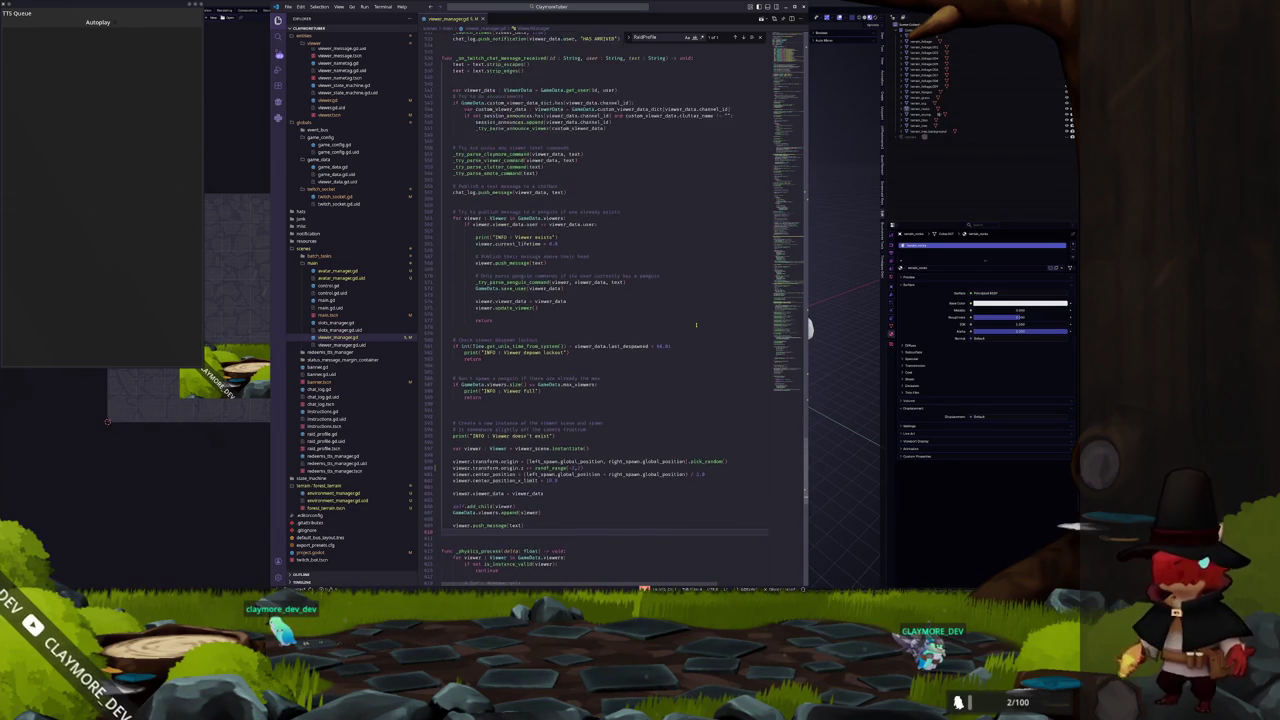
scroll(696, 324, down, 5)
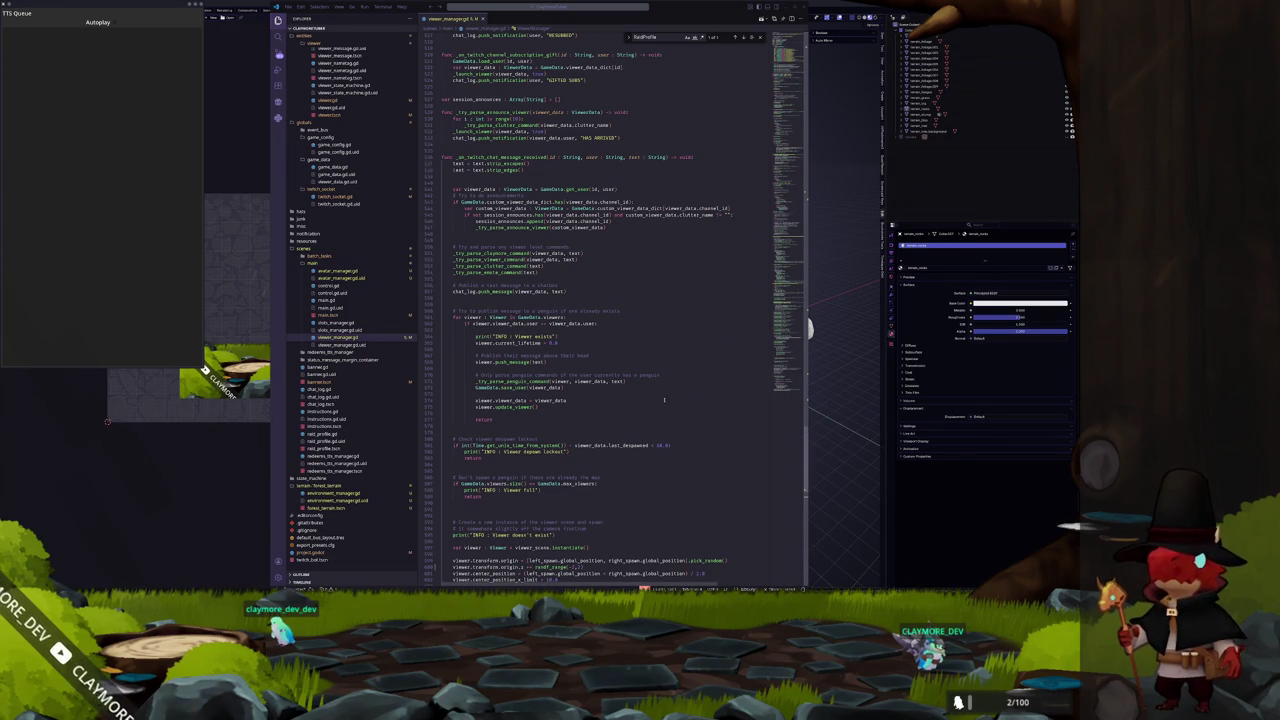
scroll(663, 400, down, 1)
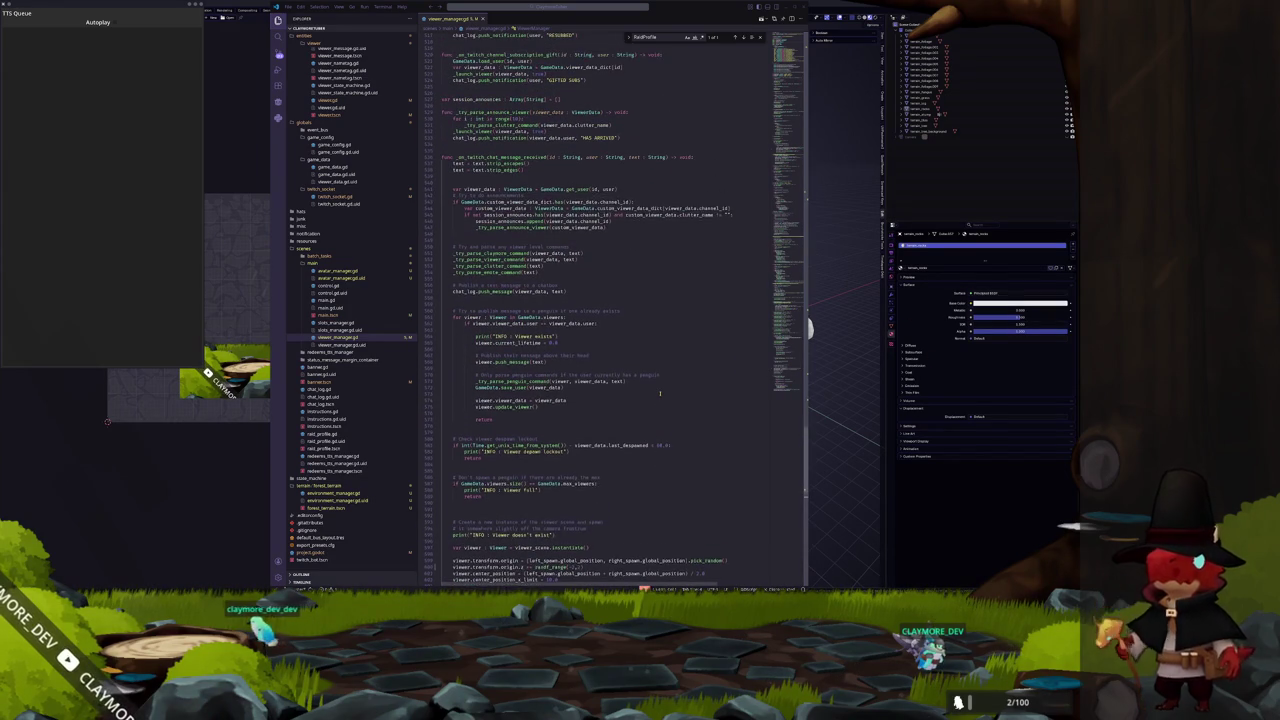
scroll(659, 393, up, 15)
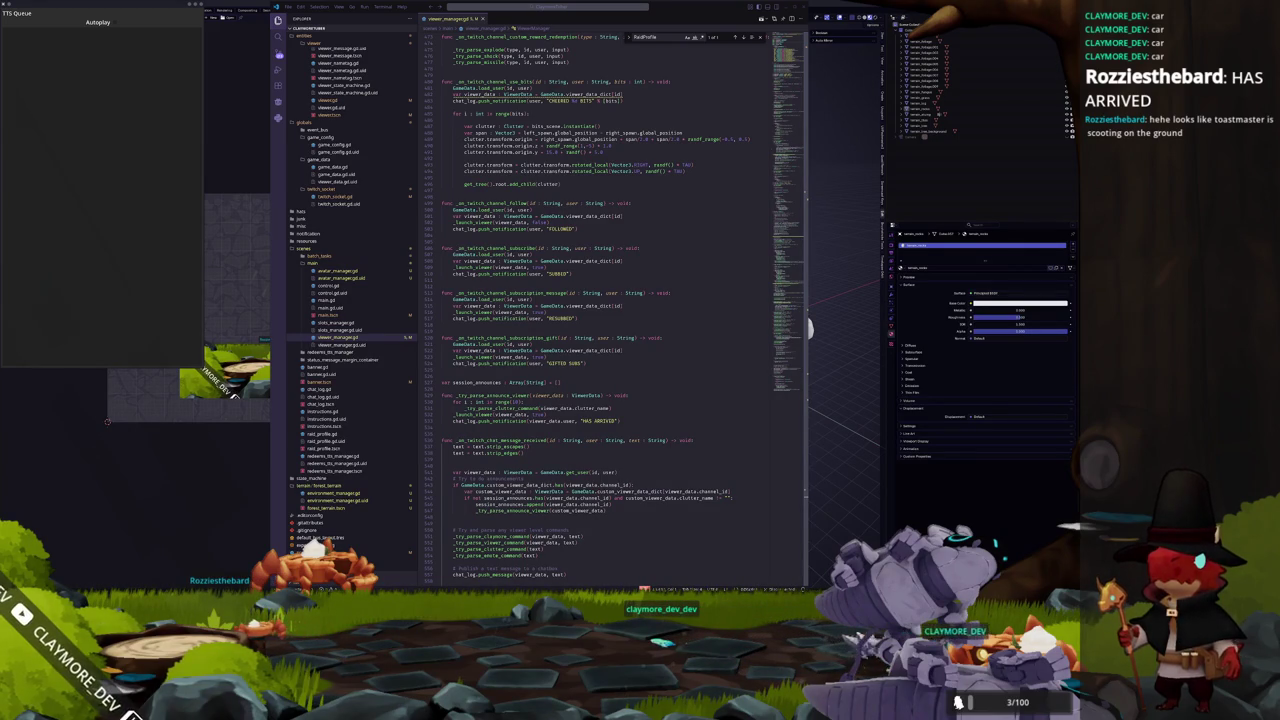
key(alt+Tab)
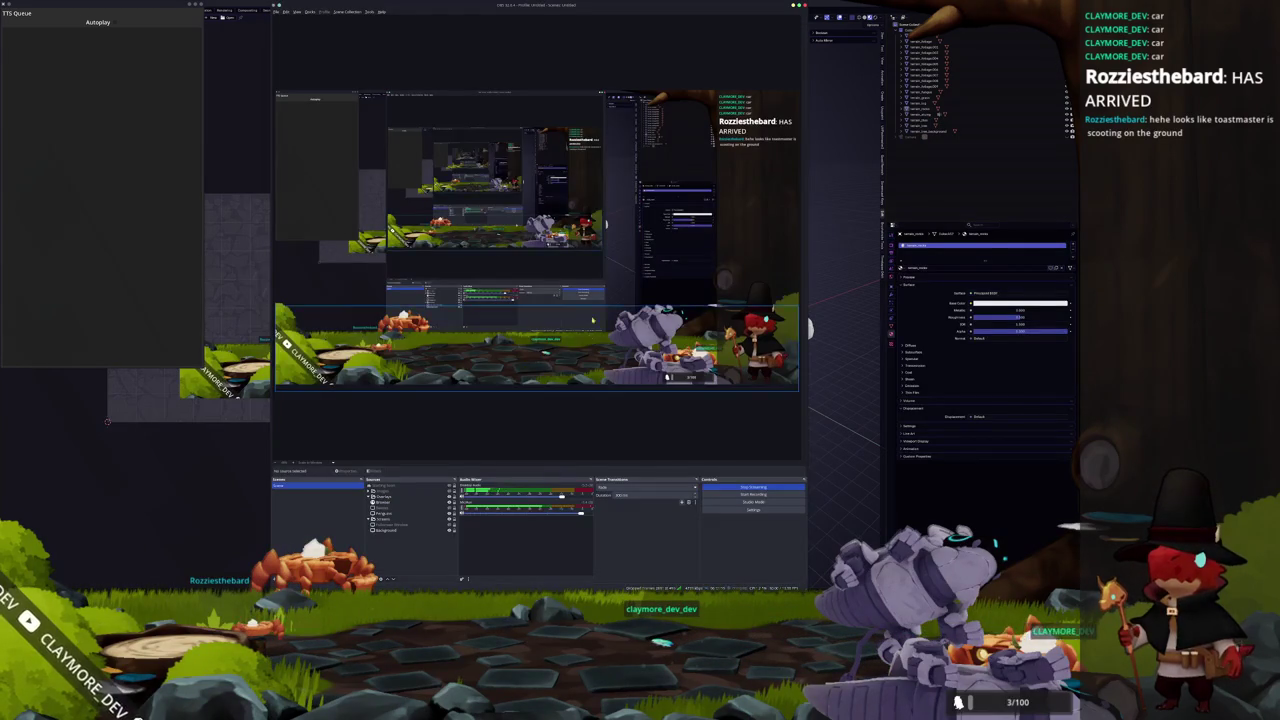
click(389, 527)
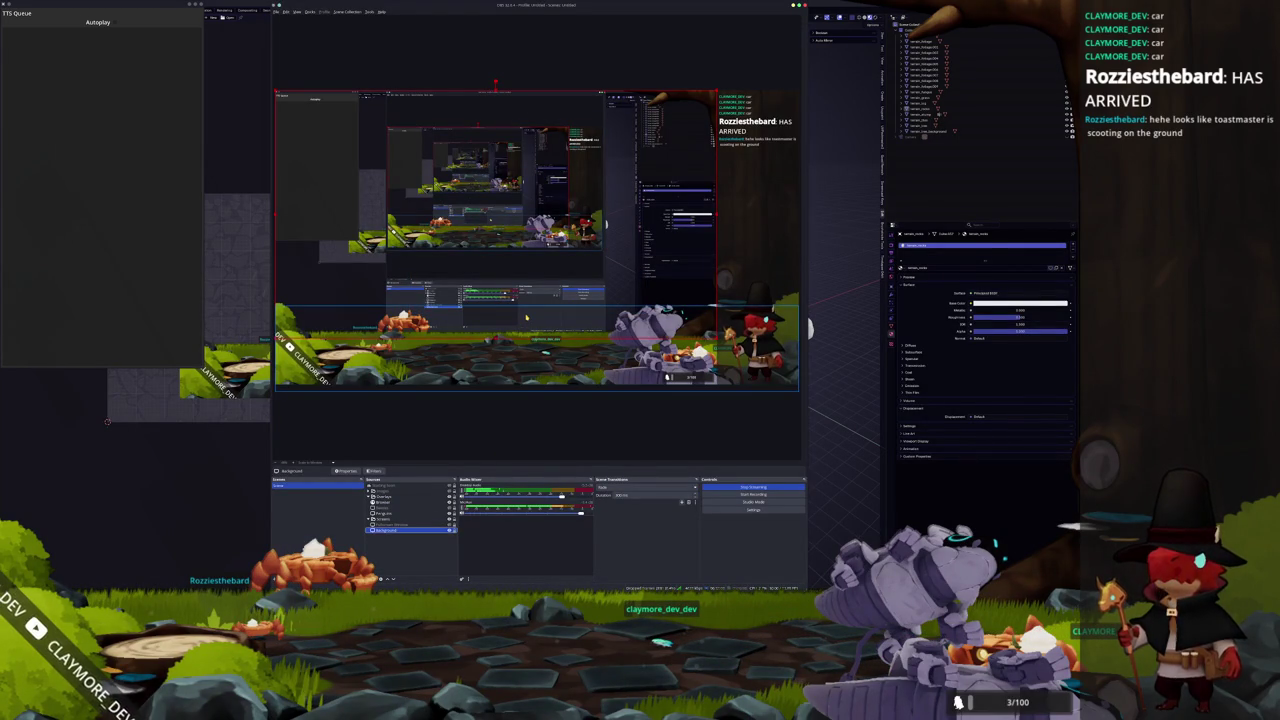
key(alt+f)
key(Escape)
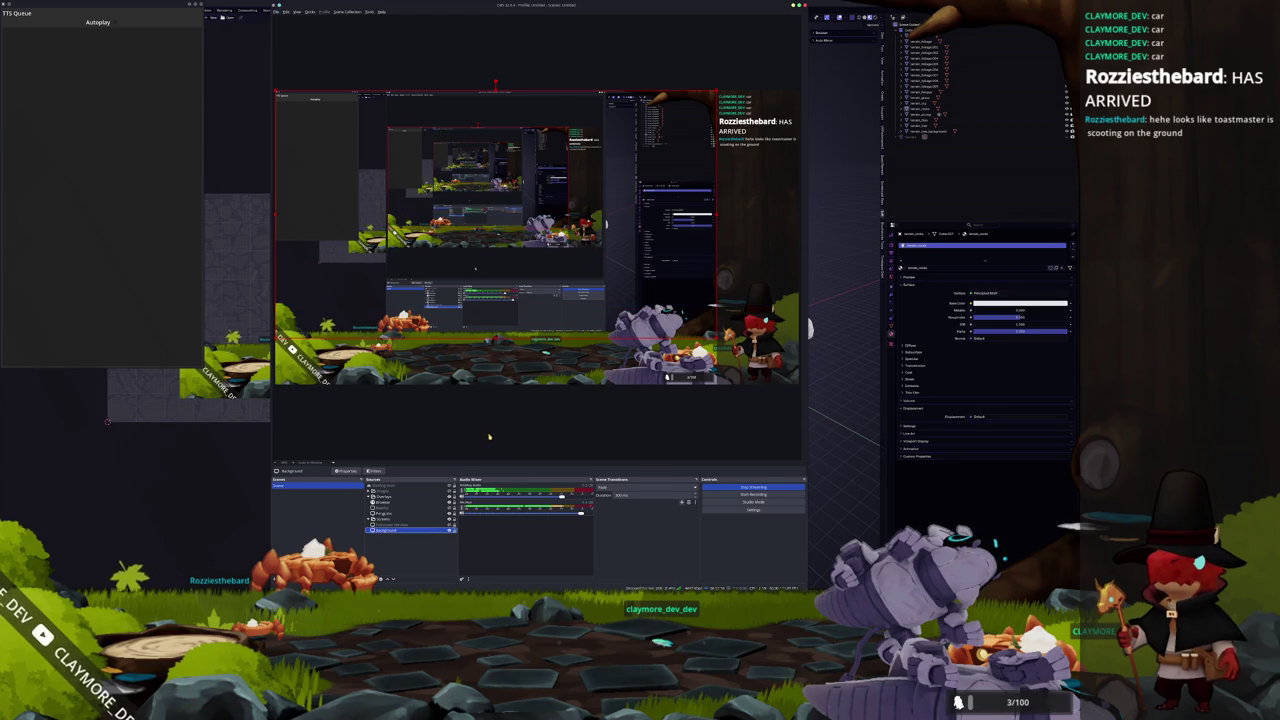
key(alt+Tab)
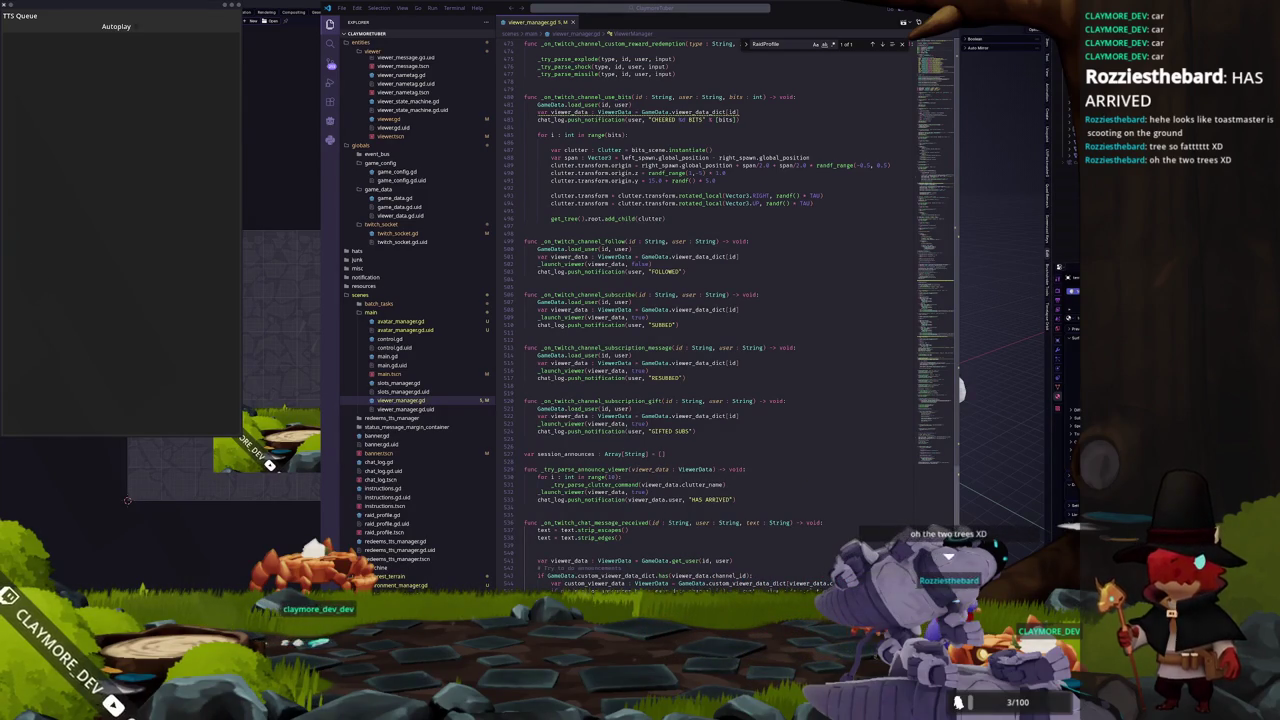
key(alt+Tab)
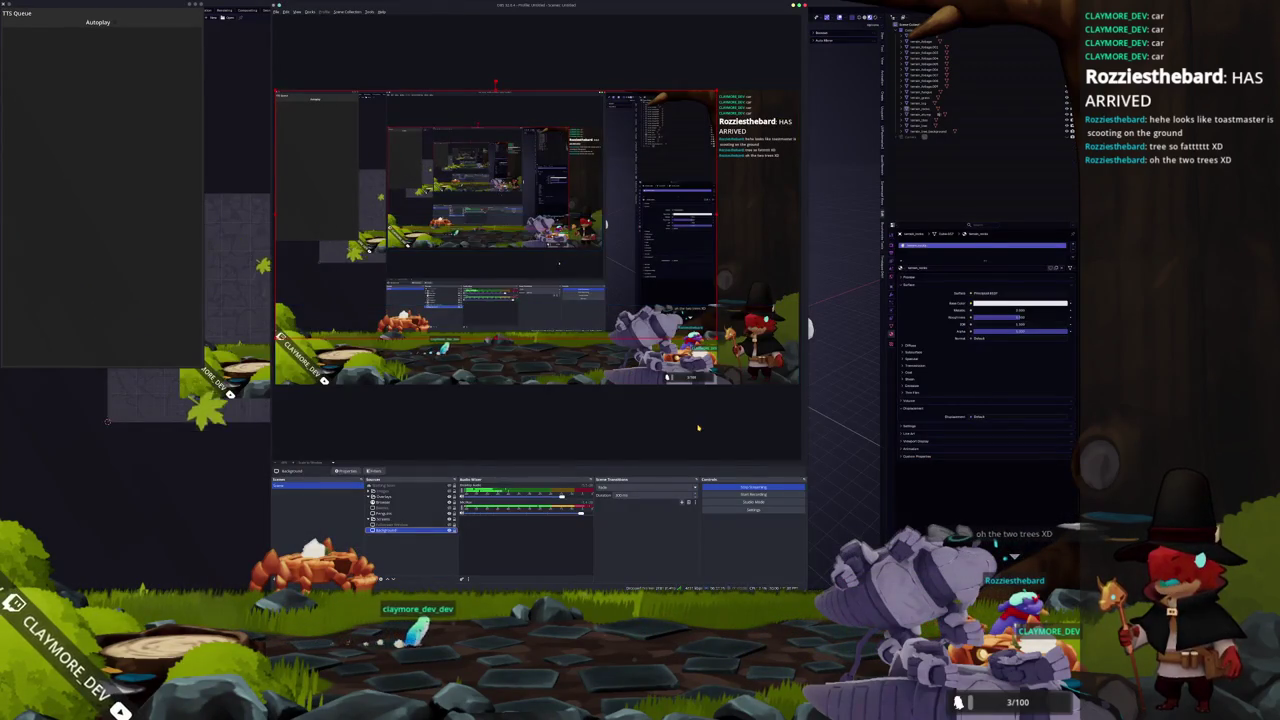
click(784, 216)
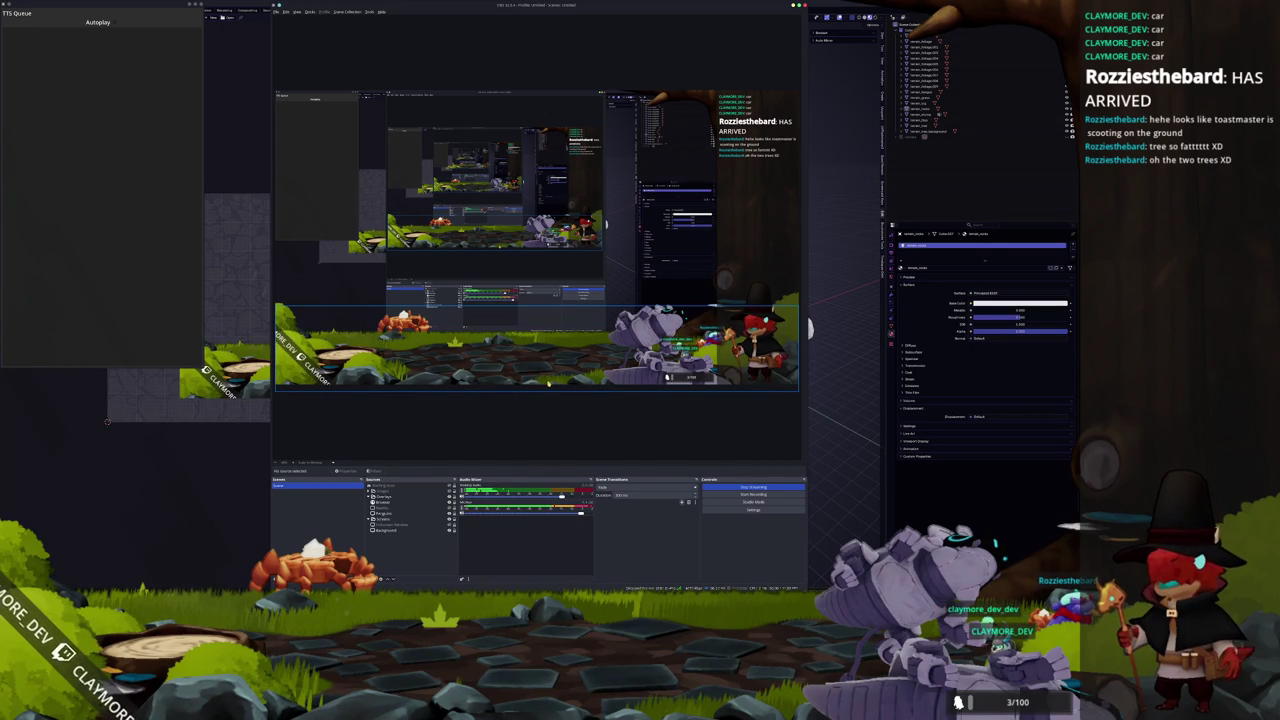
click(457, 421)
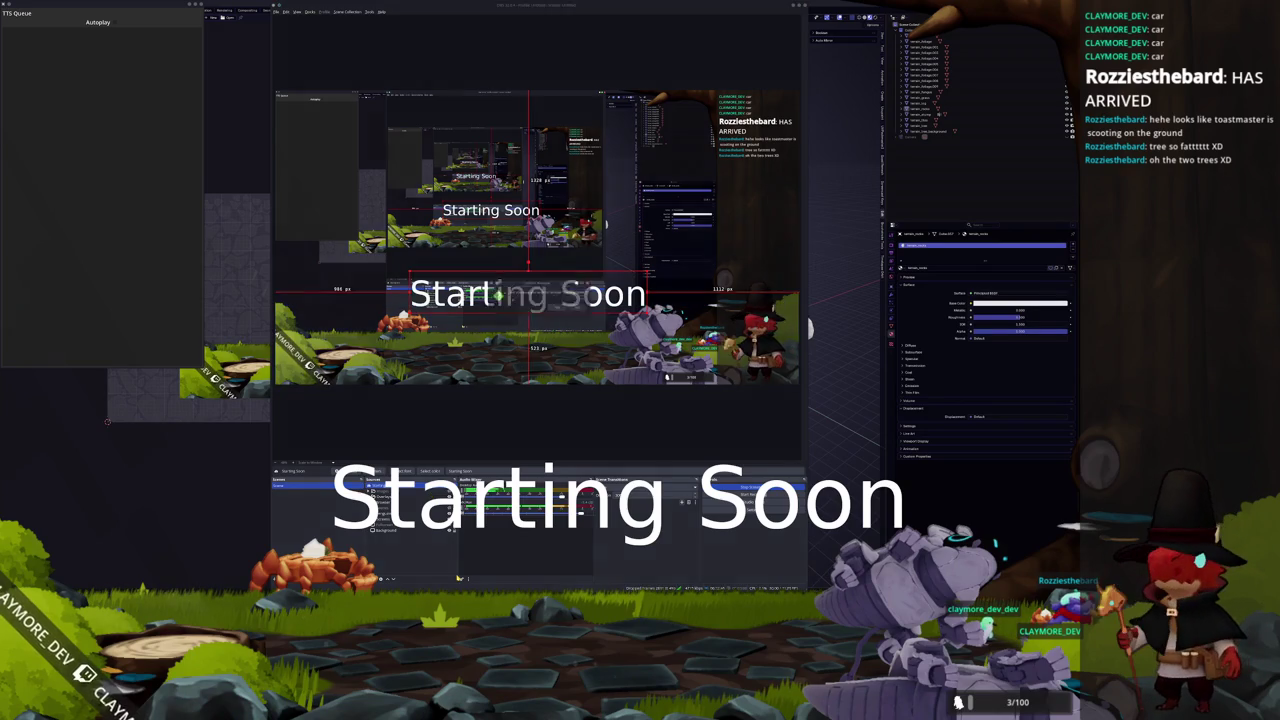
Undo the Starting Soon text and delete the two selected image sources from the scene.
key(ctrl+z)
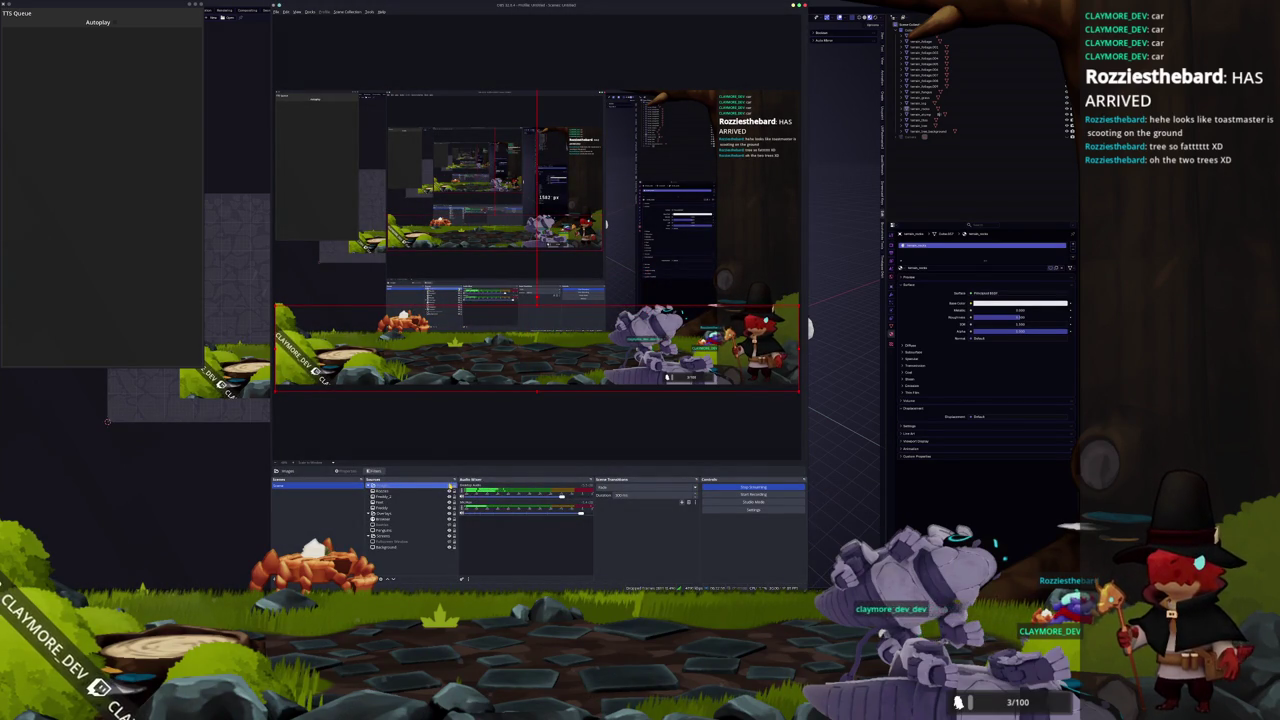
click(569, 396)
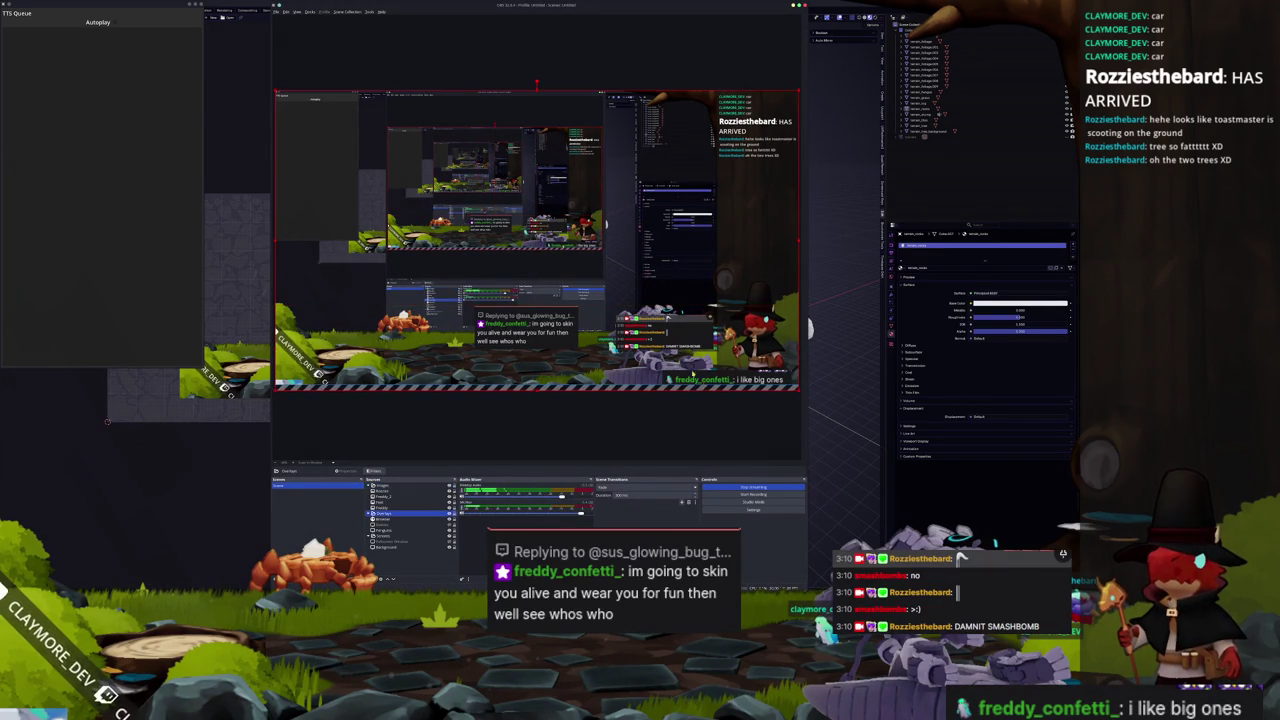
click(516, 343)
click(389, 491)
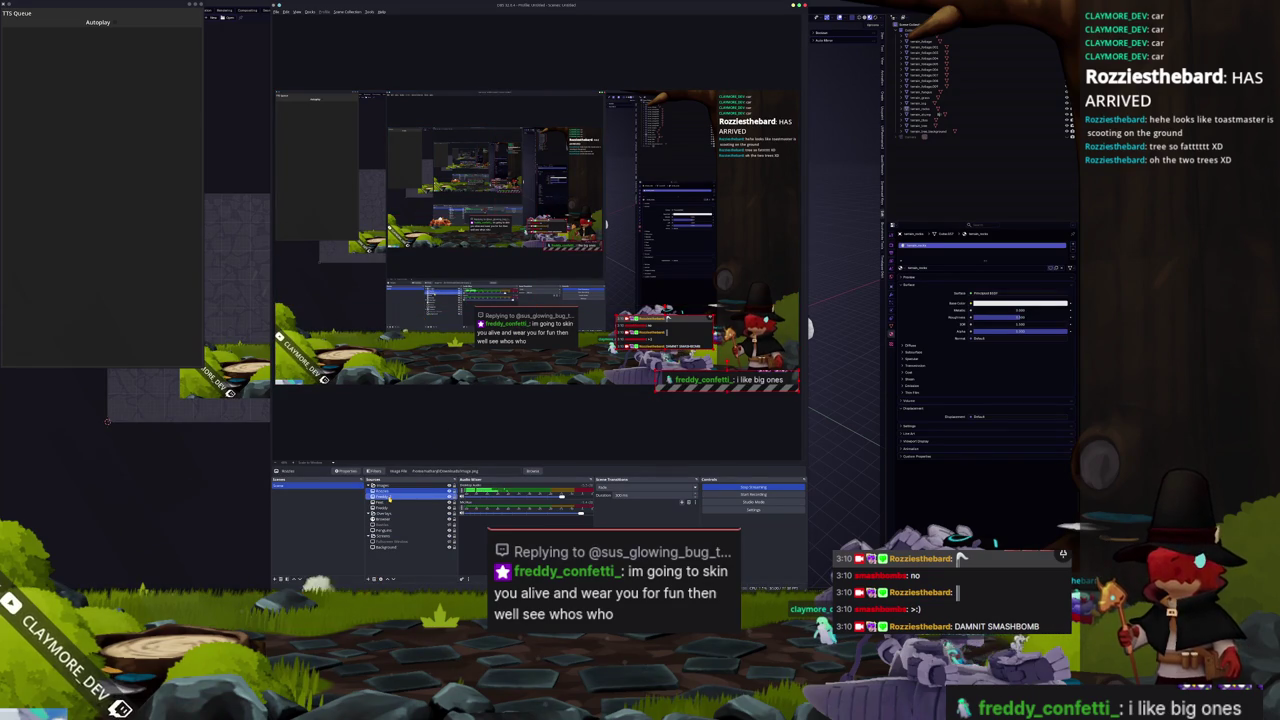
key(Delete)
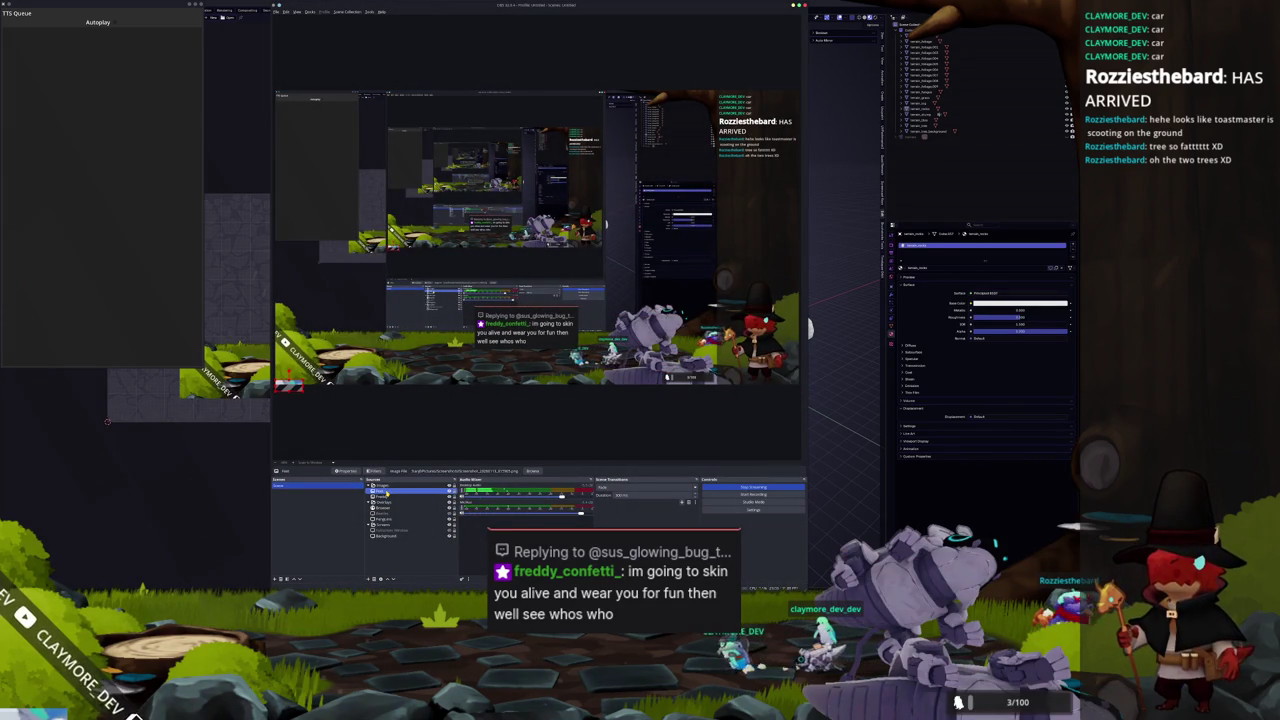
Move the chat-reply overlay to the bottom-right corner and shrink it.
click(477, 336)
click(521, 327)
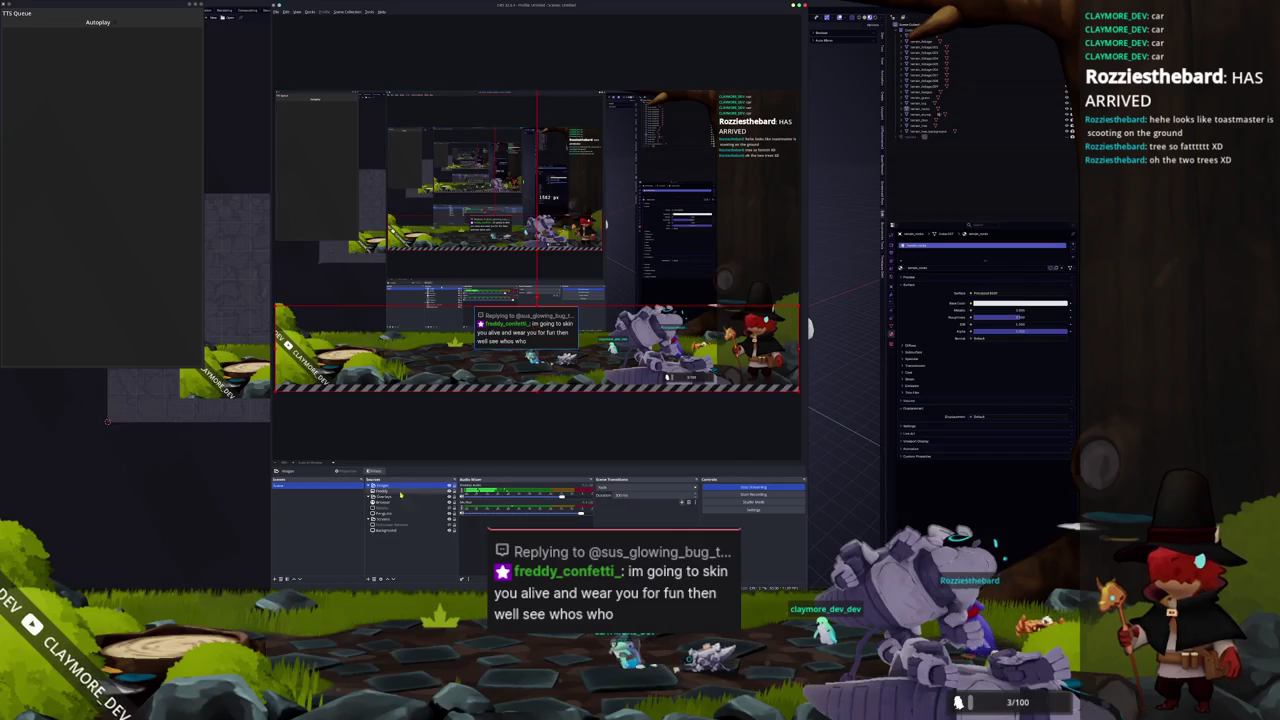
mouse_move(521, 327)
mouse_down()
mouse_move(603, 350)
mouse_move(743, 361)
mouse_up()
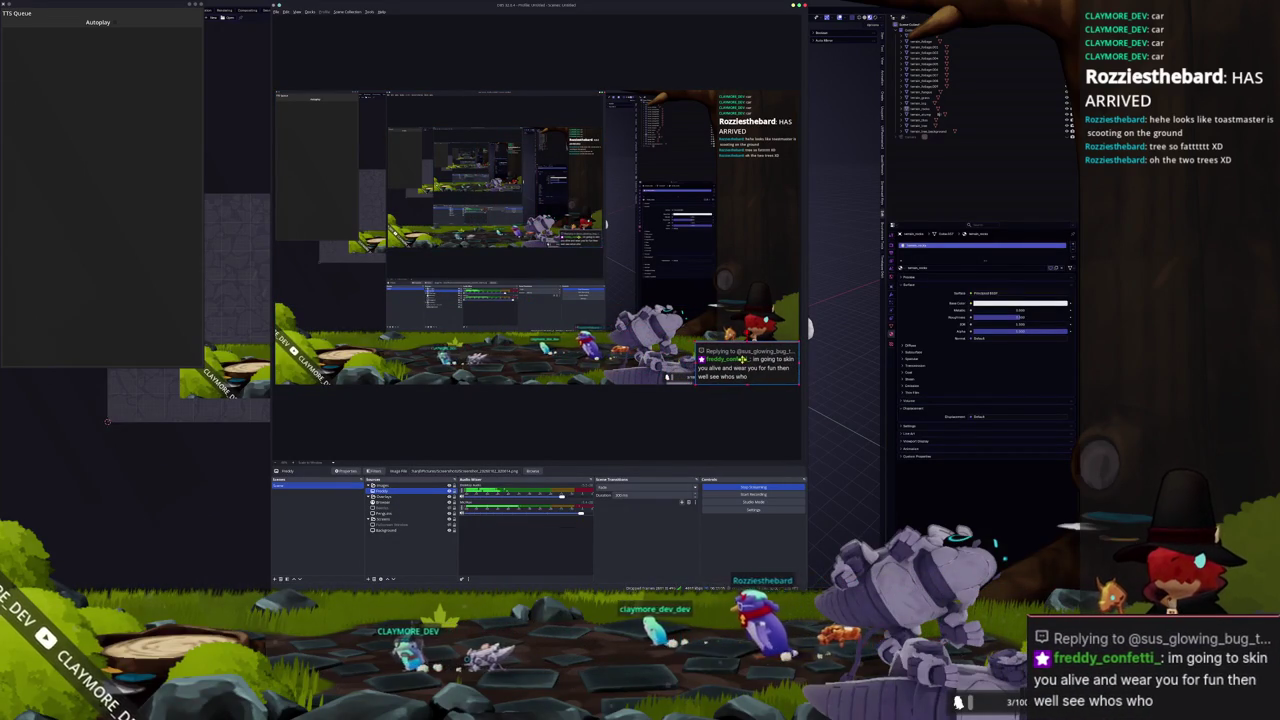
drag(695, 343, 760, 368)
click(670, 390)
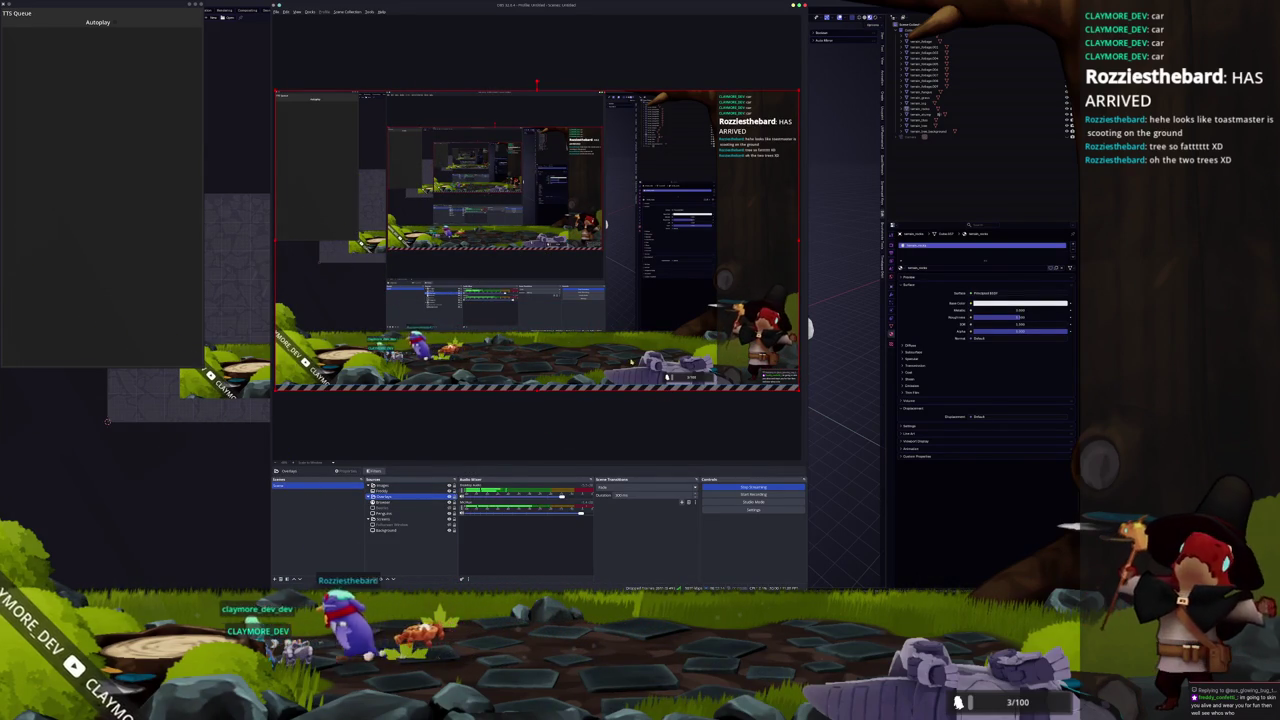
Inspect the full-canvas and Background sources in the scene, then deselect them.
click(382, 508)
click(386, 508)
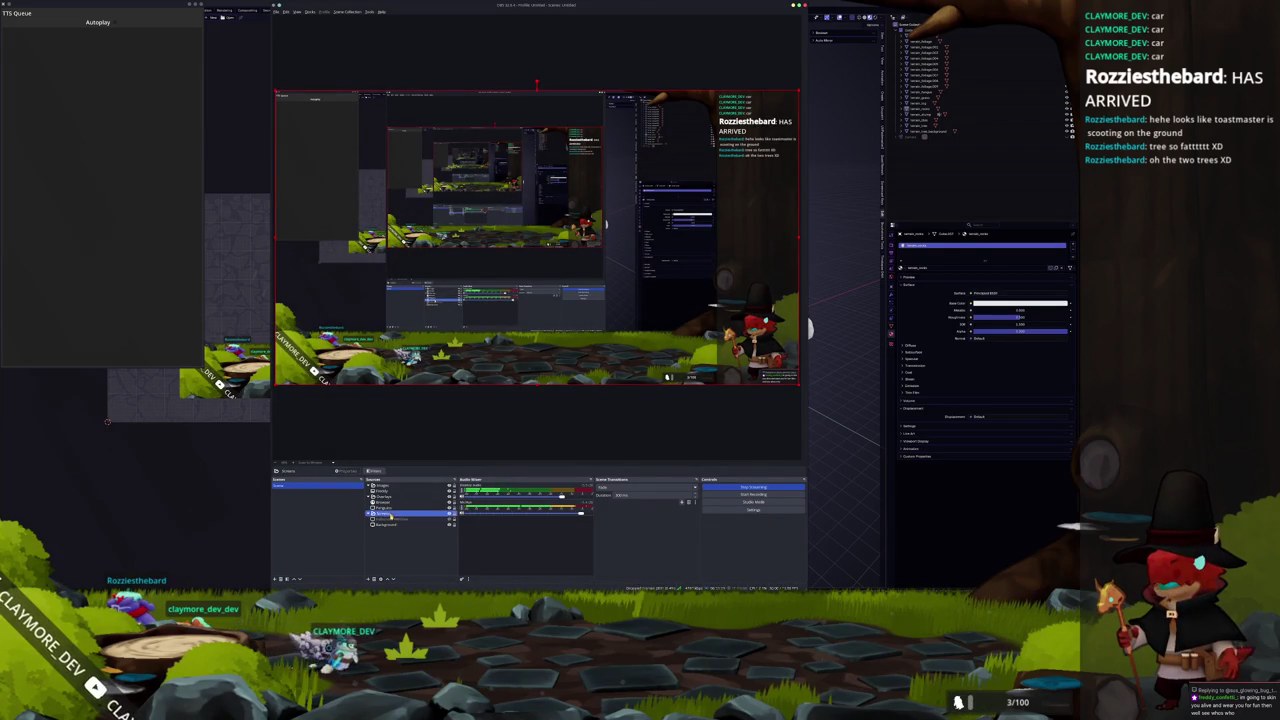
click(394, 525)
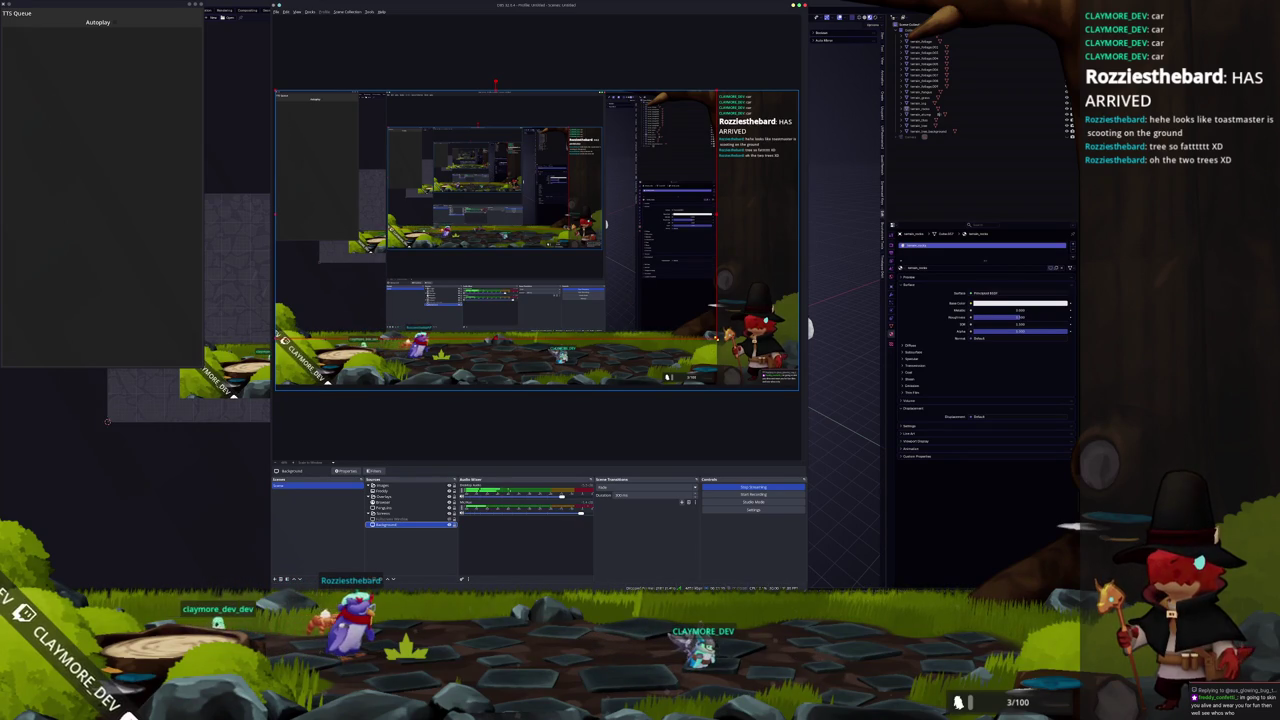
click(606, 433)
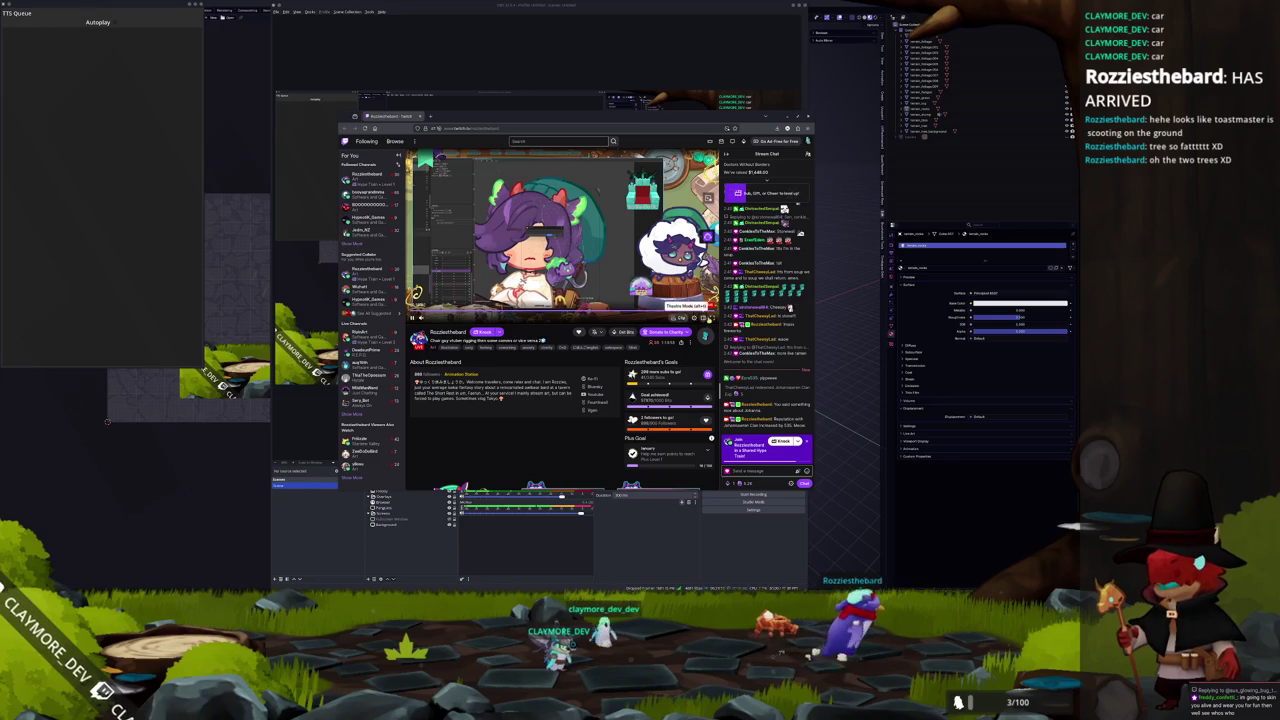
Watch the Twitch stream in theatre mode with Firefox snapped to the right half of the screen.
click(710, 320)
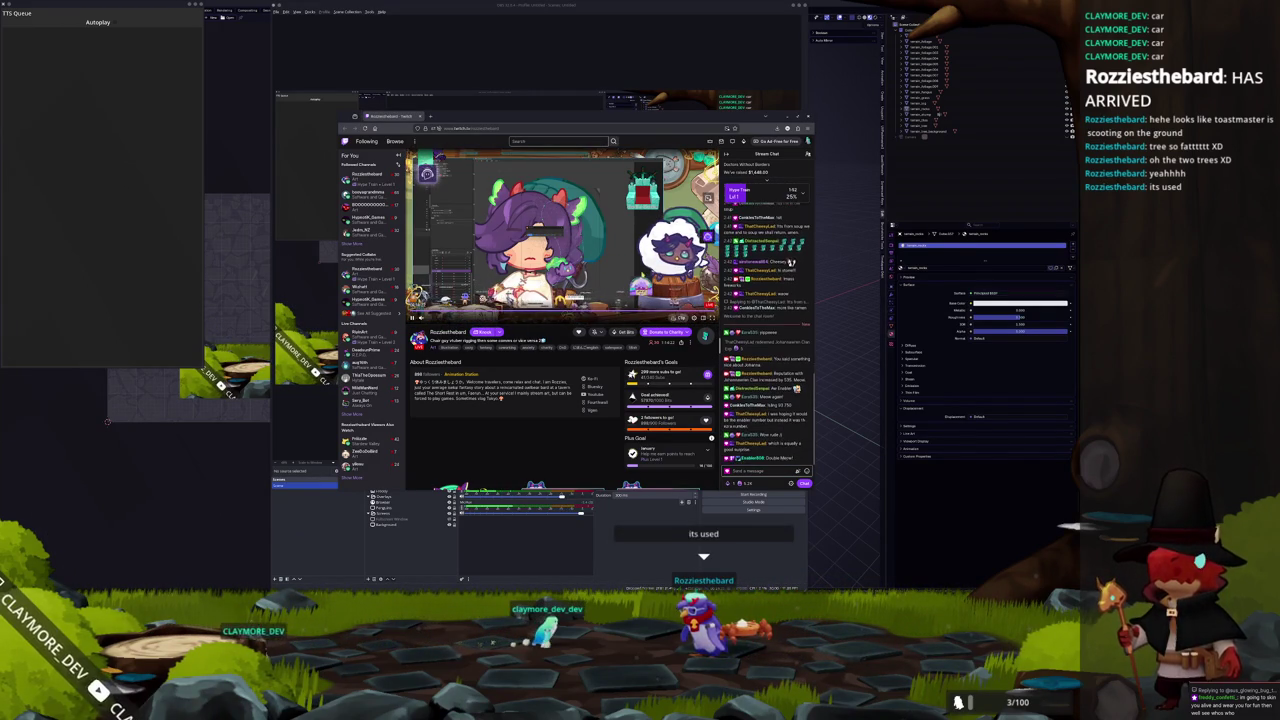
click(703, 318)
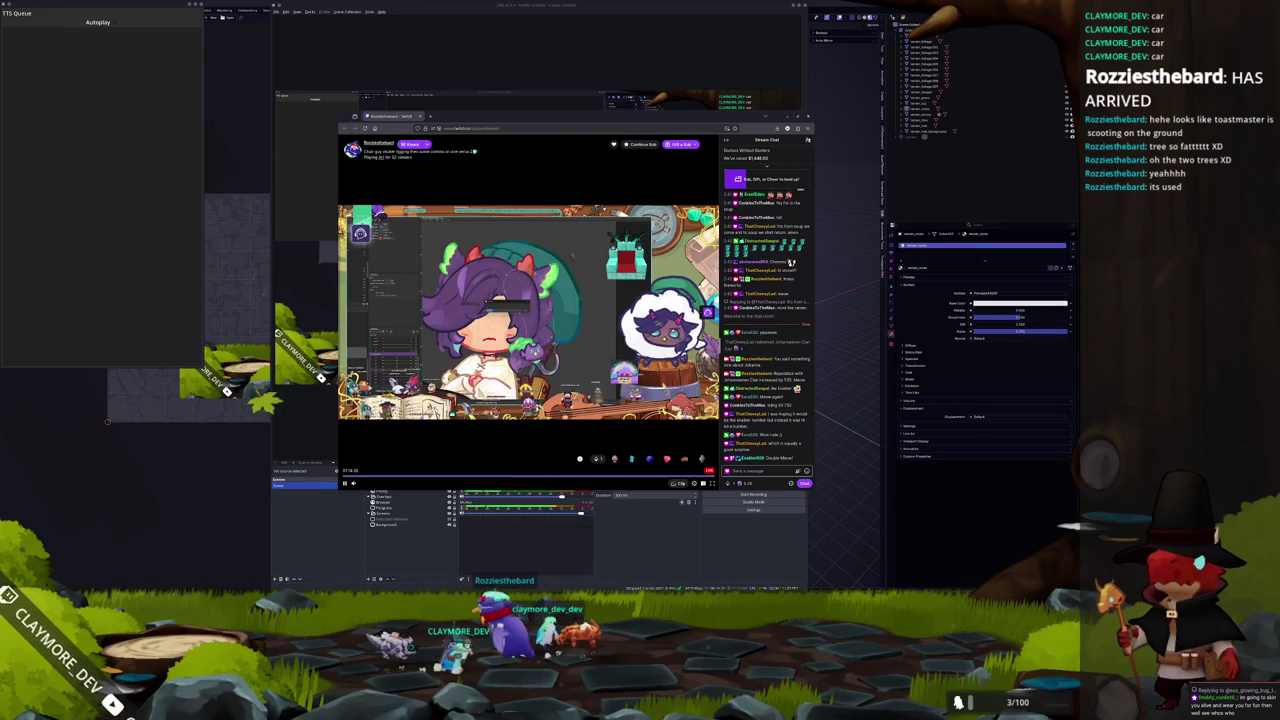
key(super+Right)
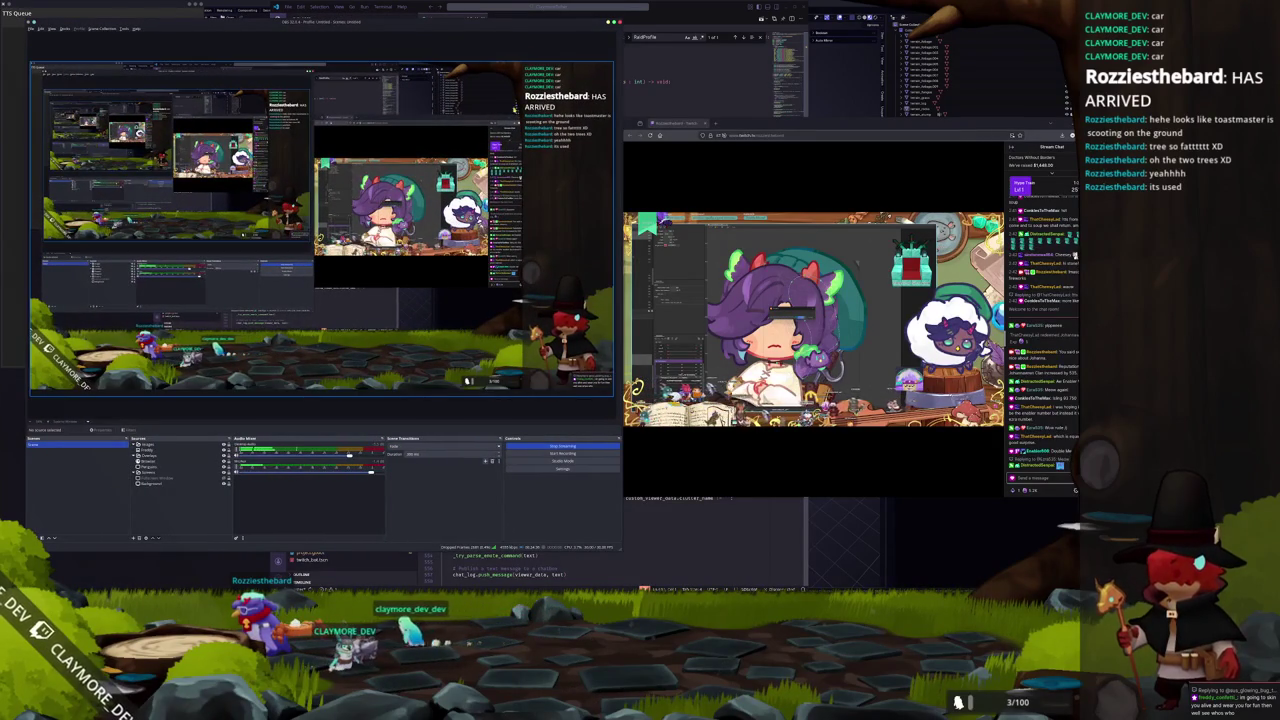
Move the OBS window down and resize it from its top-left corner and top edge to sit left of Firefox.
drag(519, 31, 519, 112)
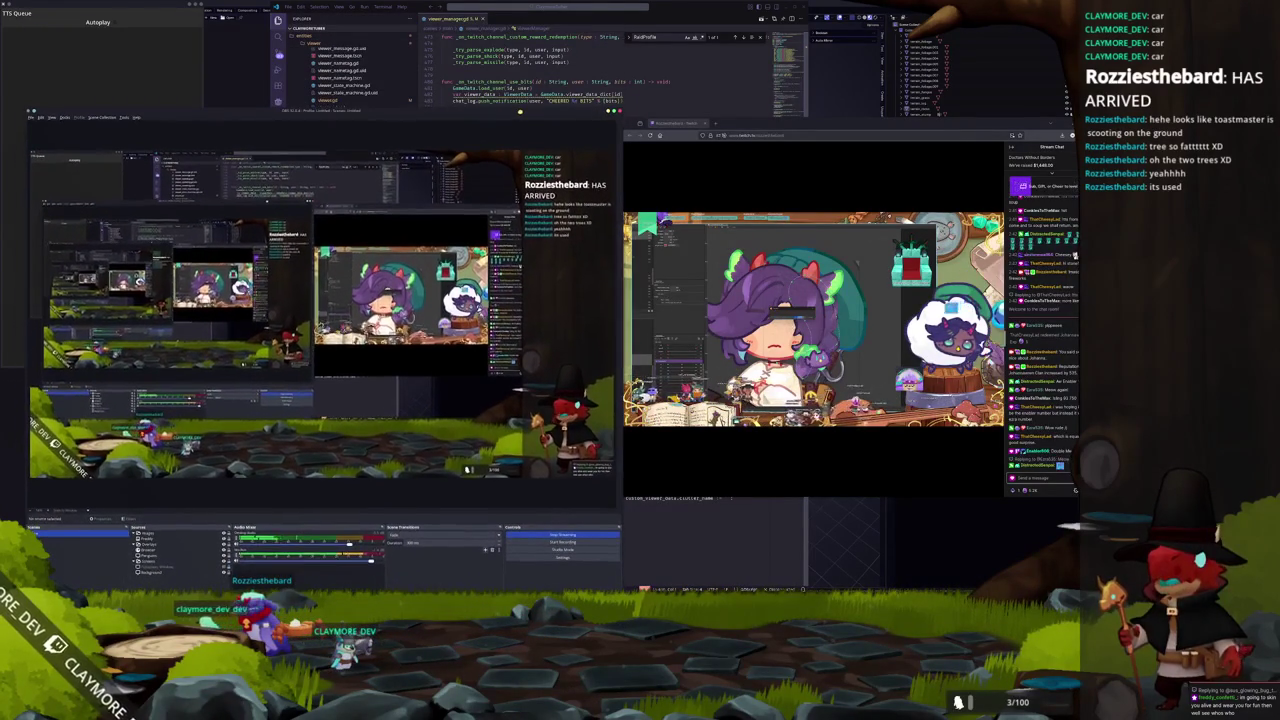
mouse_move(663, 305)
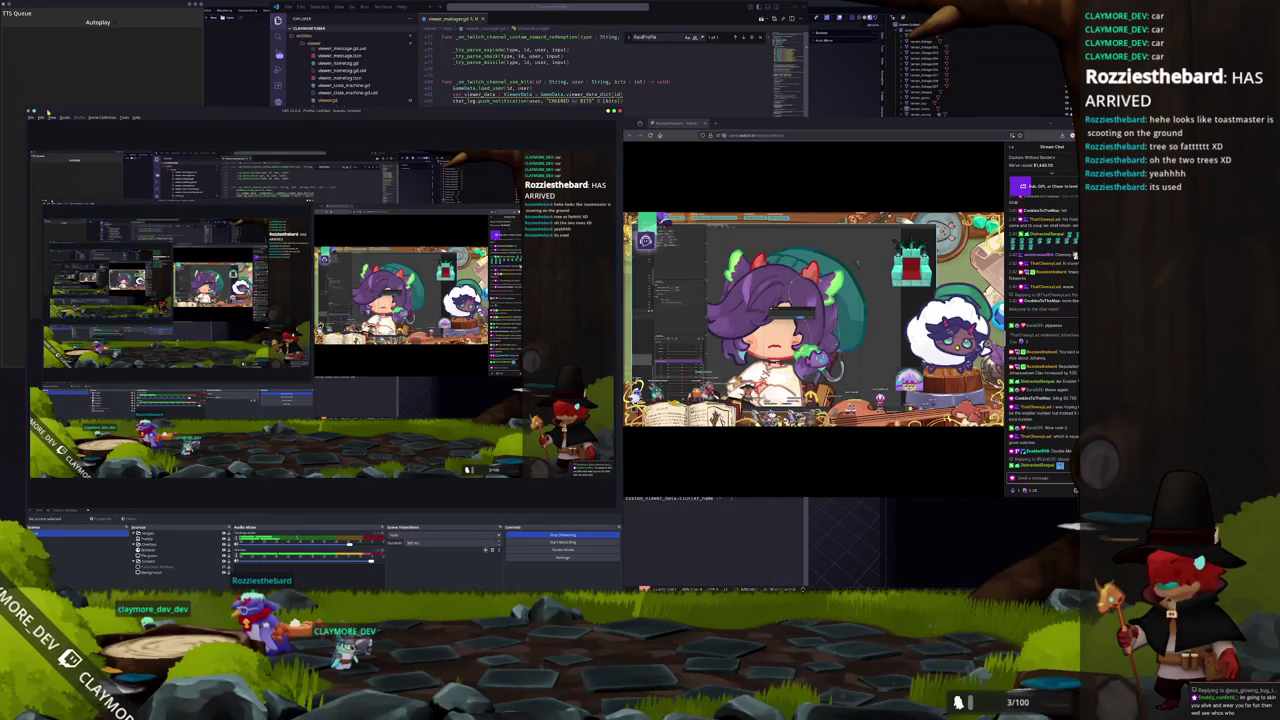
drag(28, 110, 62, 170)
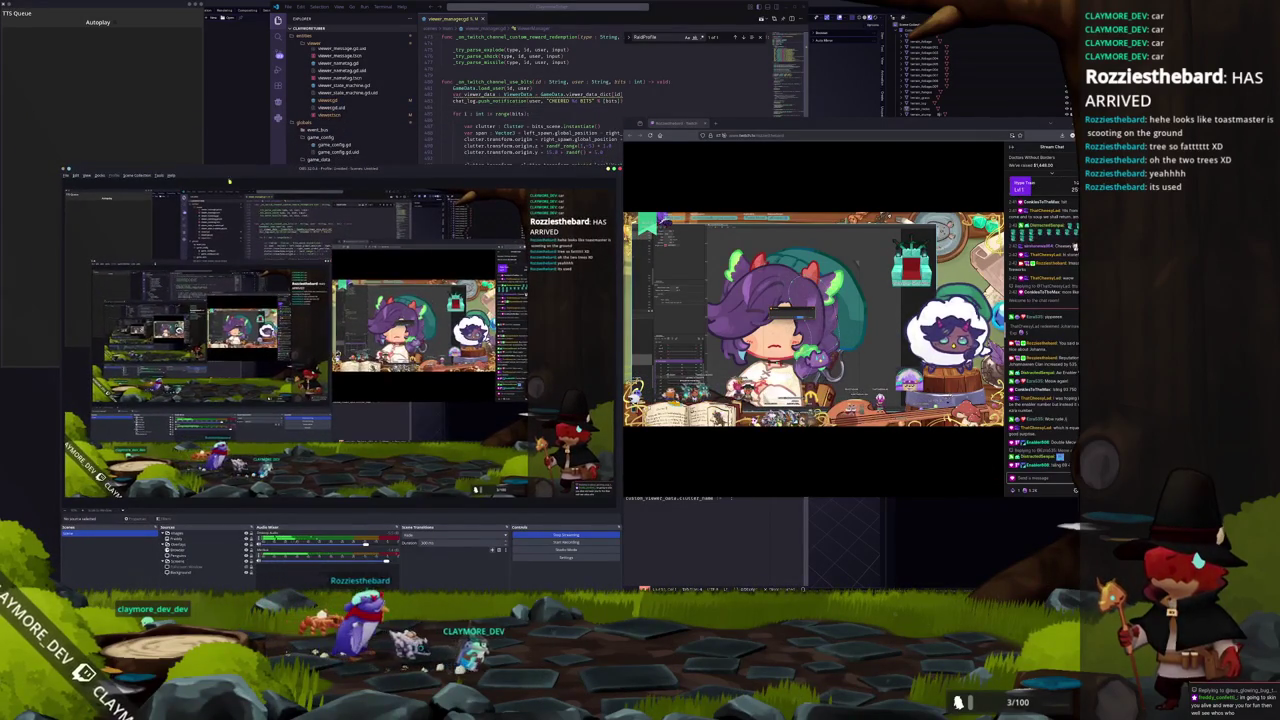
drag(218, 169, 260, 123)
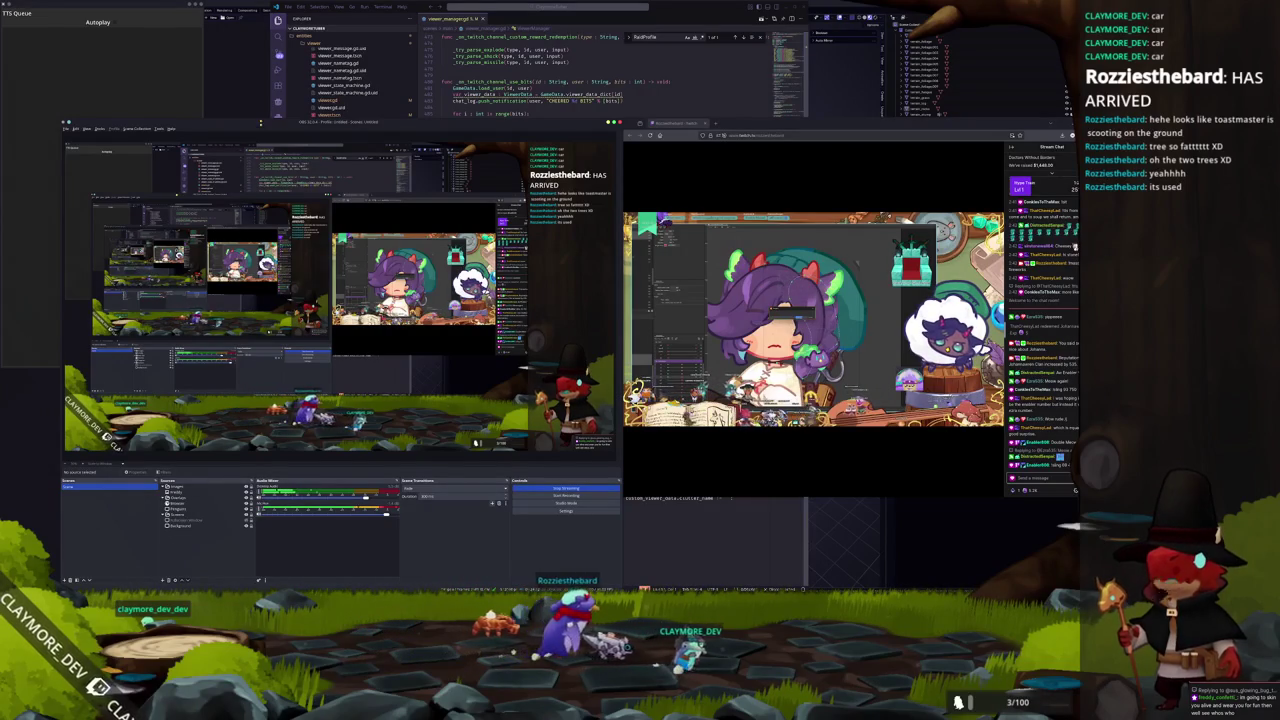
mouse_move(61, 120)
mouse_down()
mouse_move(81, 170)
mouse_move(84, 157)
mouse_up()
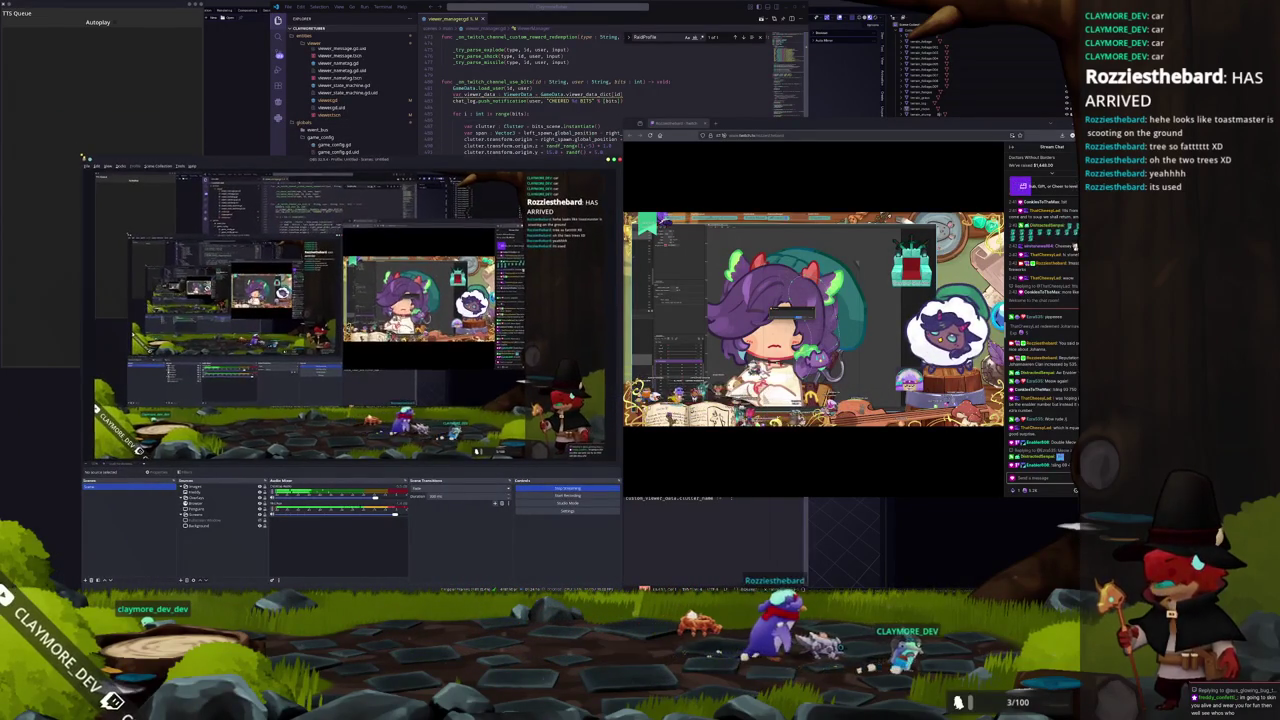
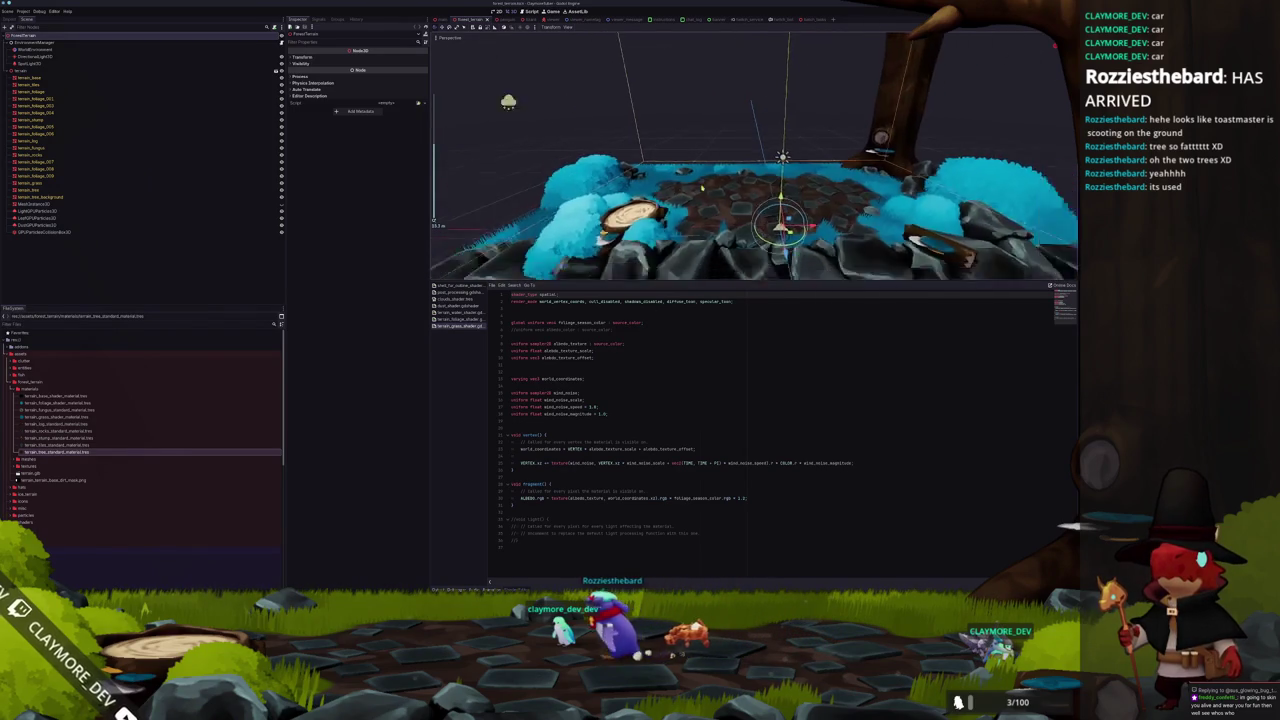
Save the terrain scene and switch to the stream overlay scene.
click(622, 204)
key(ctrl+s)
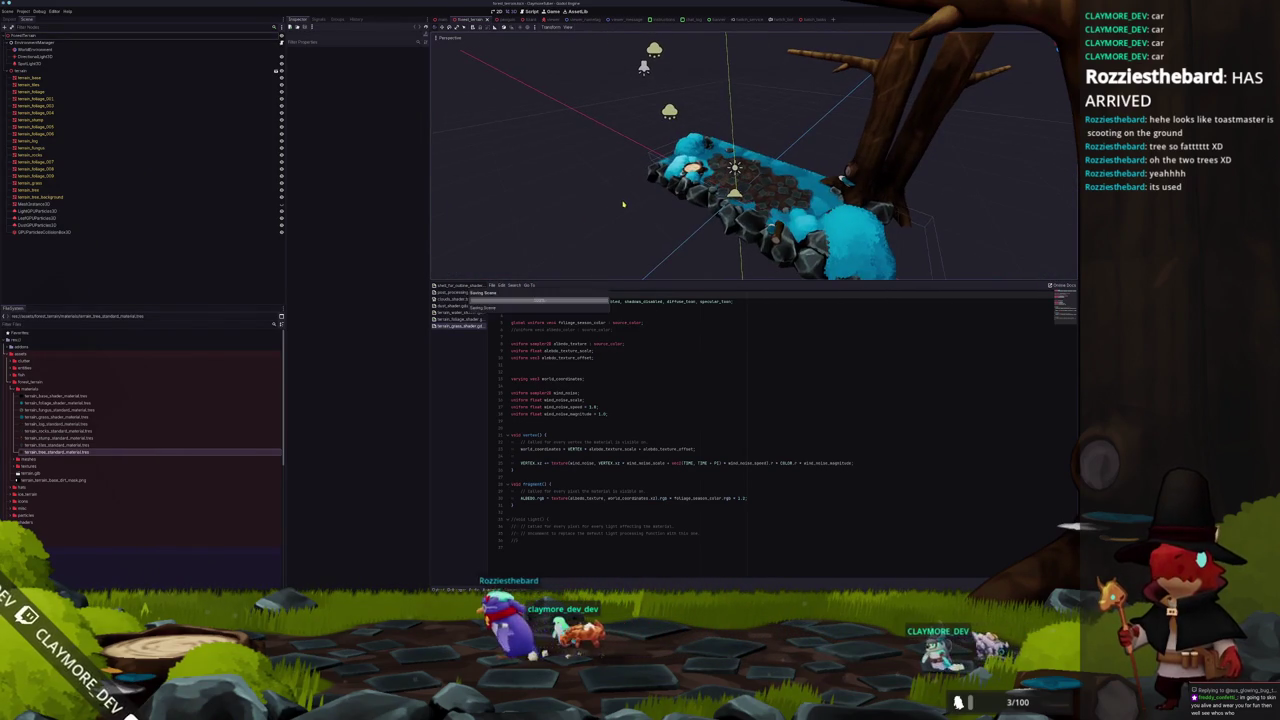
click(444, 19)
Find the ChatLog node inside the stream container and open its chat_log scene for editing.
click(97, 64)
scroll(683, 170, up, 2)
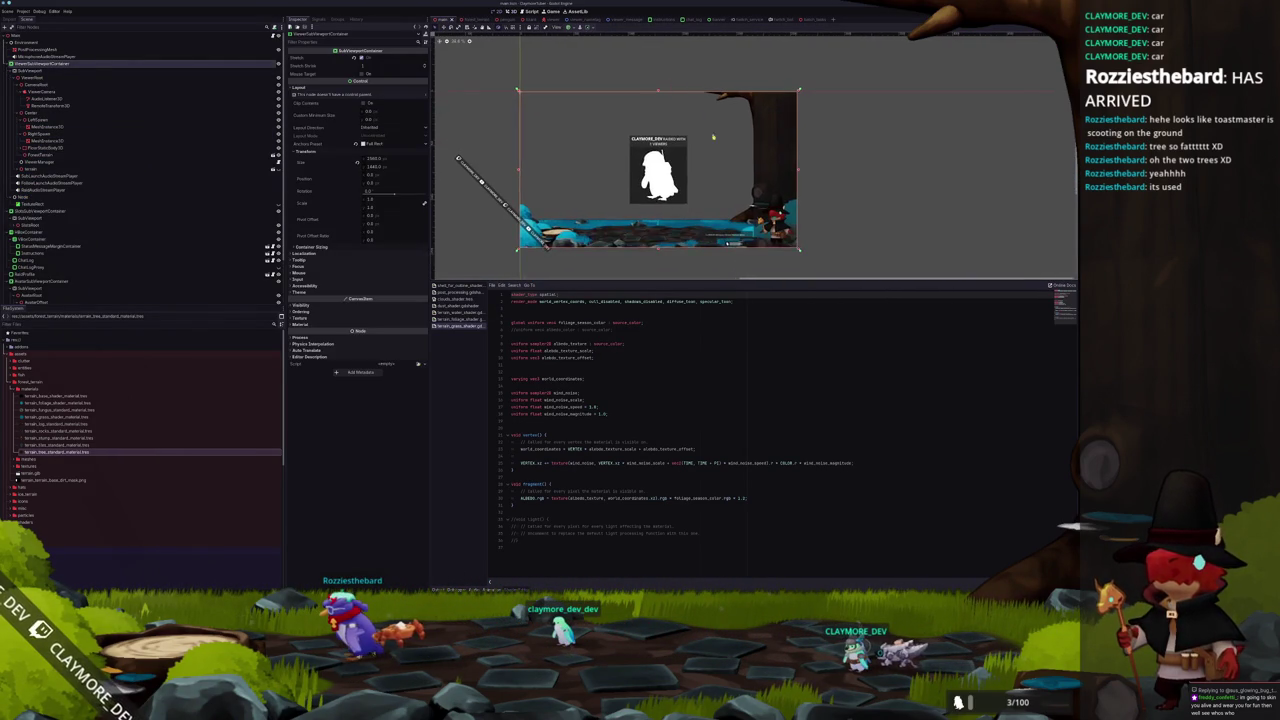
click(773, 161)
scroll(130, 262, down, 1)
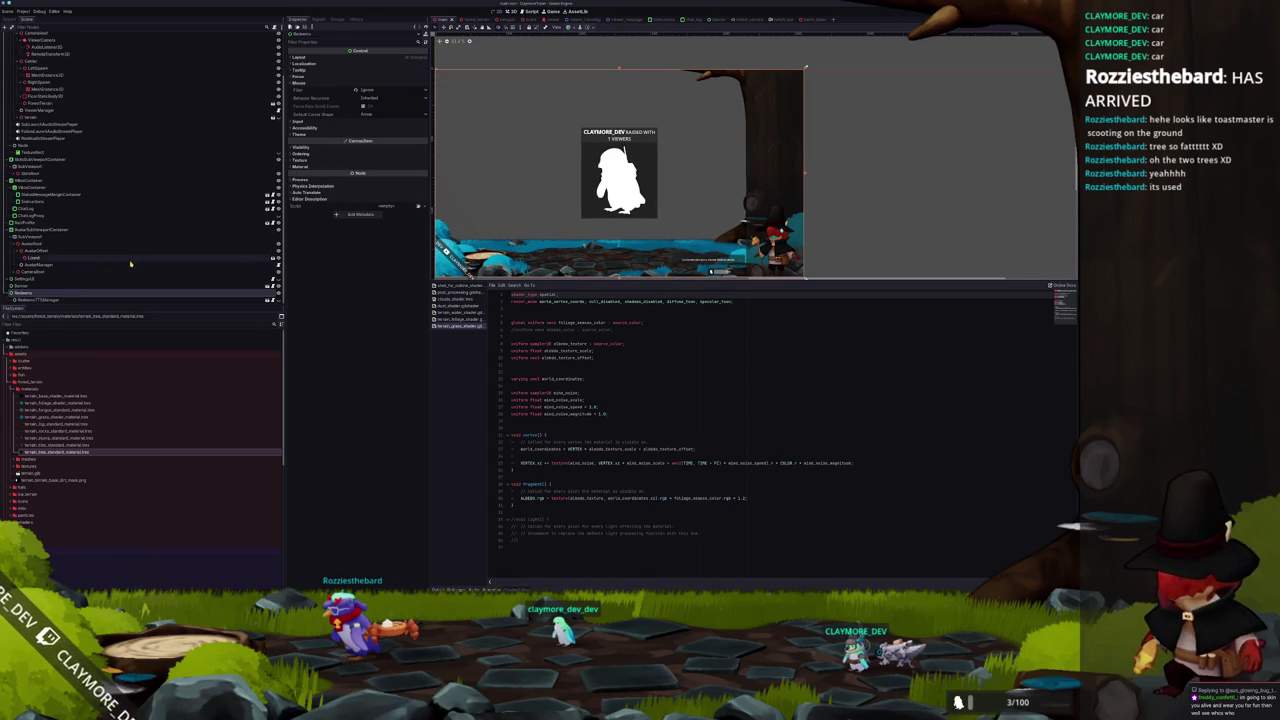
click(69, 209)
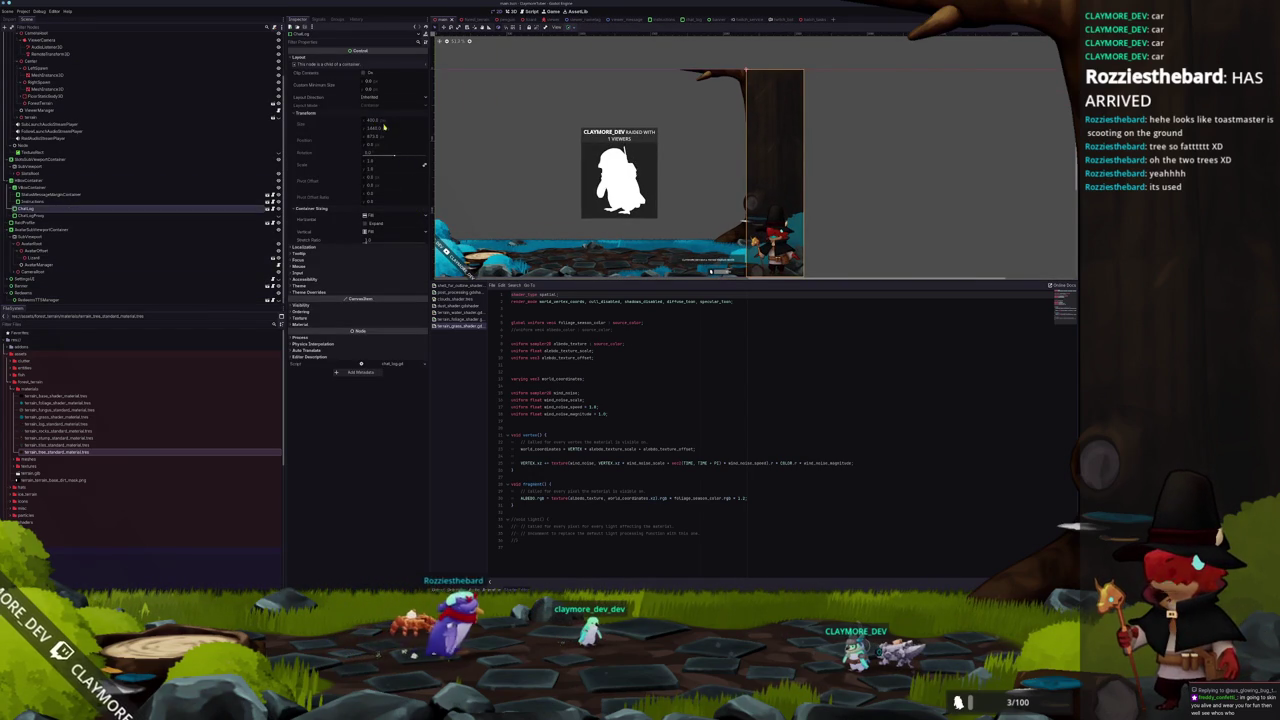
drag(618, 180, 580, 148)
scroll(553, 186, up, 2)
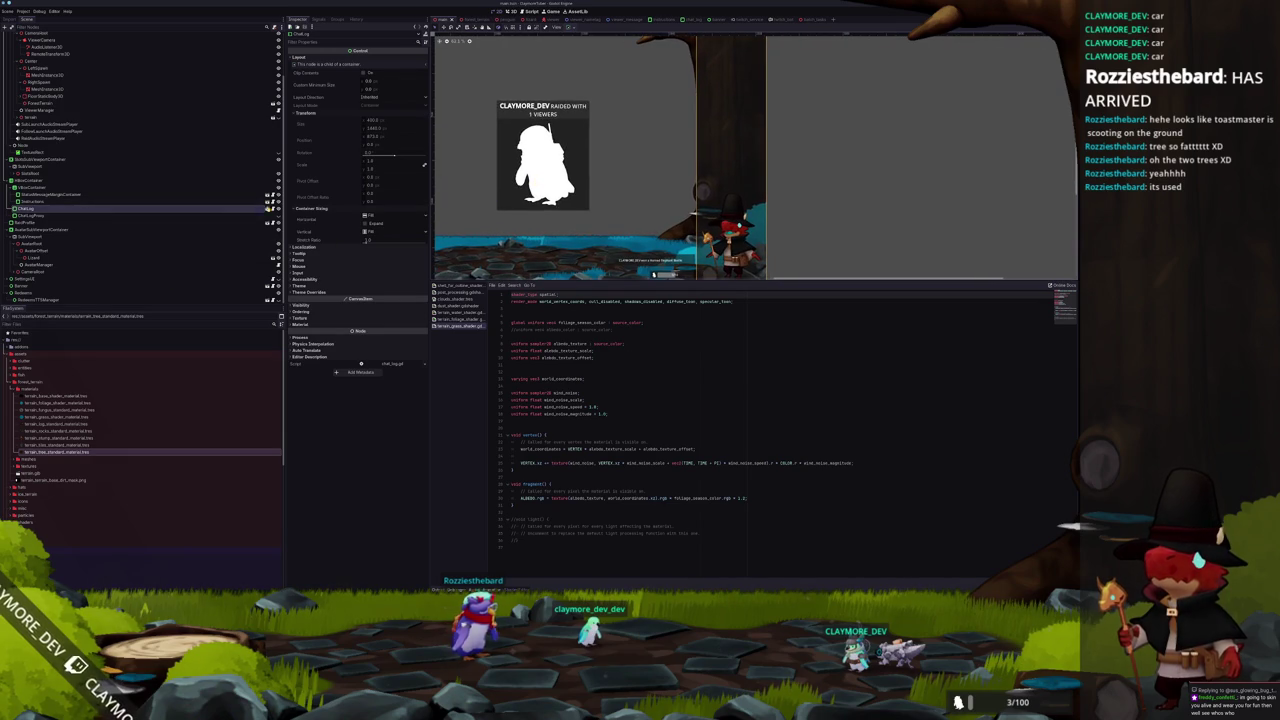
click(268, 208)
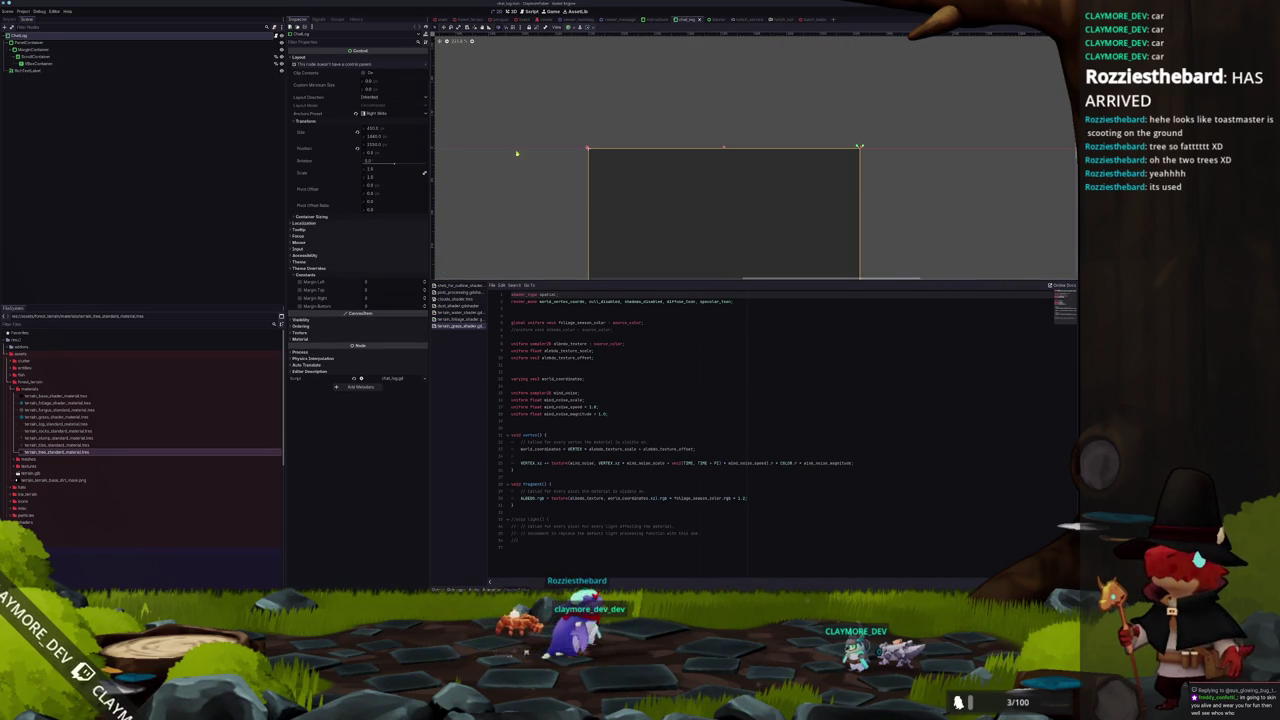
Make the chat log panel narrower and much taller, anchored with the Center Right preset.
drag(626, 156, 631, 81)
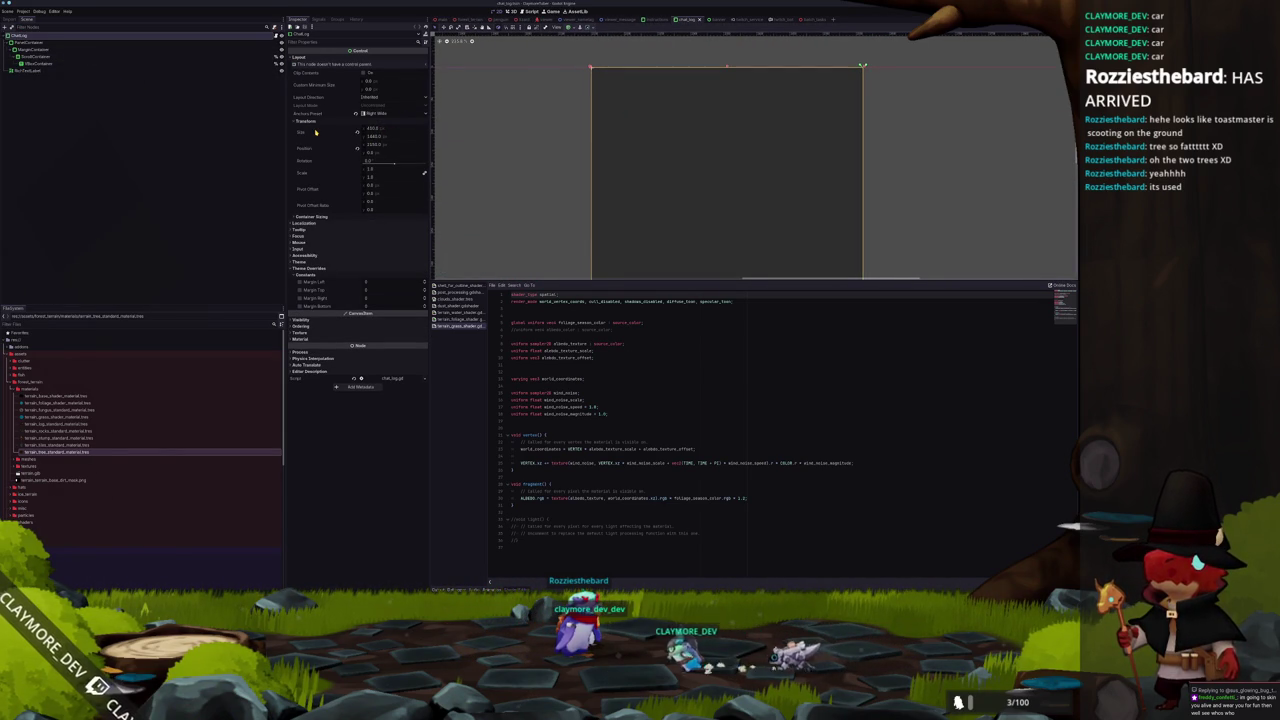
mouse_move(395, 133)
mouse_down()
mouse_move(370, 133)
mouse_move(395, 133)
mouse_up()
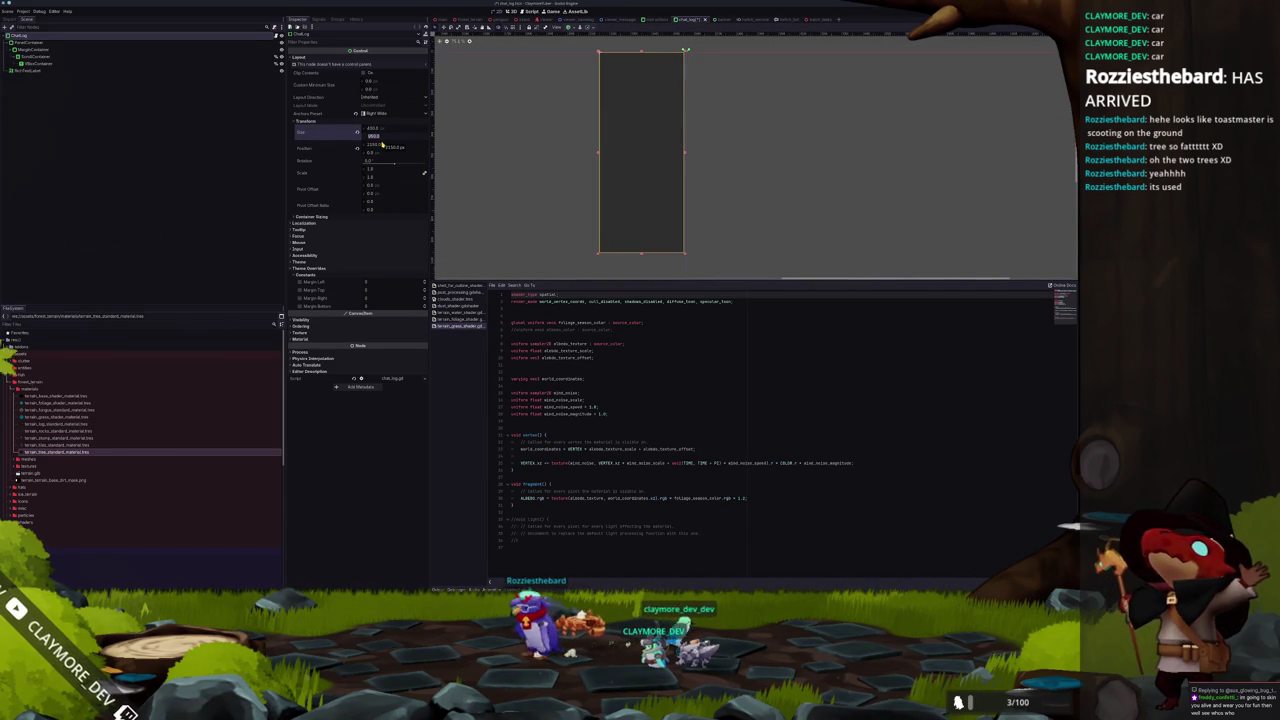
key(Return)
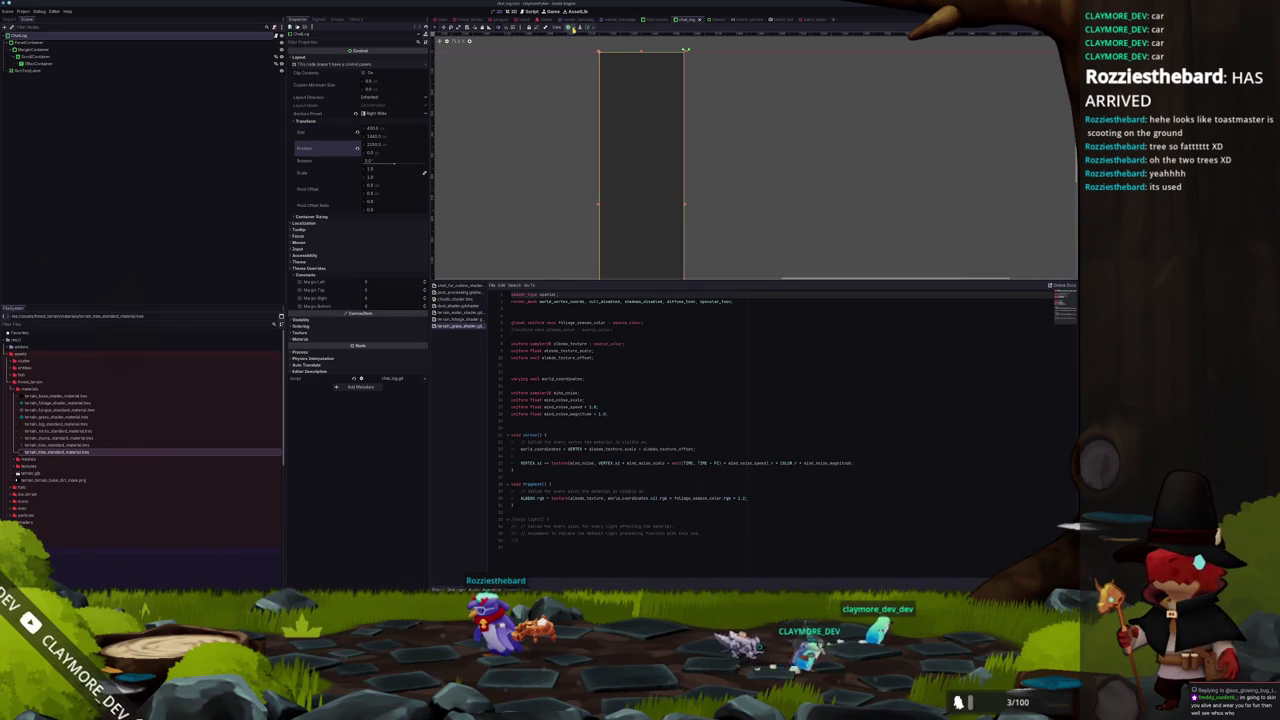
click(571, 27)
click(591, 46)
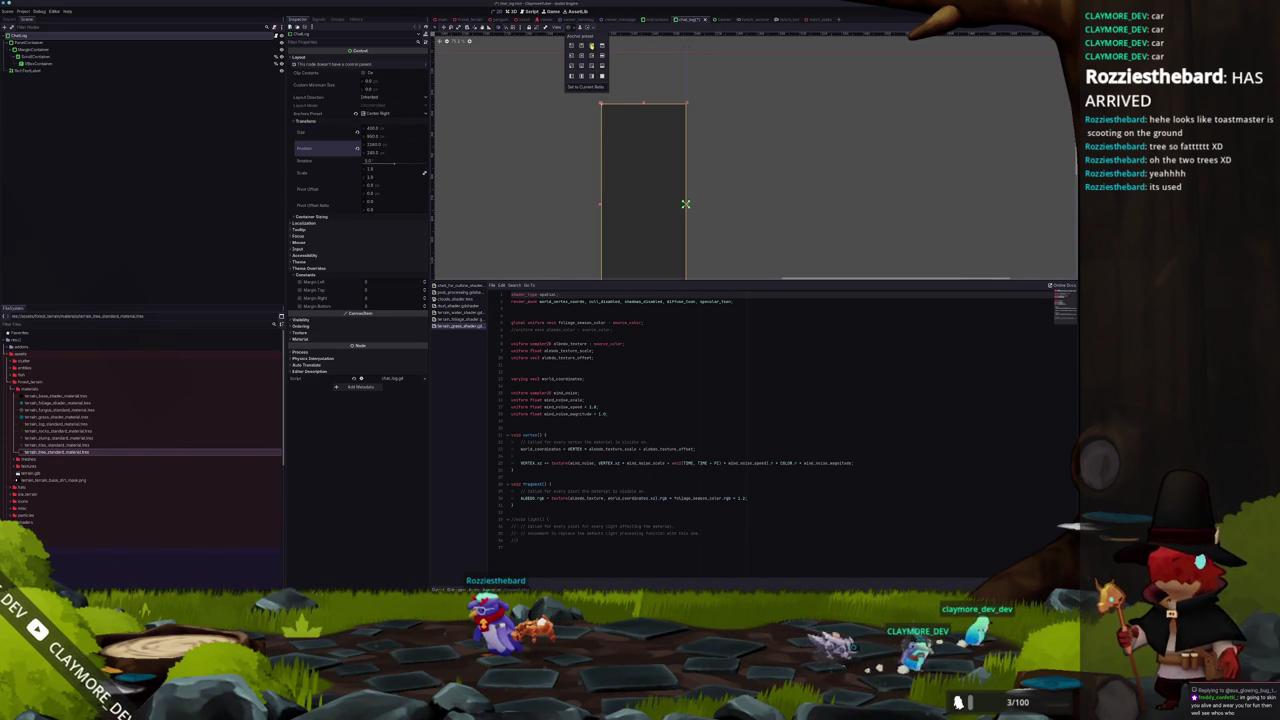
Delete the RichTextLabel node from the ChatLog scene.
click(714, 151)
click(674, 158)
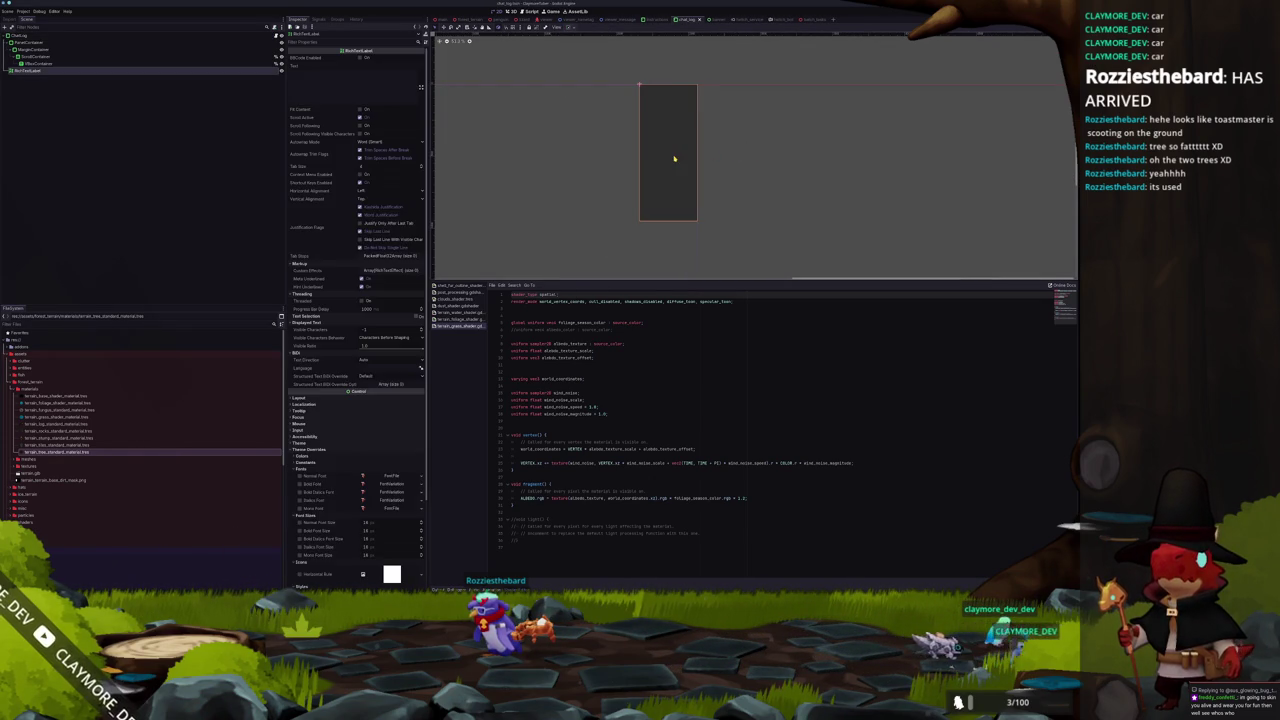
click(104, 36)
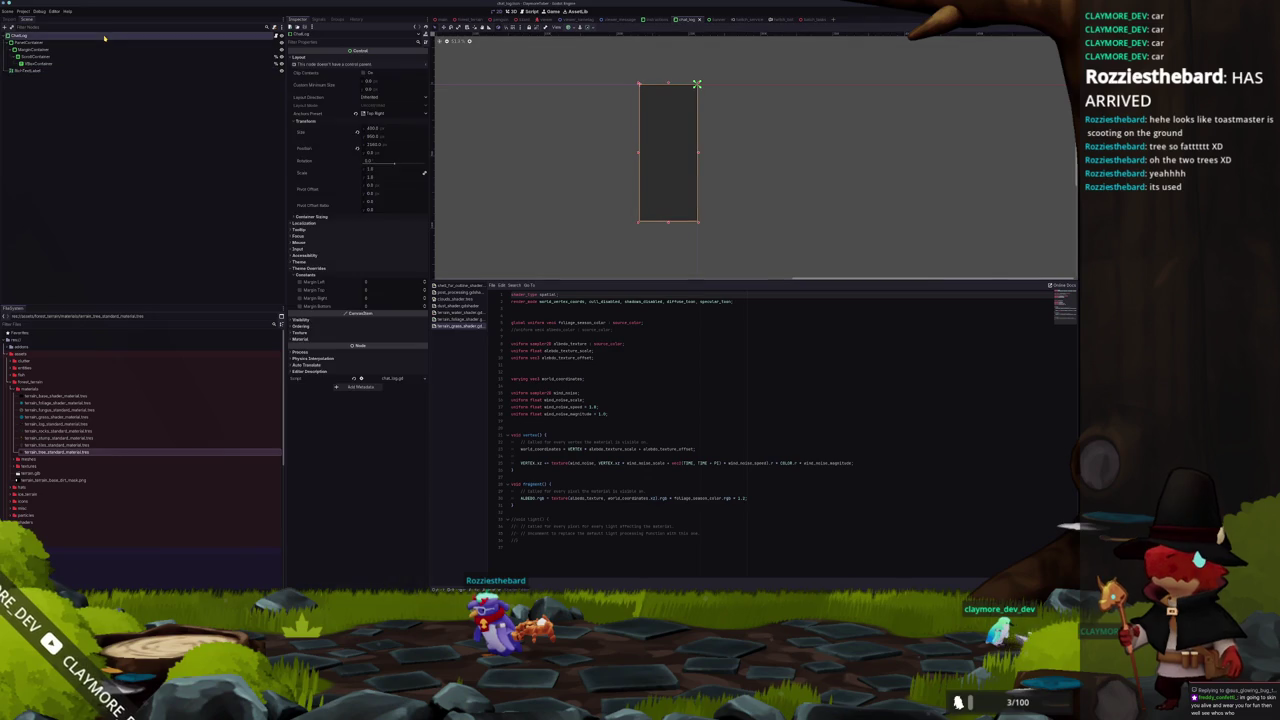
click(57, 71)
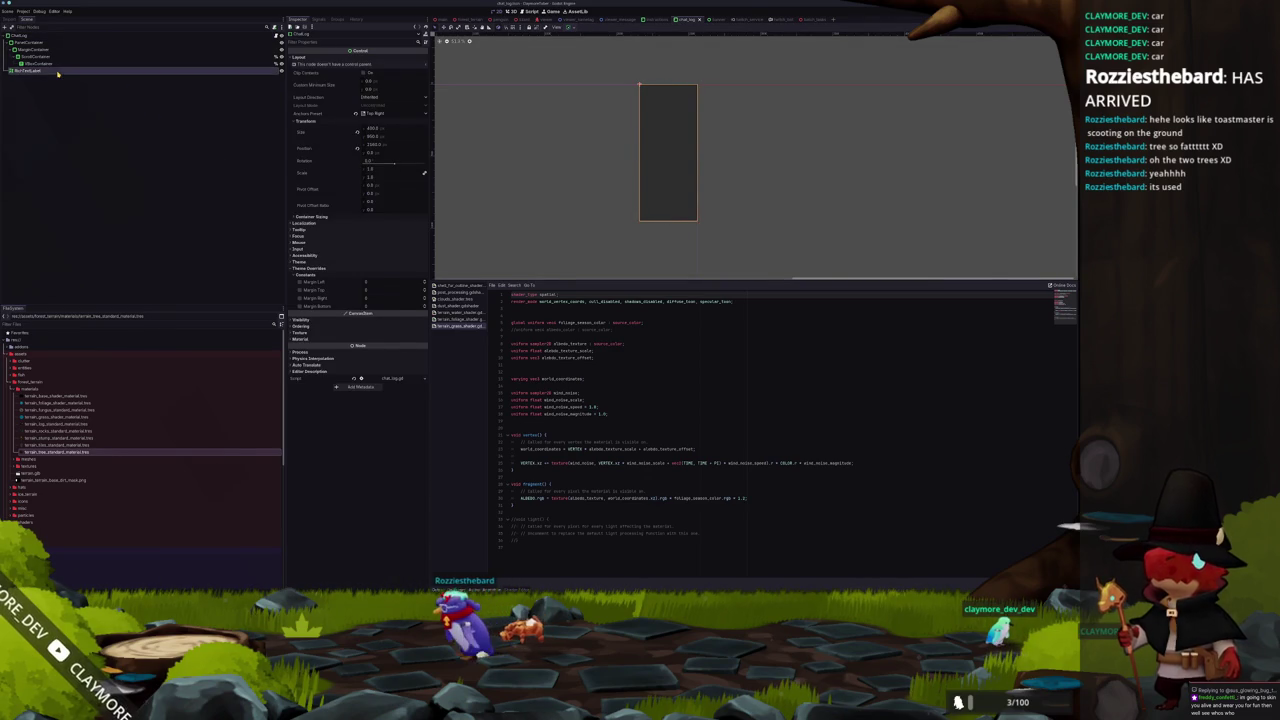
scroll(594, 200, down, 2)
scroll(569, 94, up, 2)
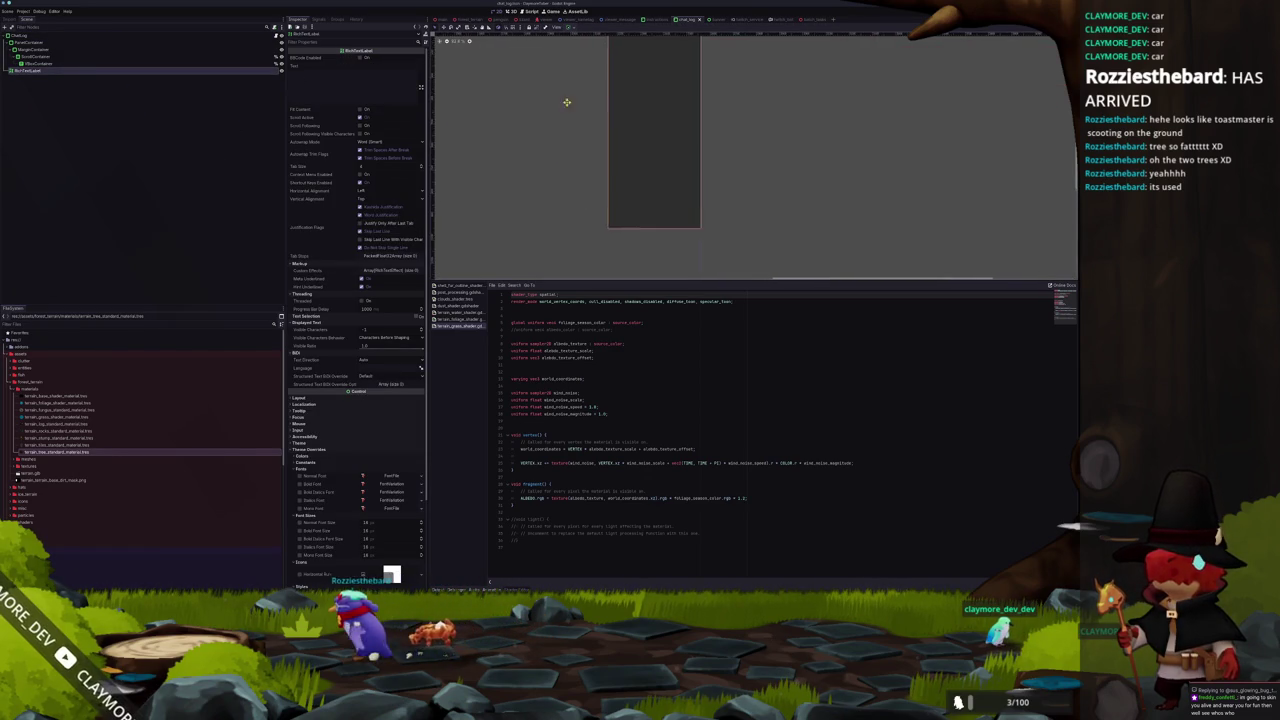
scroll(546, 163, up, 2)
scroll(540, 109, down, 2)
scroll(540, 111, up, 3)
scroll(516, 104, down, 2)
scroll(511, 103, up, 2)
scroll(520, 112, down, 1)
scroll(524, 121, up, 2)
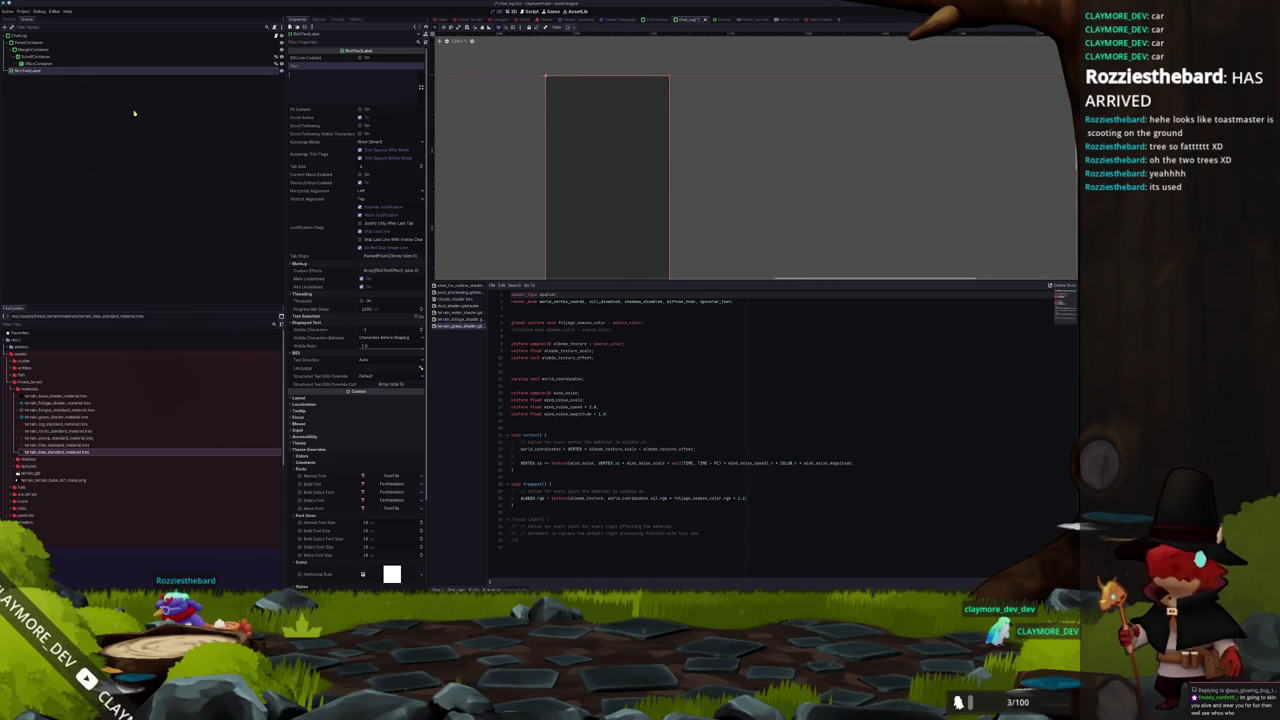
key(Delete)
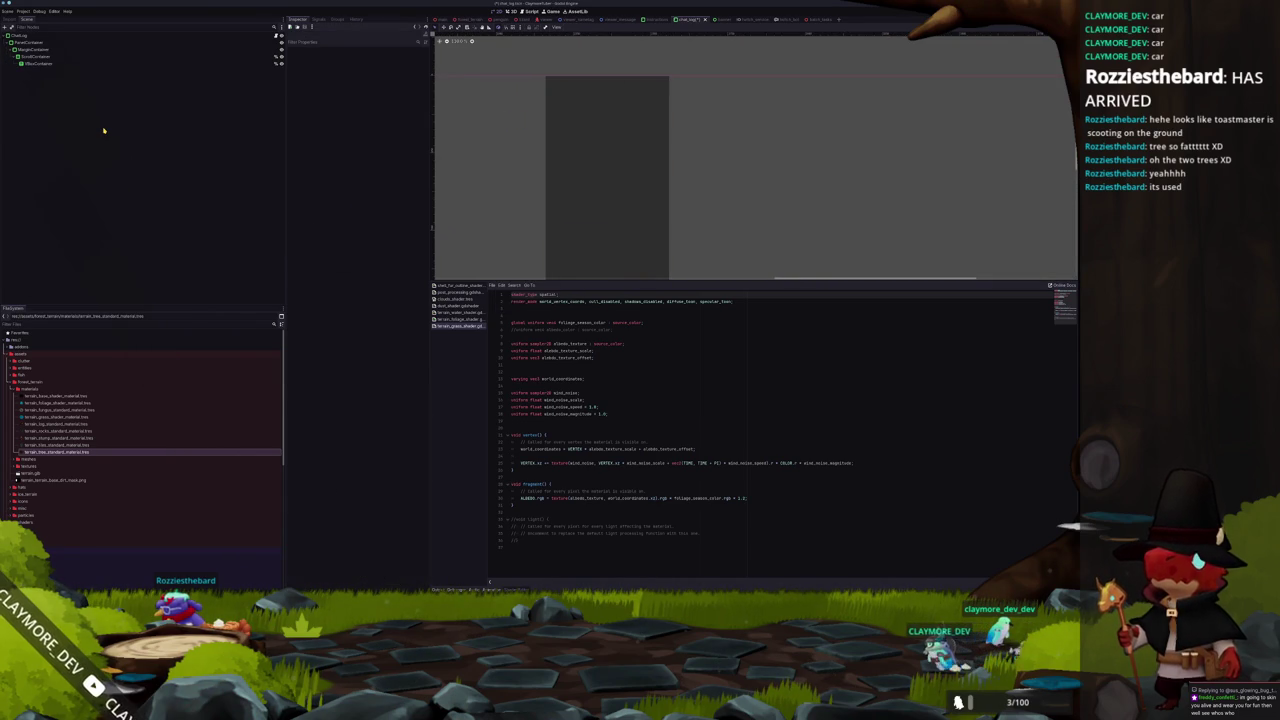
Inspect the ChatLog panel's width and container sizing options, abandoning a width edit.
click(70, 58)
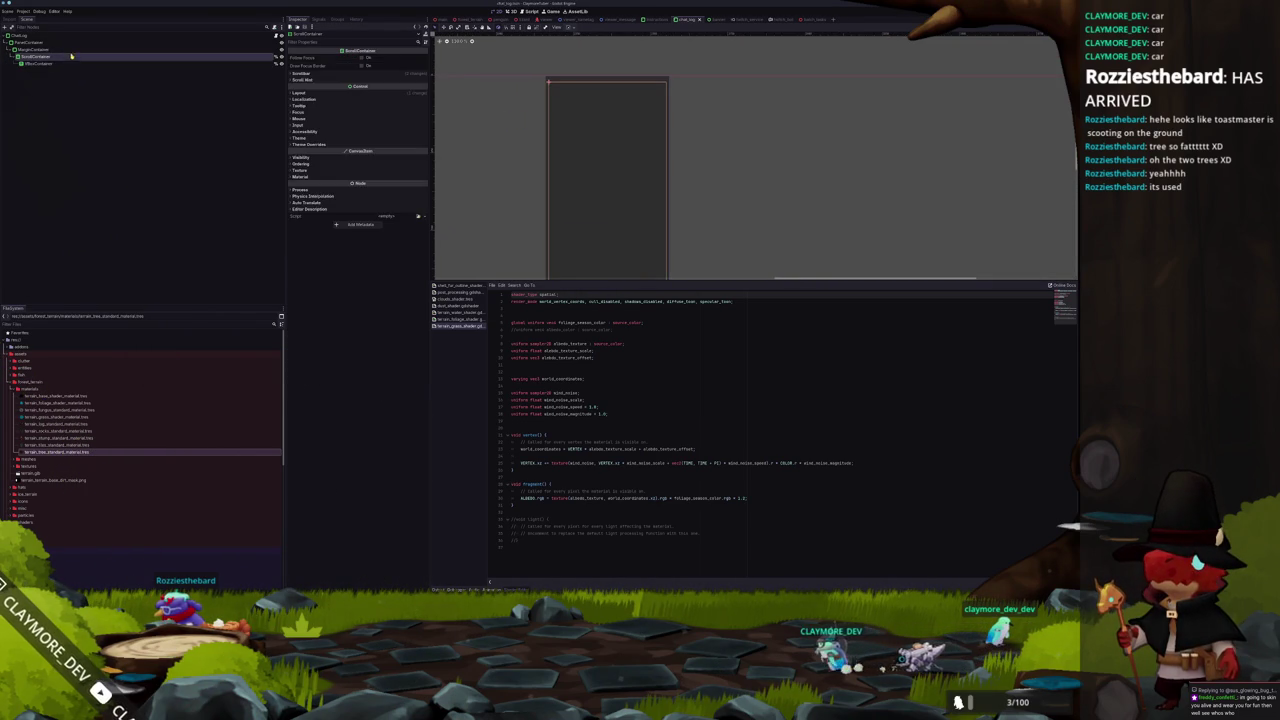
click(75, 33)
scroll(537, 123, up, 3)
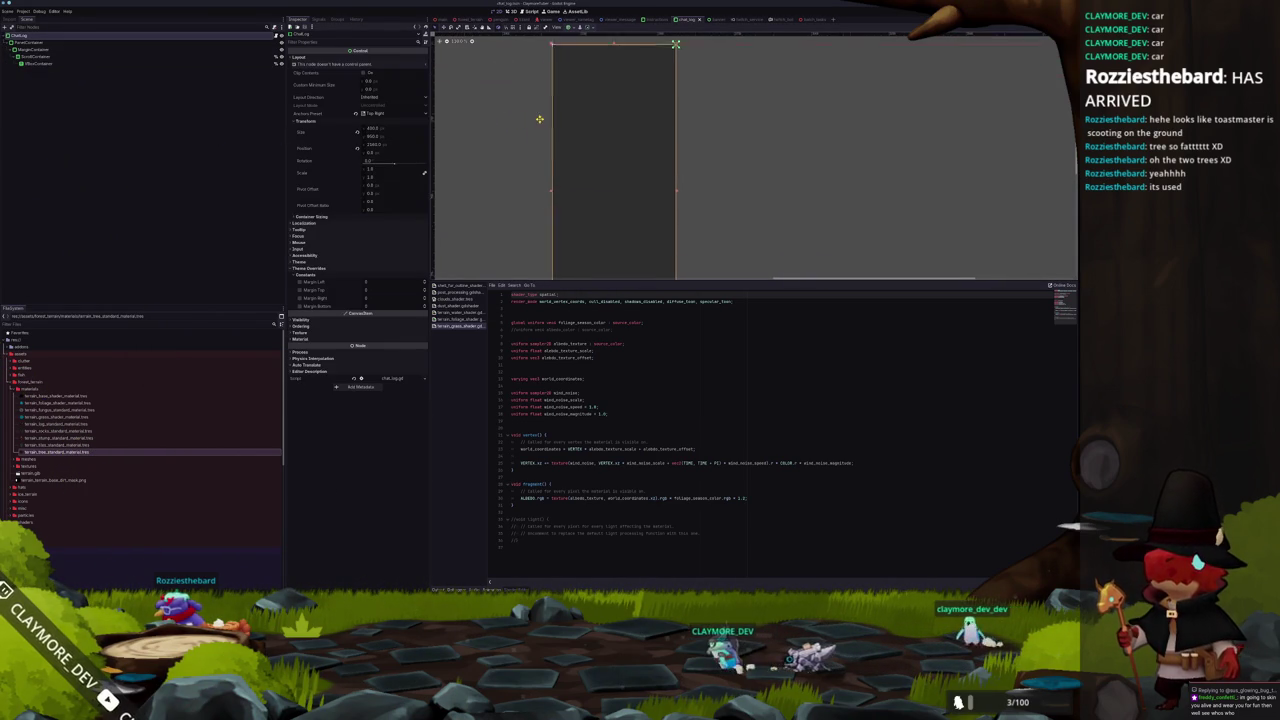
scroll(507, 108, down, 1)
click(400, 131)
text(1)
key(Escape)
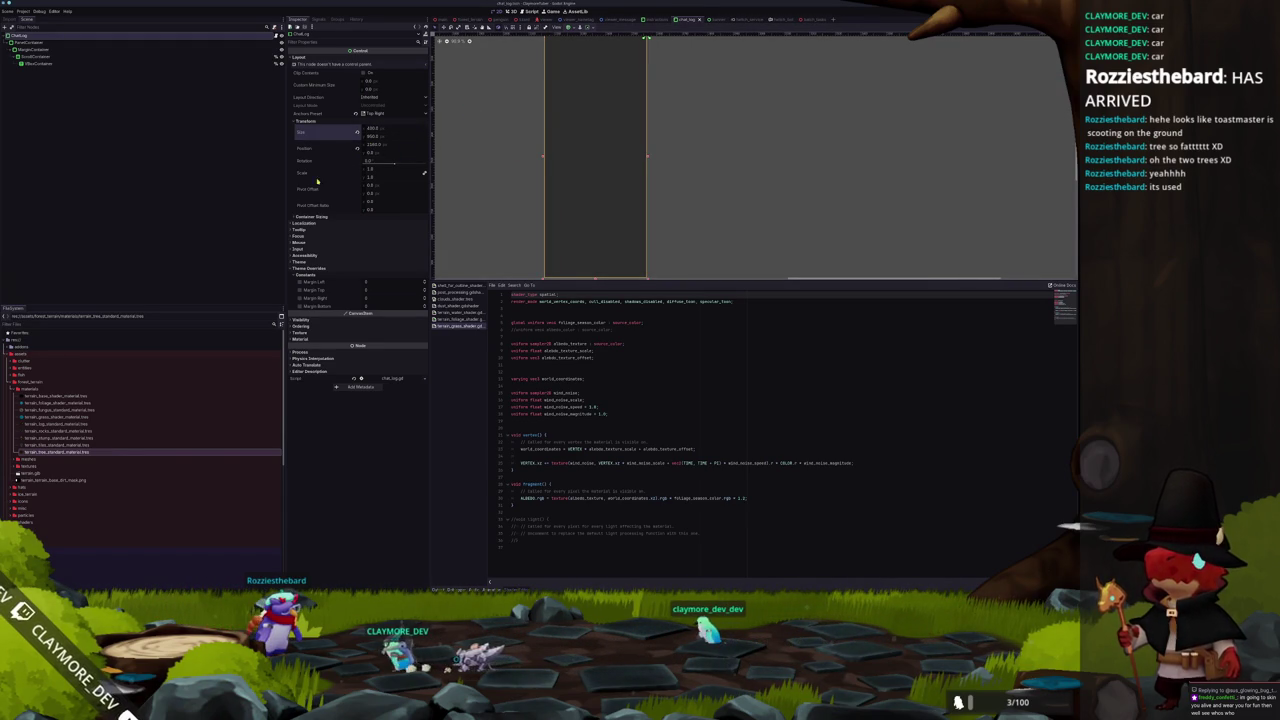
click(313, 216)
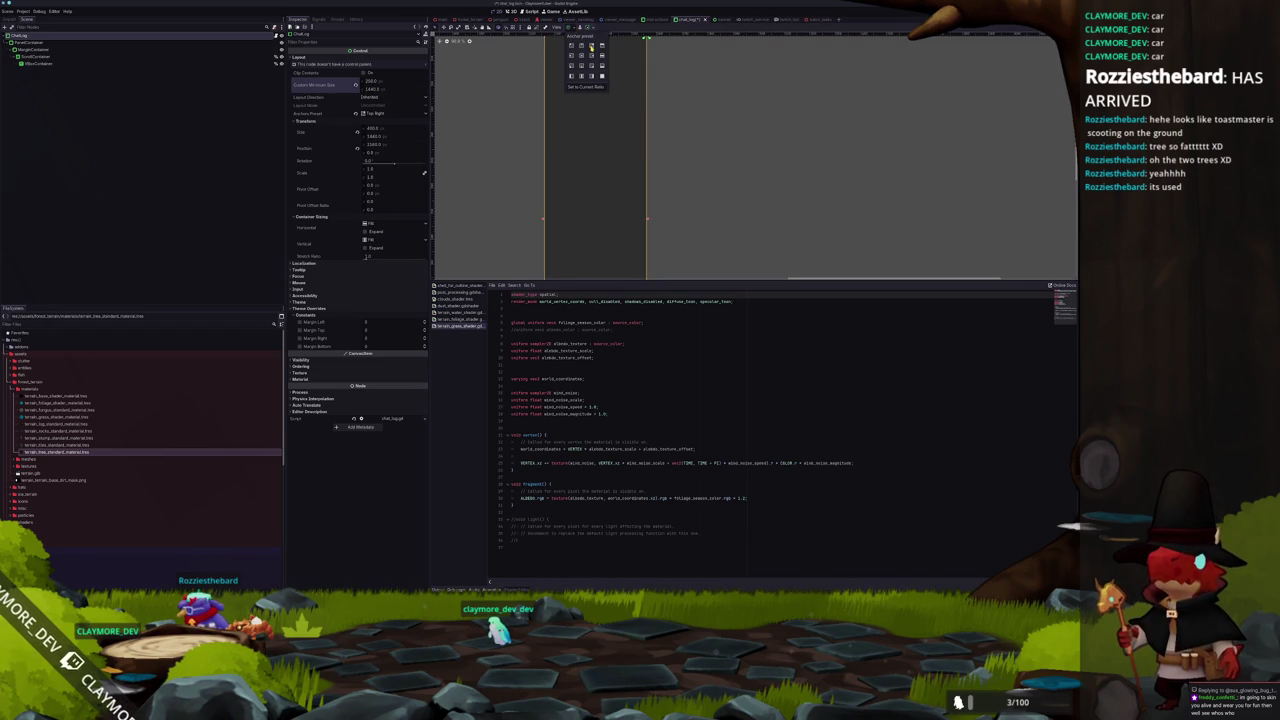
click(723, 103)
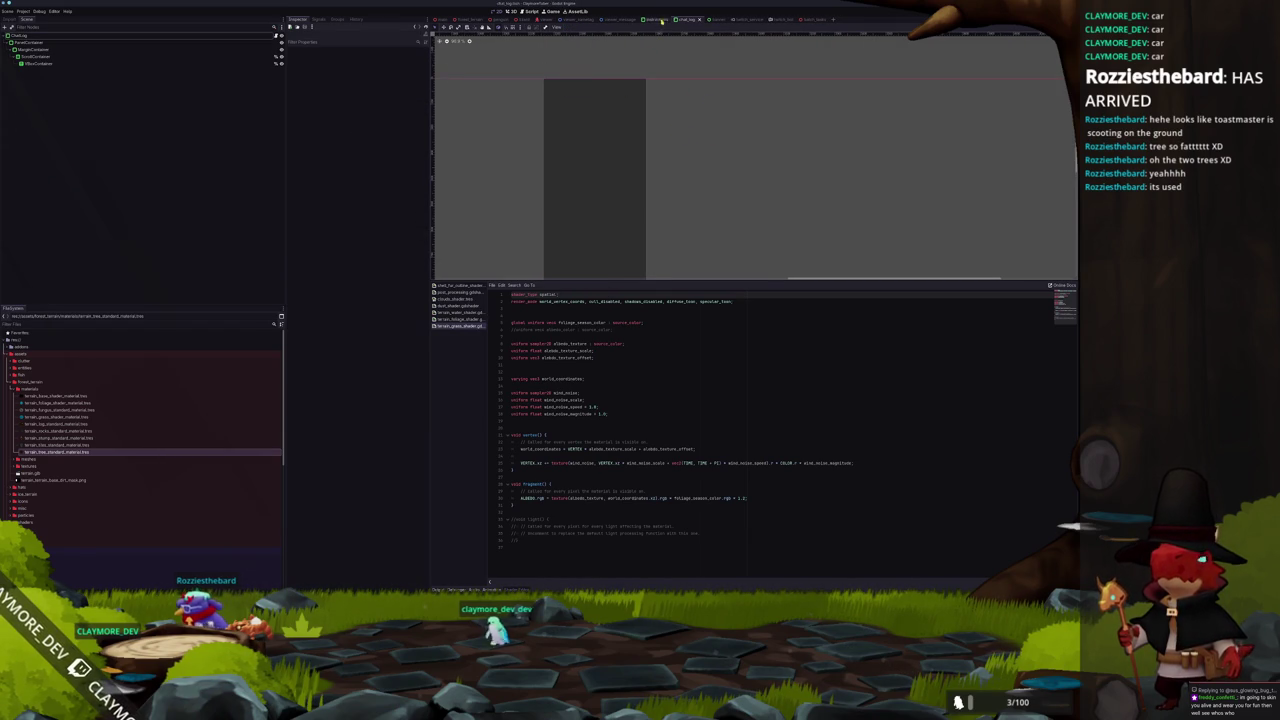
Change the MarginContainer's custom minimum height.
click(60, 35)
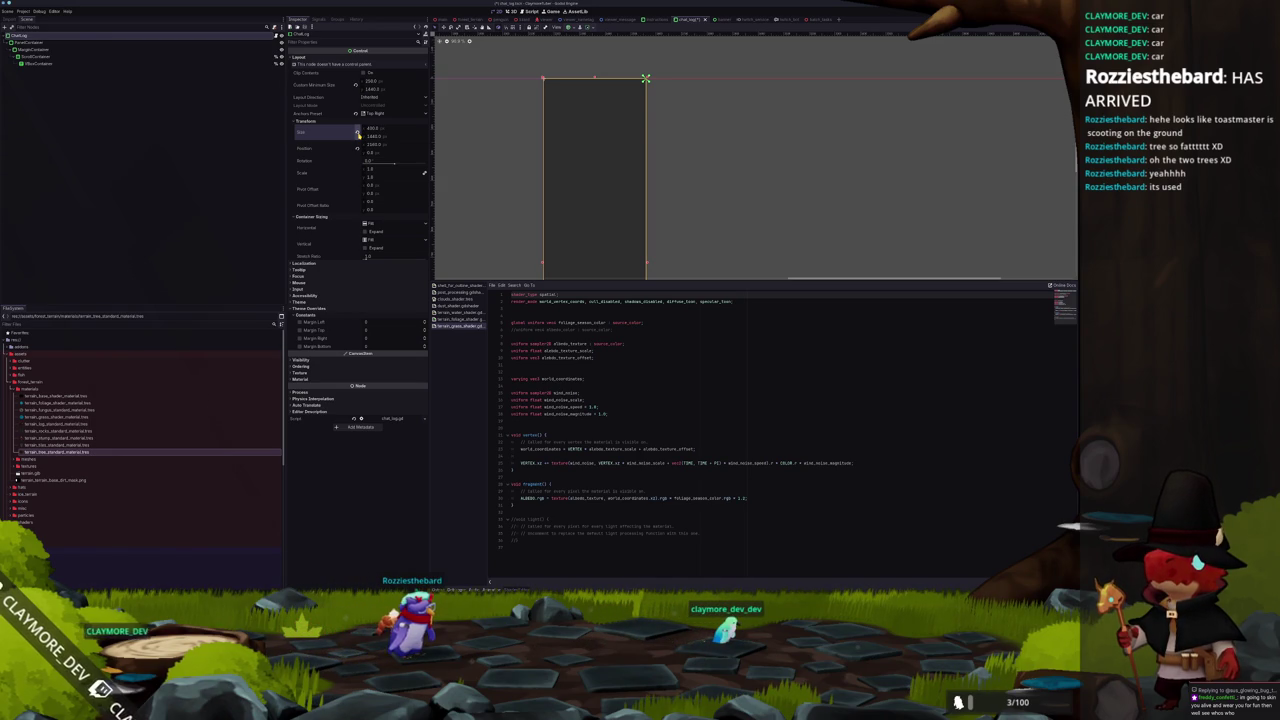
click(75, 43)
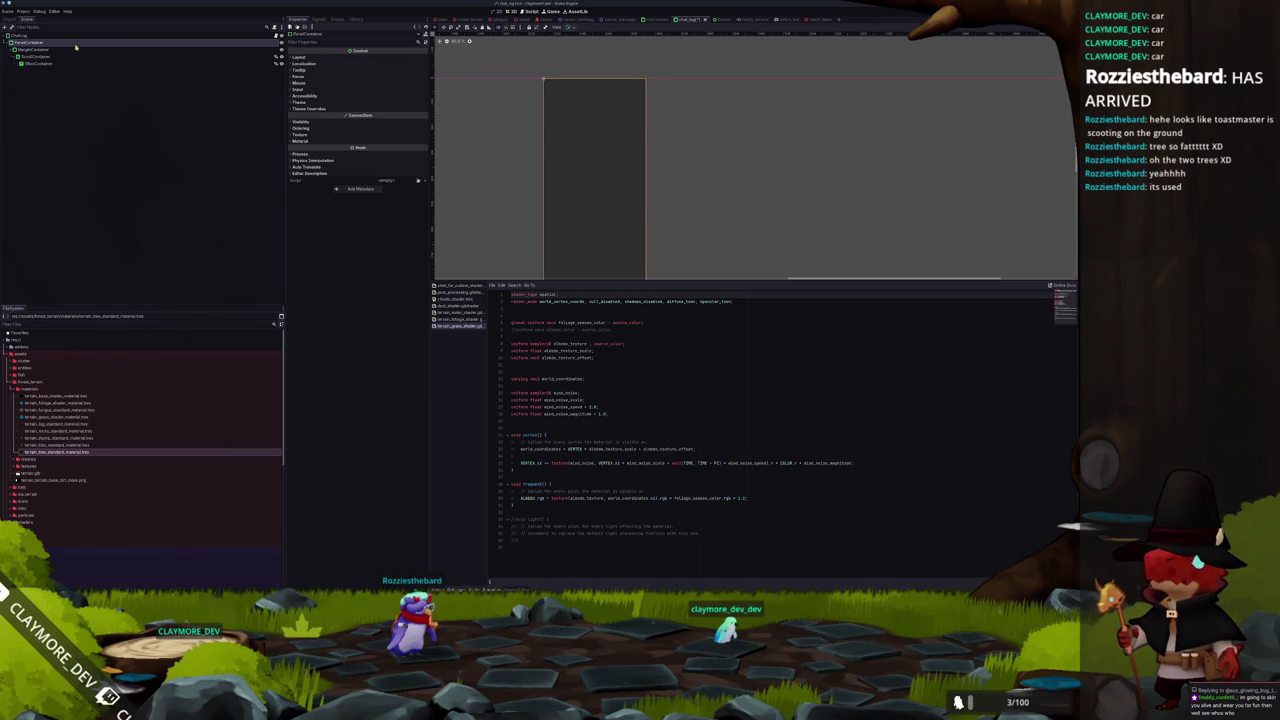
click(91, 50)
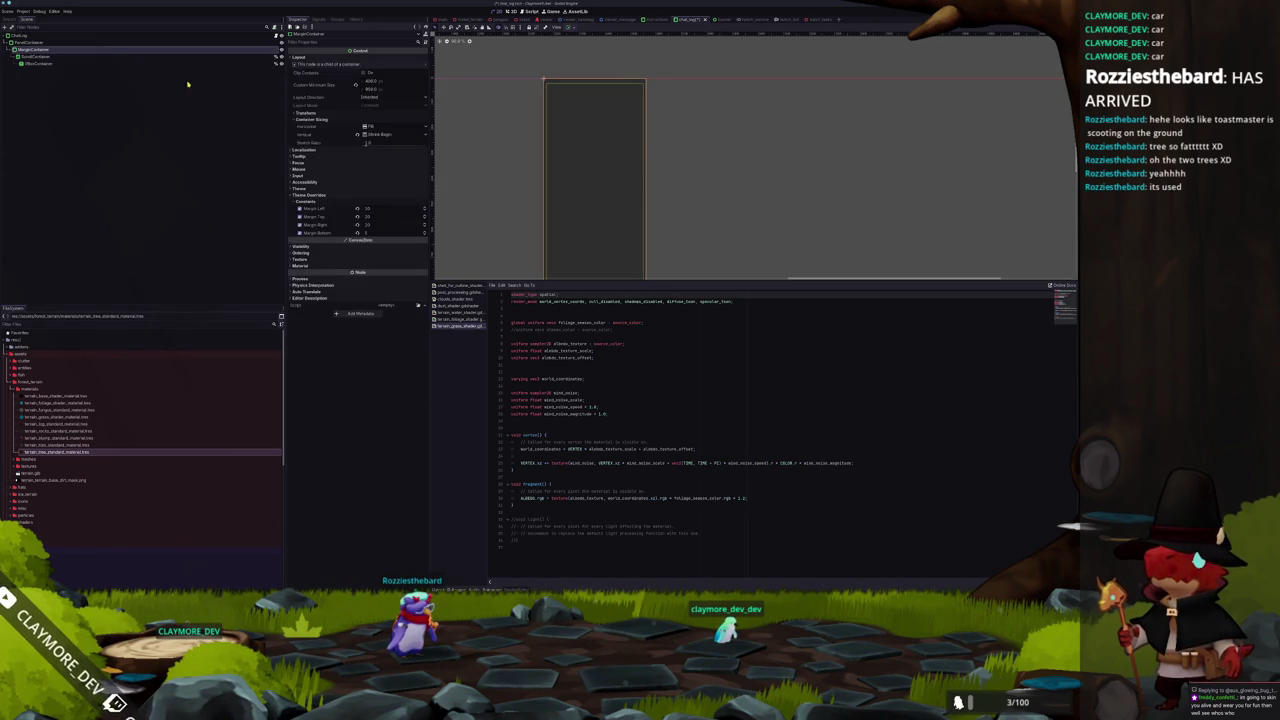
click(372, 89)
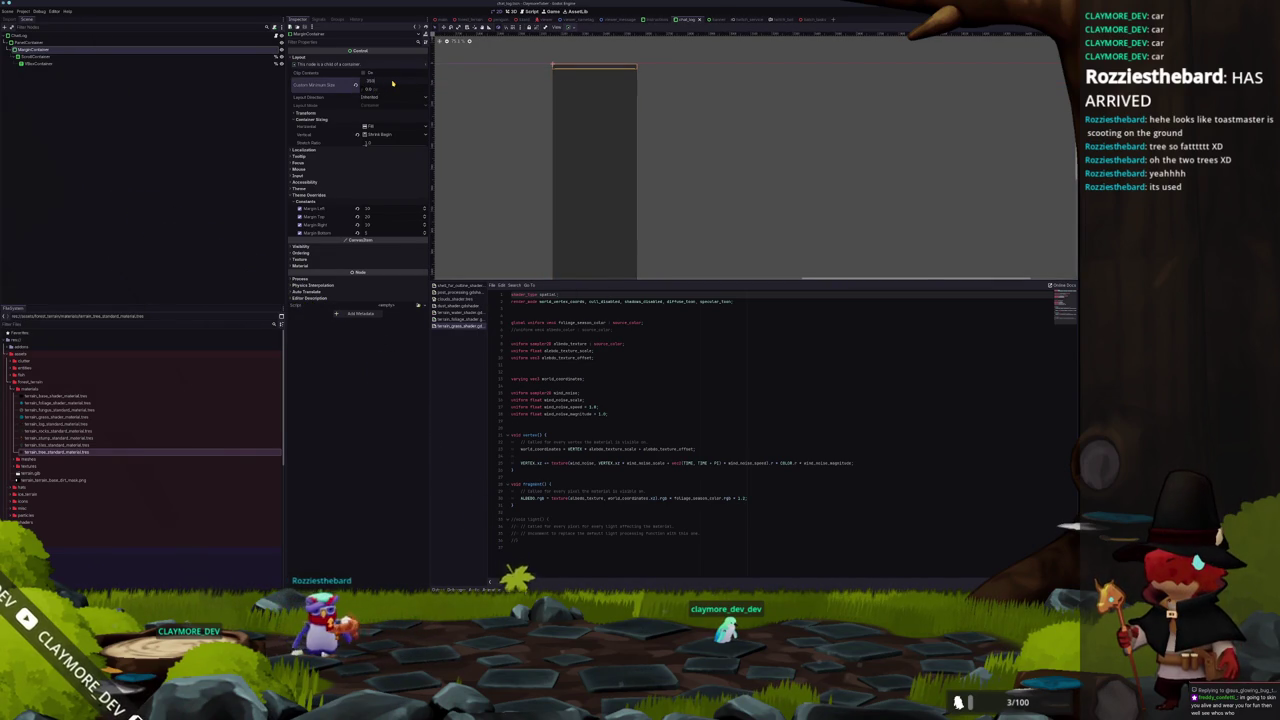
scroll(526, 117, up, 1)
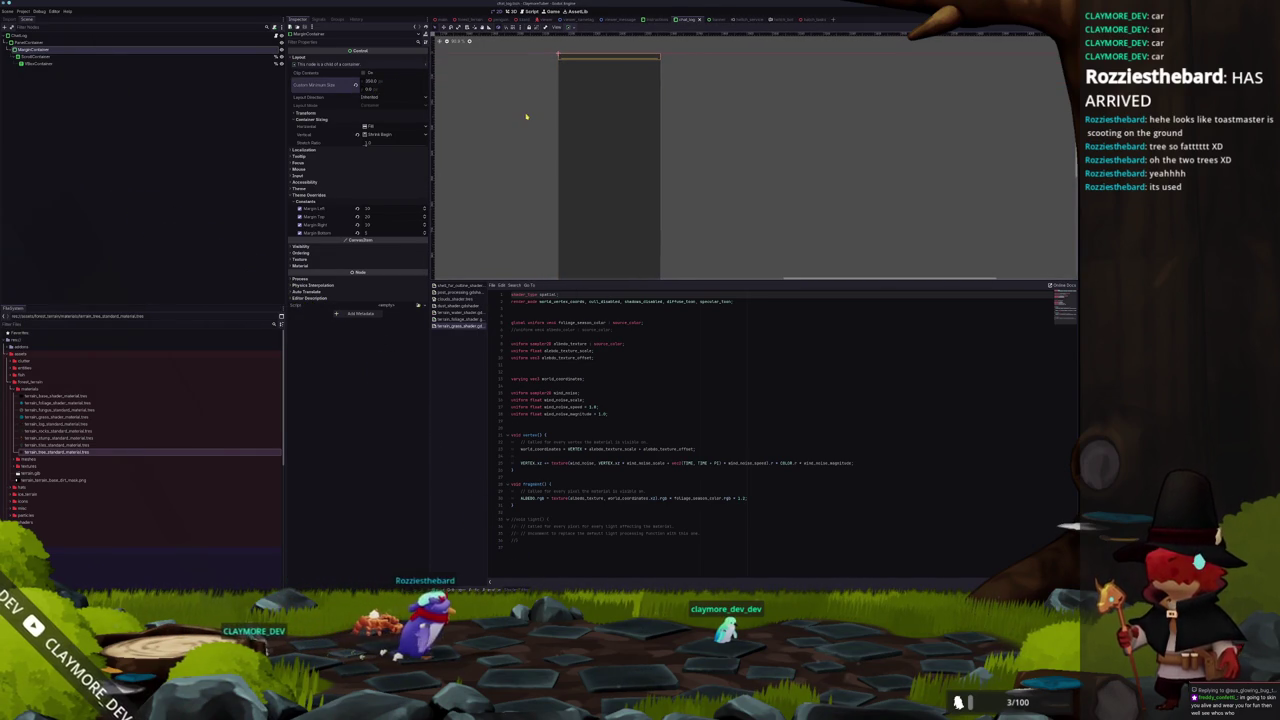
Narrow the ChatLog panel's width and anchor it with the Top Right preset.
click(66, 37)
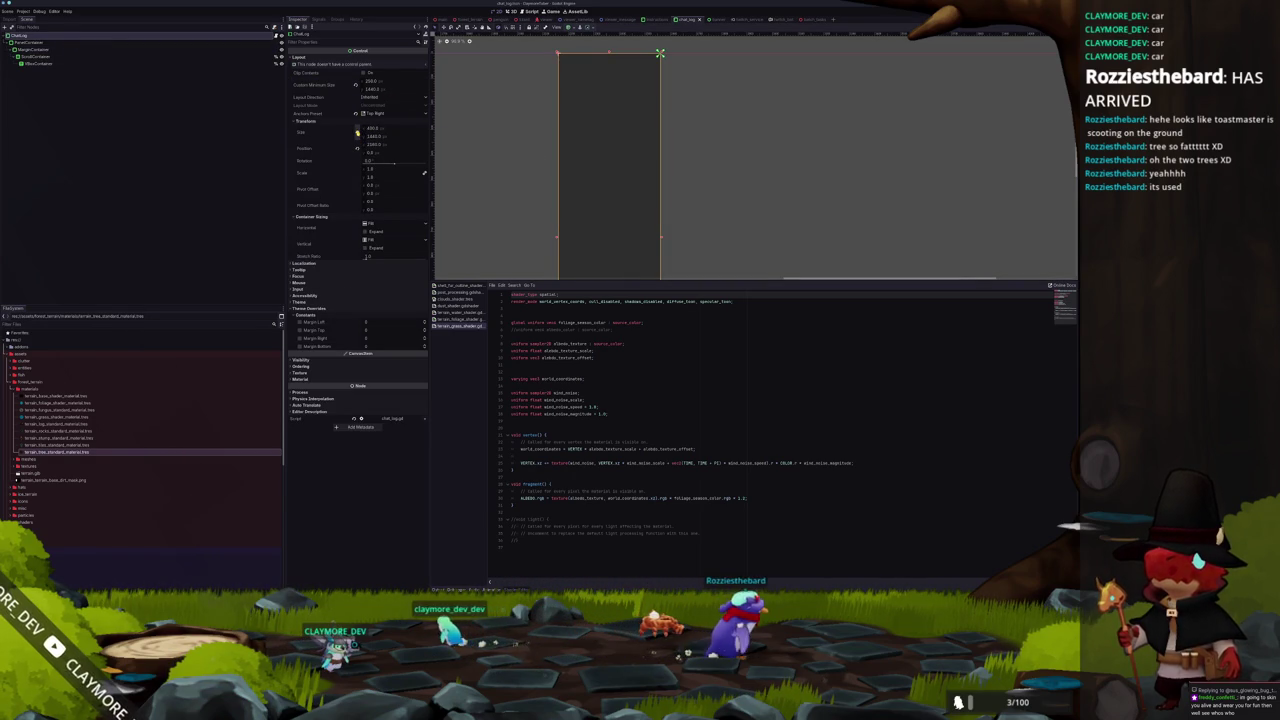
click(357, 132)
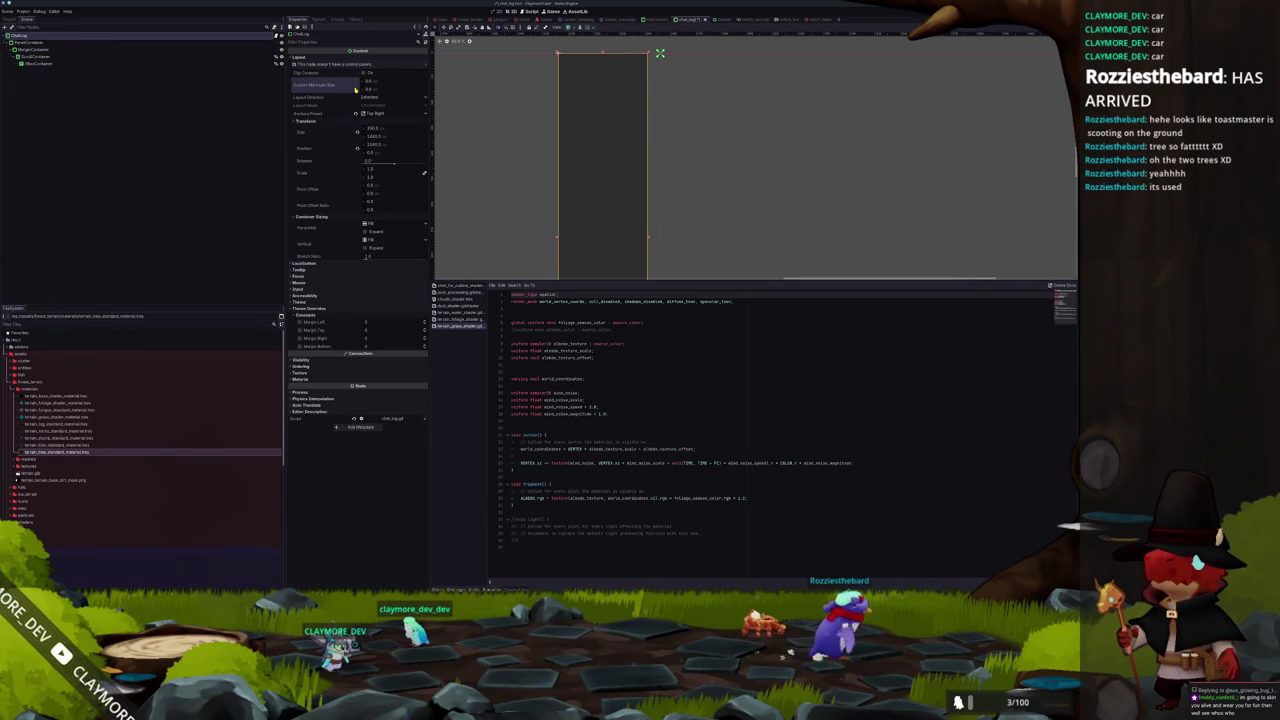
click(587, 41)
click(592, 45)
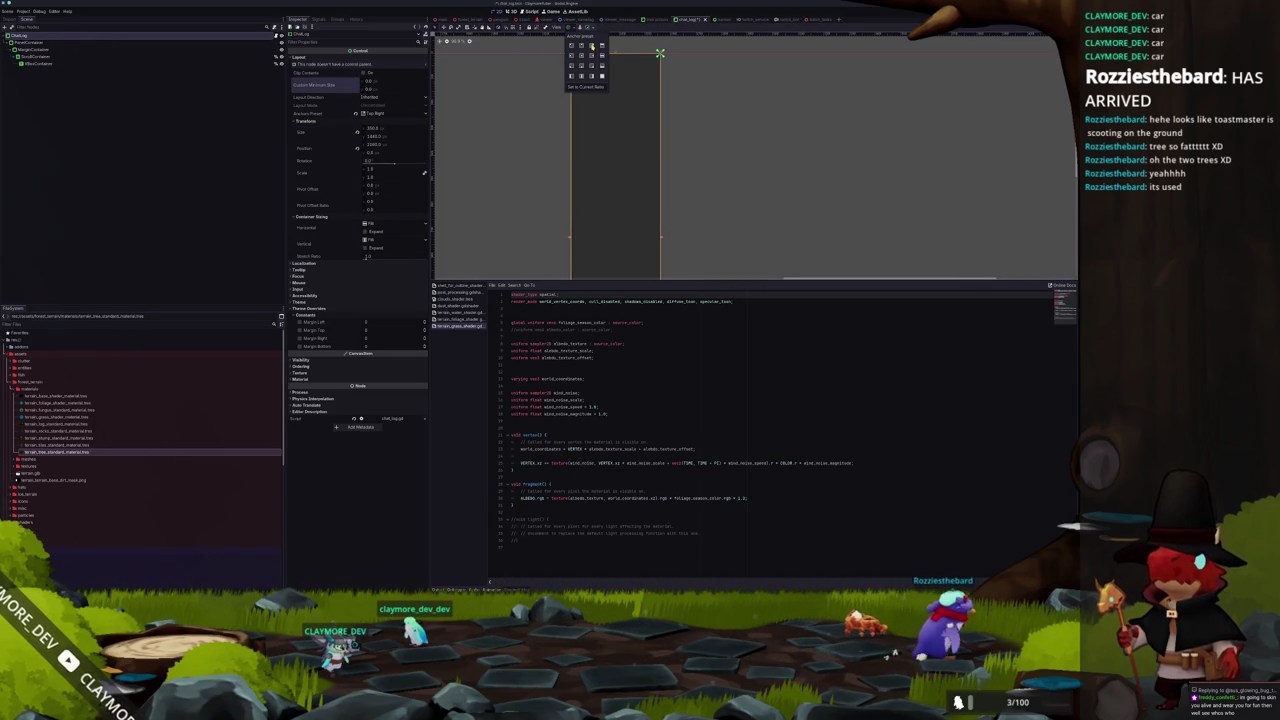
click(751, 98)
click(447, 19)
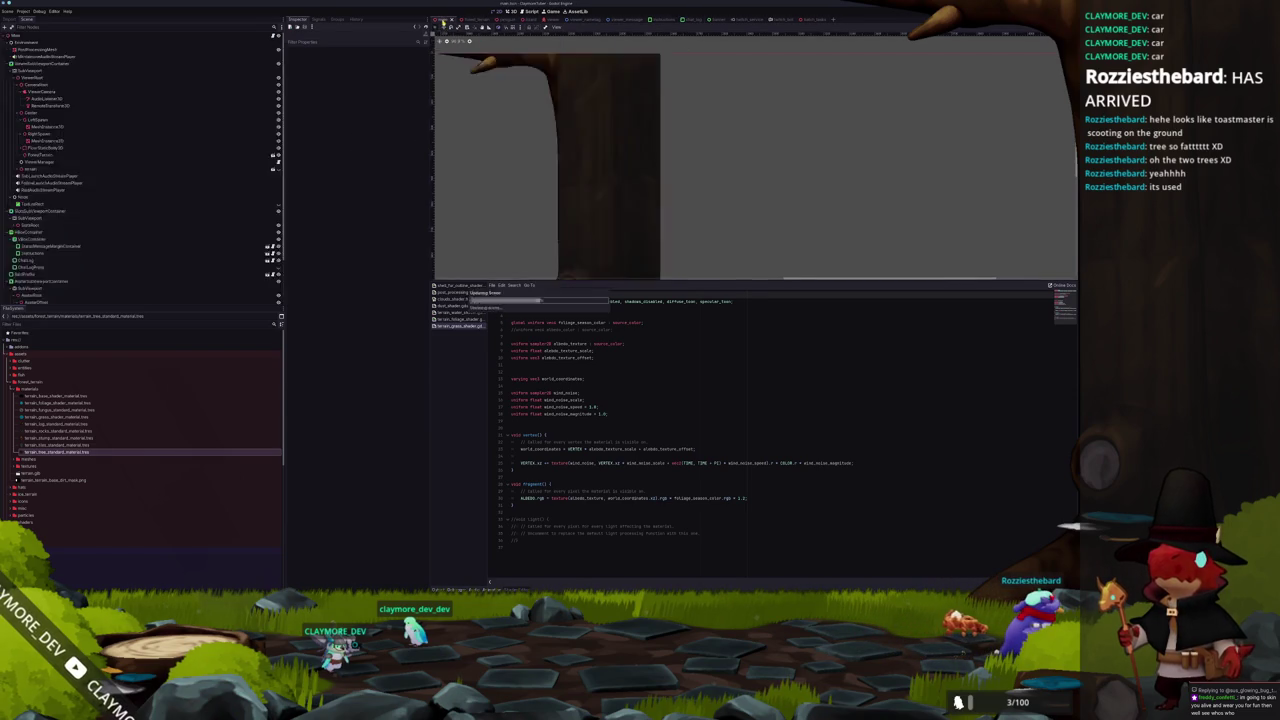
Select the full-size overlay node in the main scene and zoom around the raid alert card.
scroll(757, 138, up, 2)
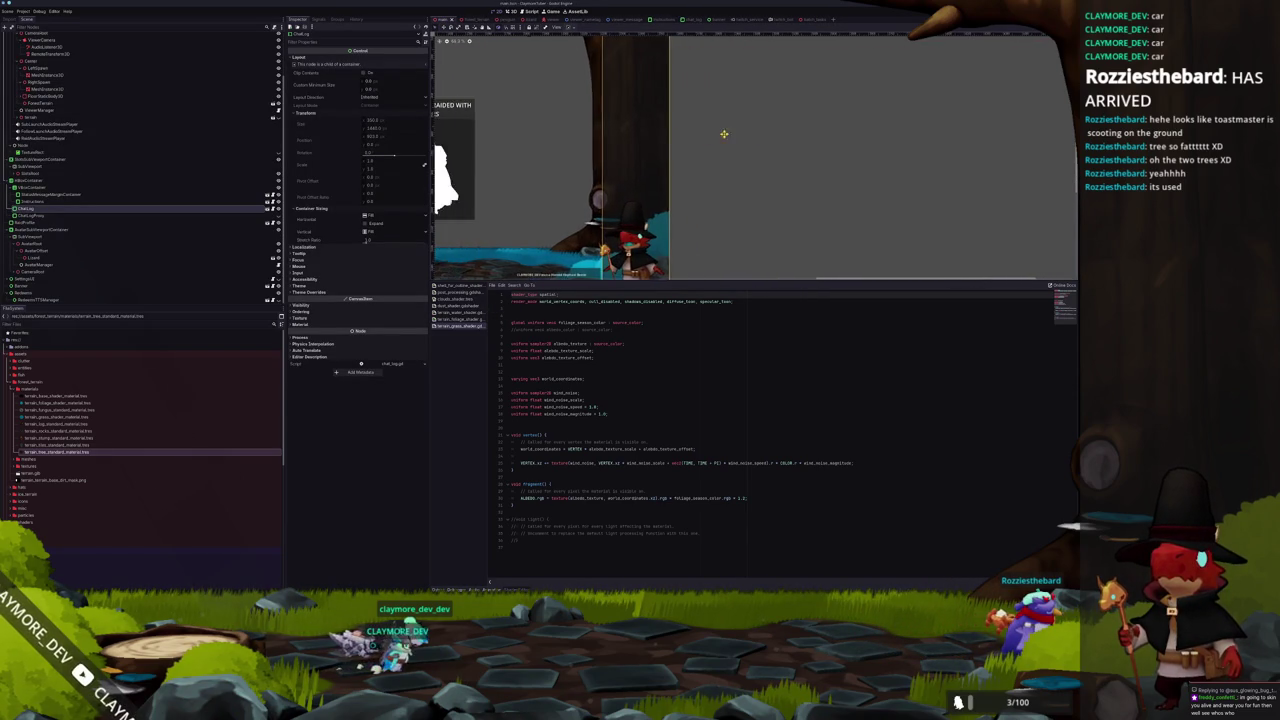
click(655, 190)
scroll(655, 190, down, 2)
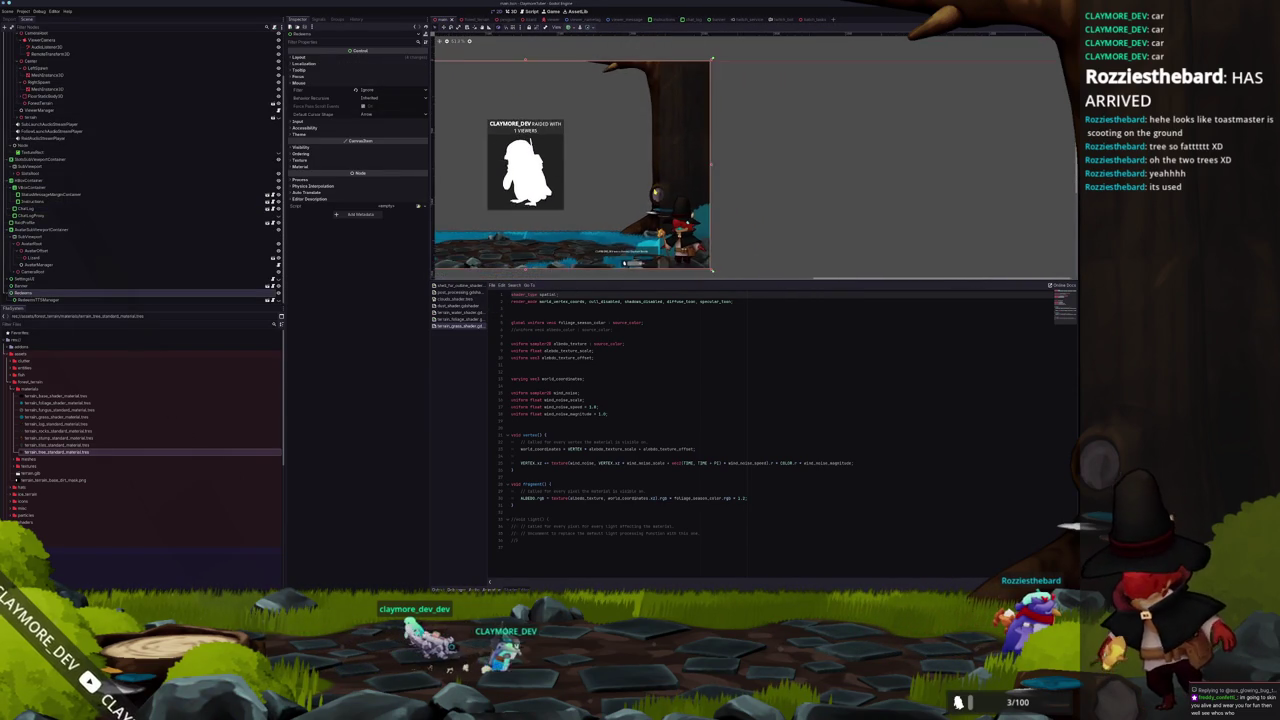
scroll(655, 190, up, 1)
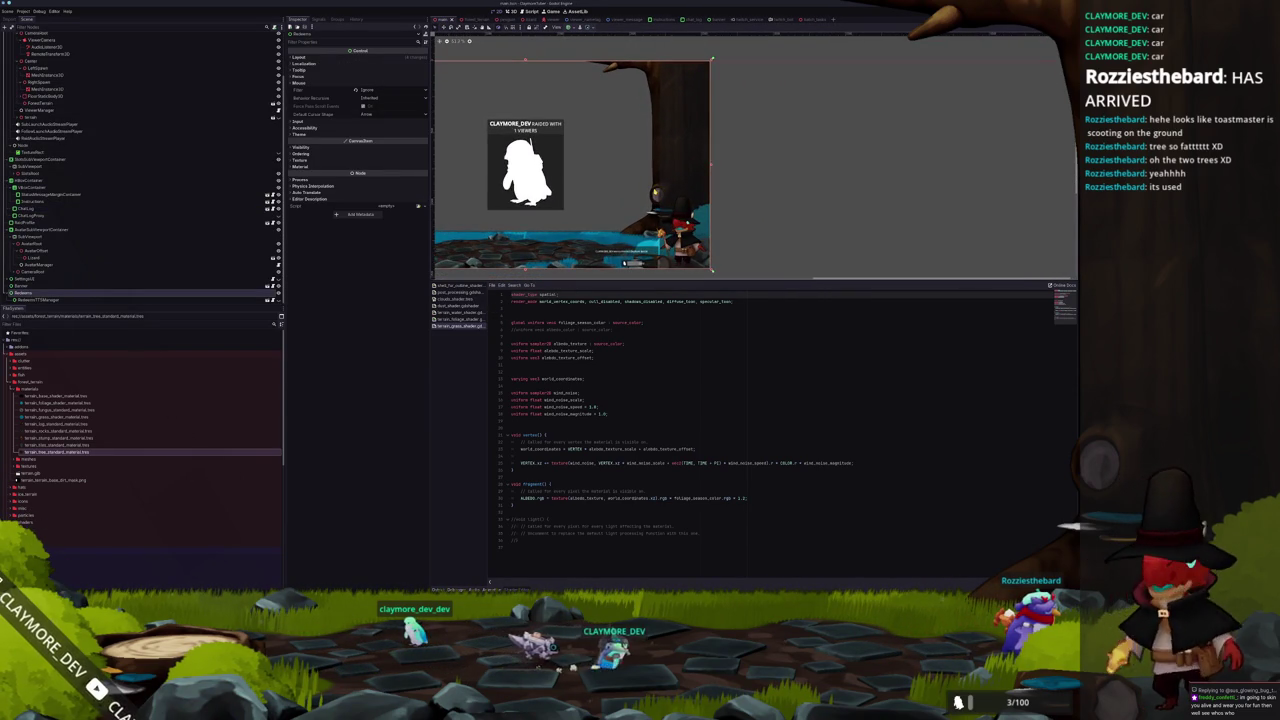
scroll(655, 190, up, 1)
scroll(655, 190, down, 1)
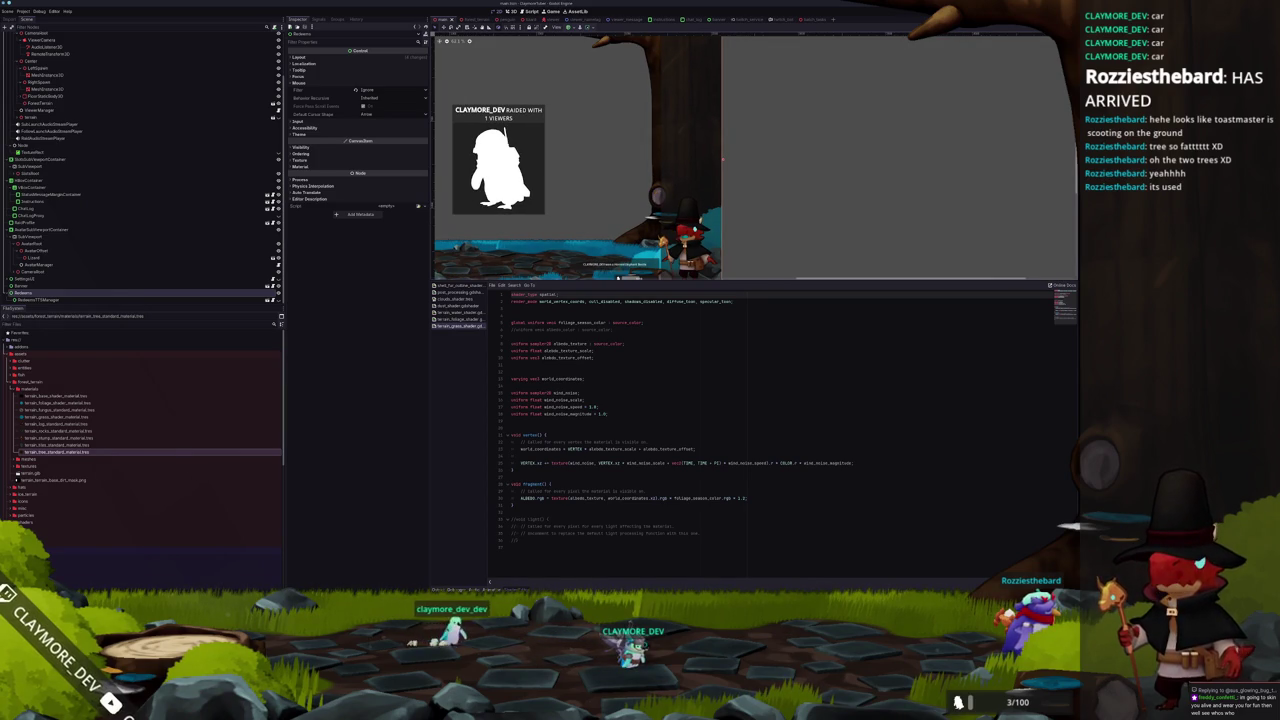
key(alt+Tab)
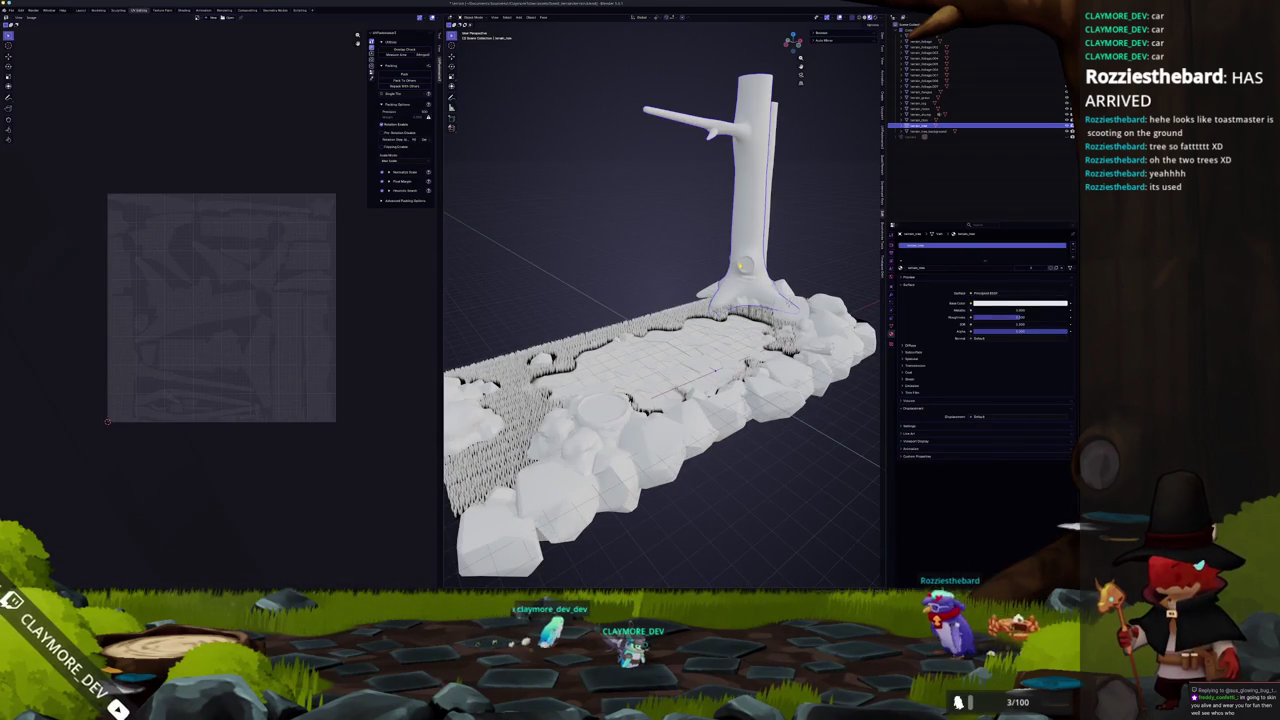
Frame the tree from the top view and move it sideways along the X axis.
key(KP_Decimal)
click(960, 92)
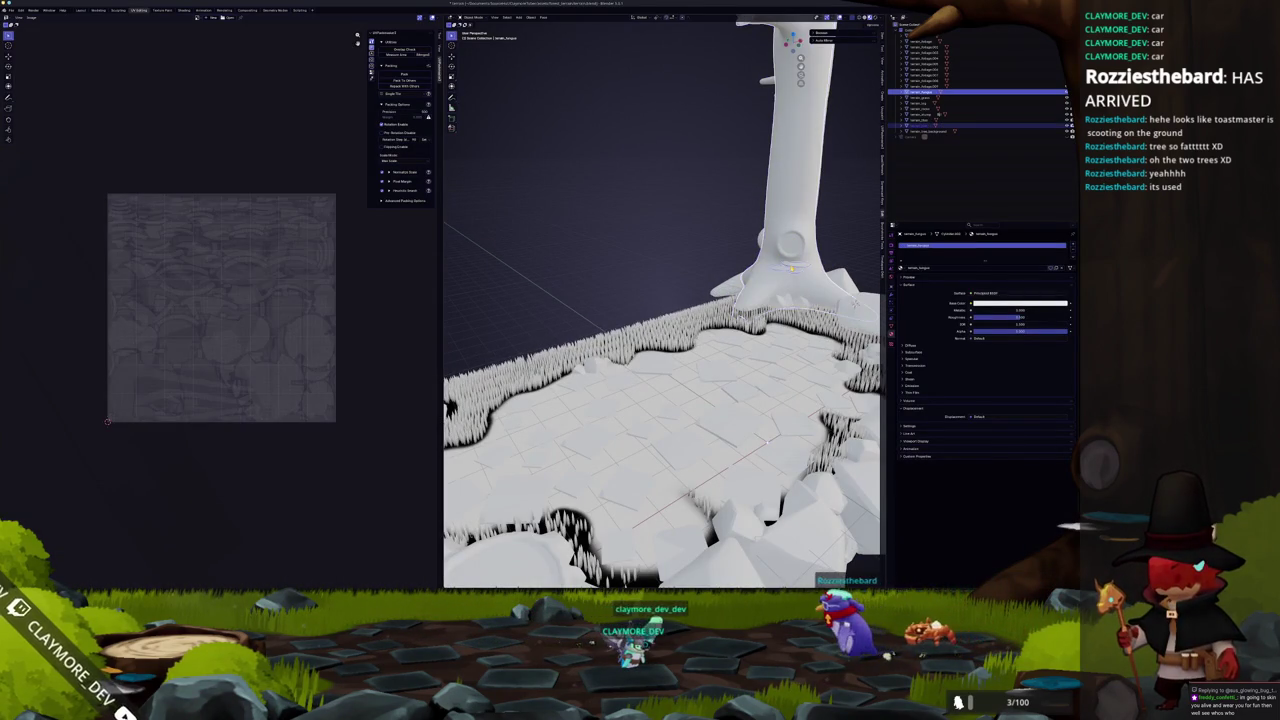
key(KP_7)
key(KP_Decimal)
scroll(634, 250, up, 2)
click(565, 497)
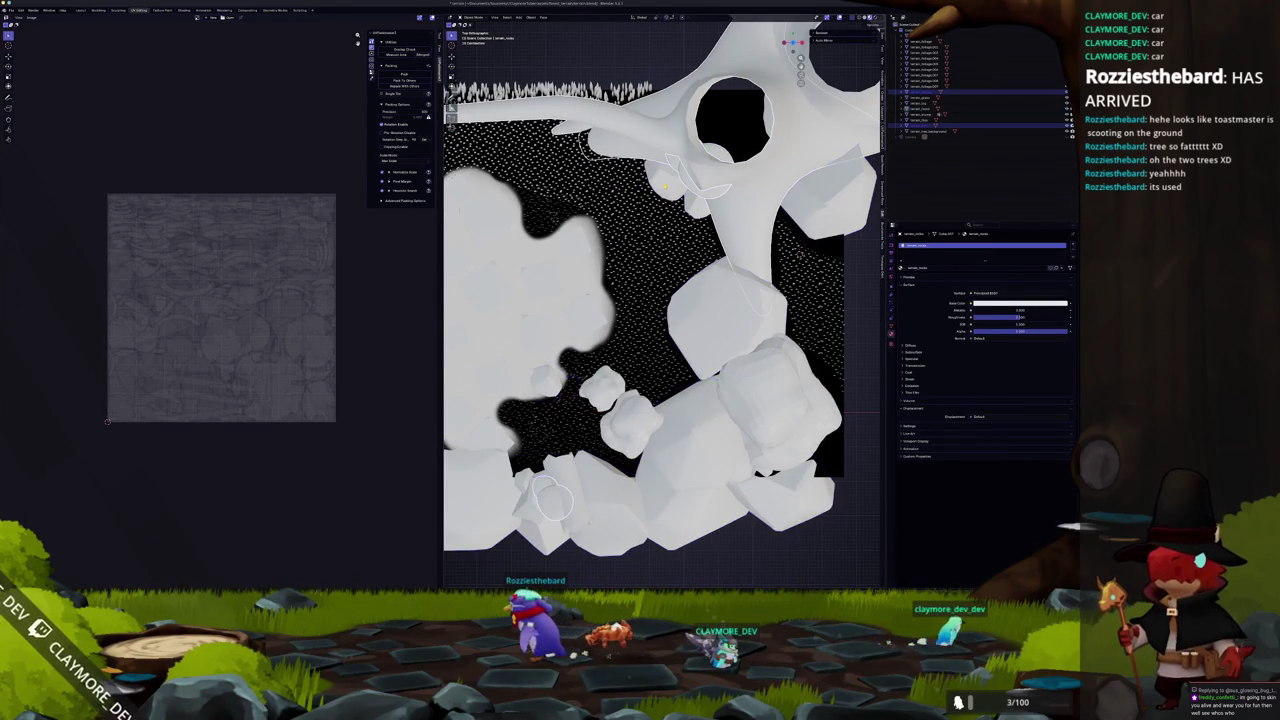
key(g)
key(x)
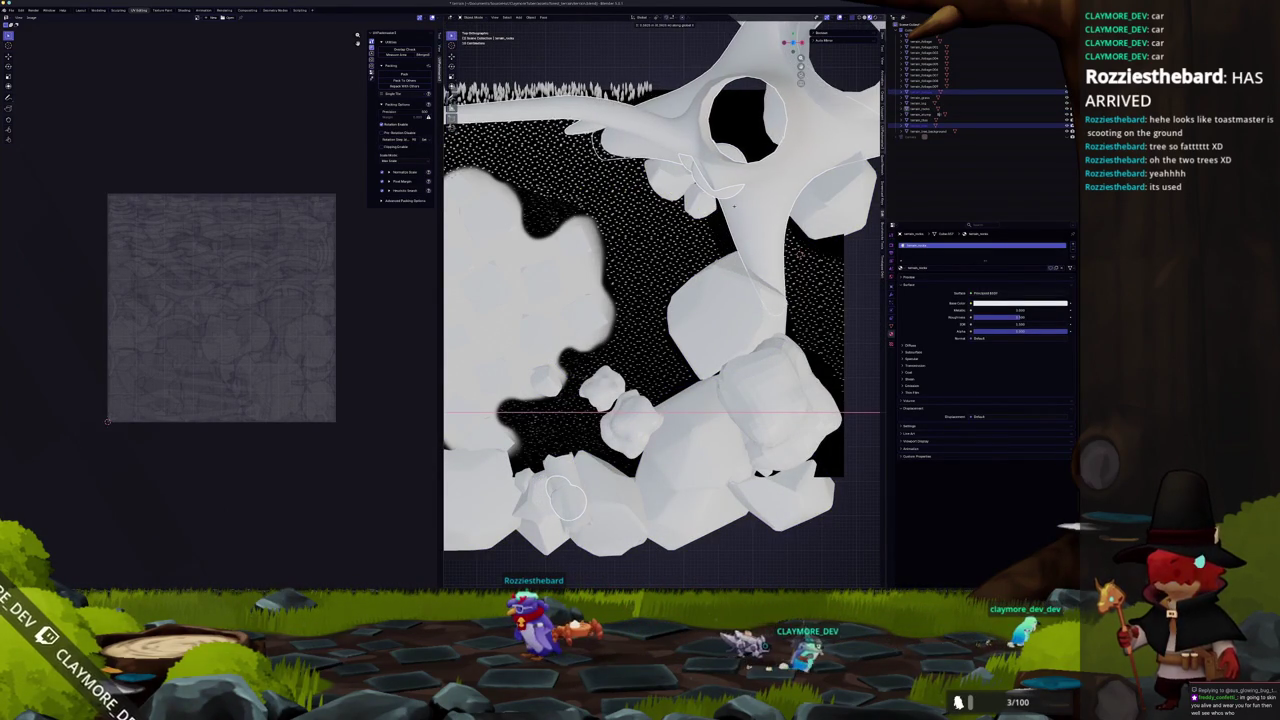
click(733, 205)
Export the terrain model as glTF 2.0 for the Godot project.
mouse_move(733, 205)
mouse_down()
mouse_move(687, 185)
mouse_move(658, 202)
mouse_up()
scroll(687, 185, down, 2)
scroll(658, 202, down, 2)
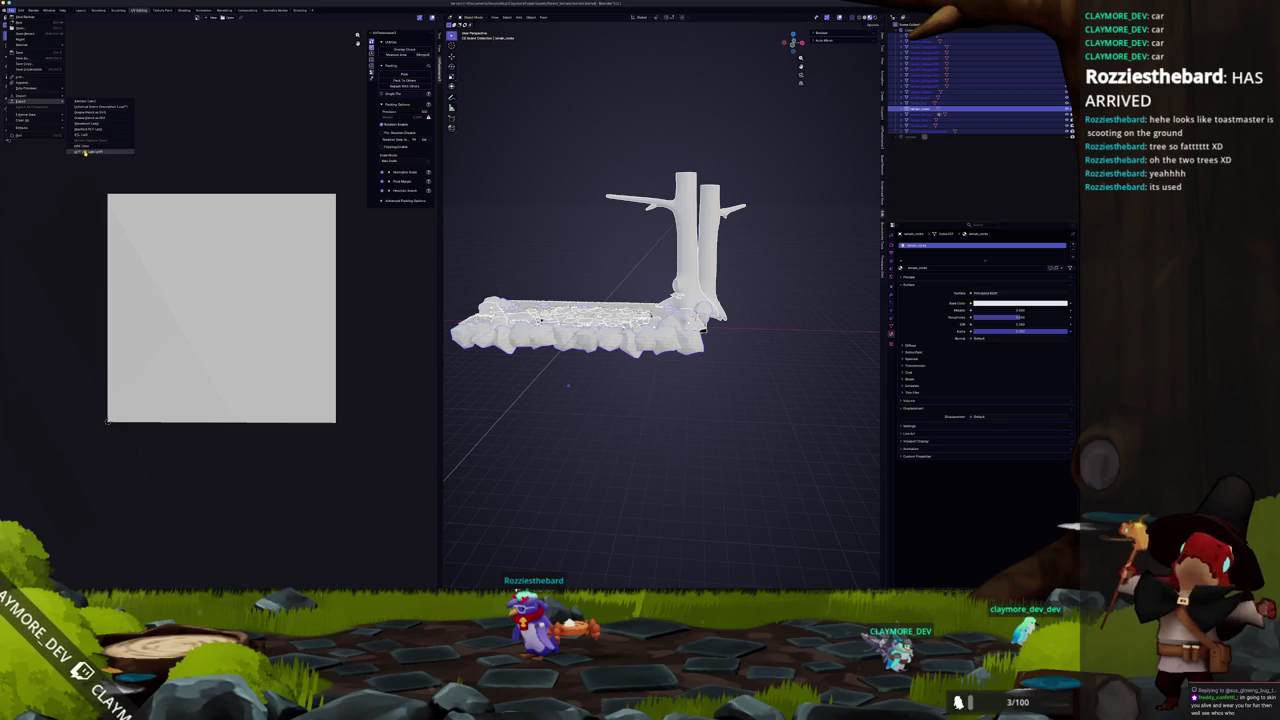
click(85, 151)
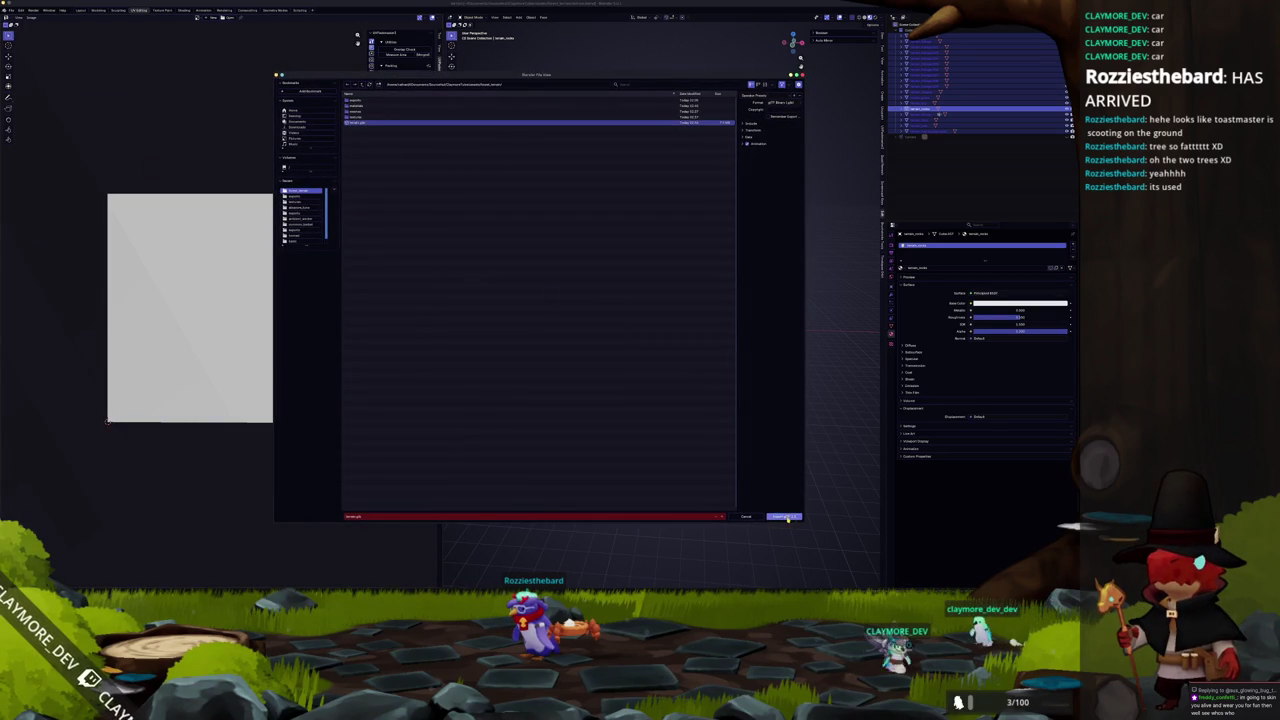
click(786, 517)
key(alt+Tab)
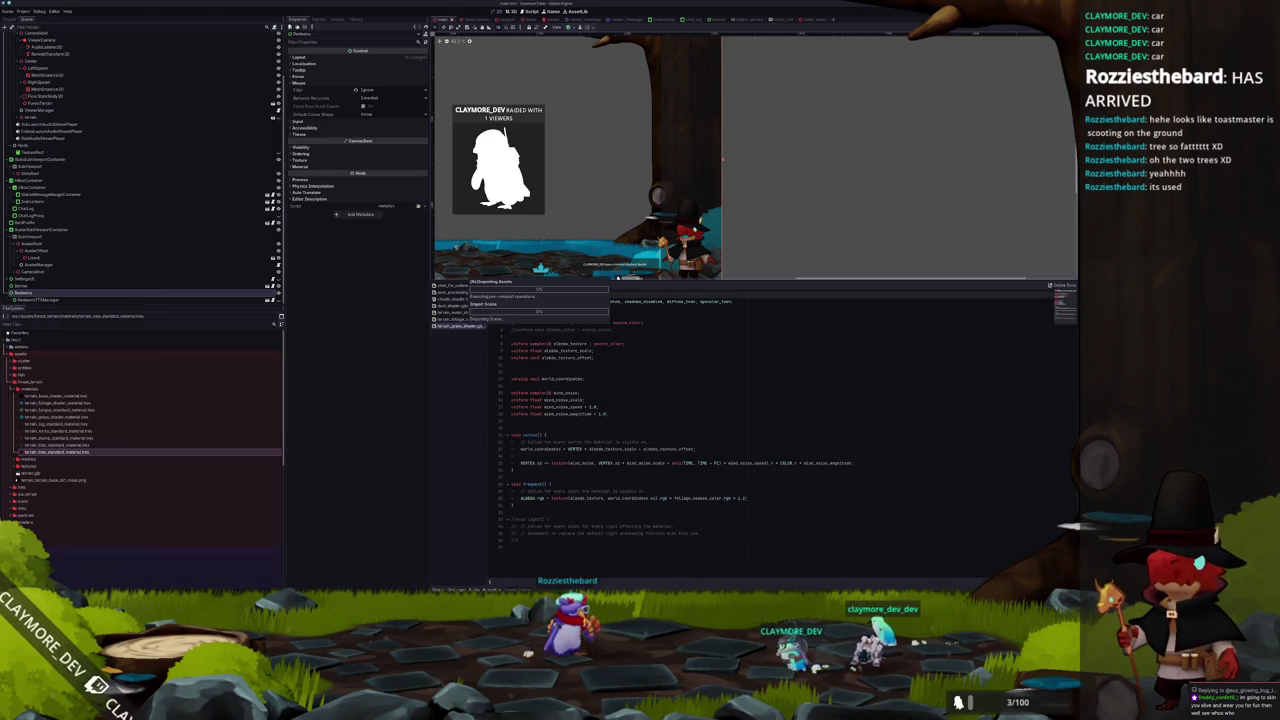
Make the white TextureRect visible, resize it, and set its scale to about 0.838.
scroll(797, 195, down, 1)
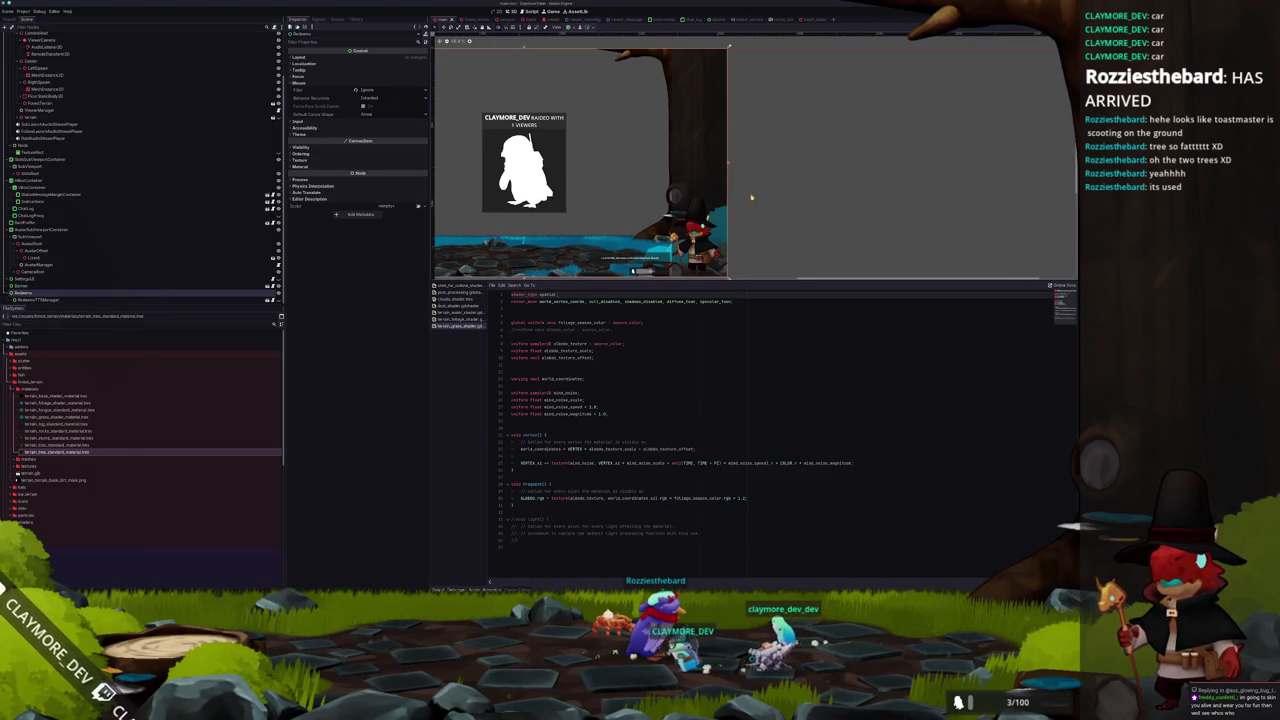
drag(677, 190, 785, 193)
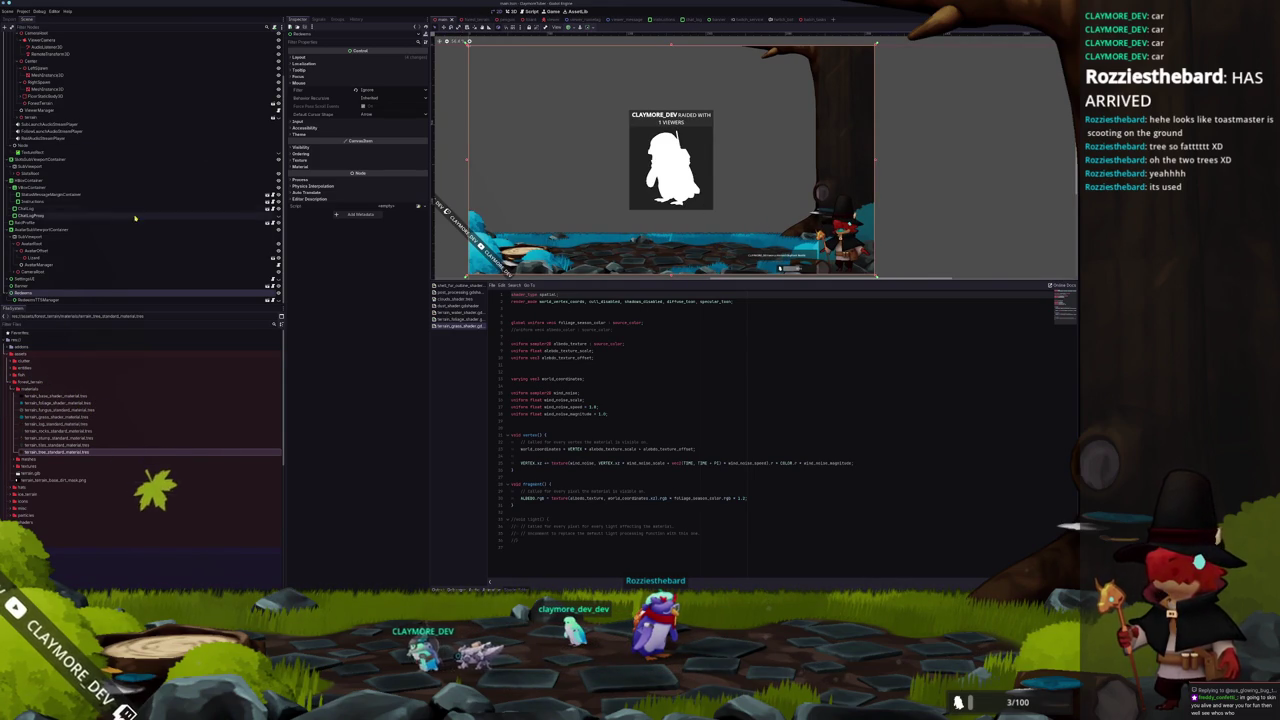
click(150, 153)
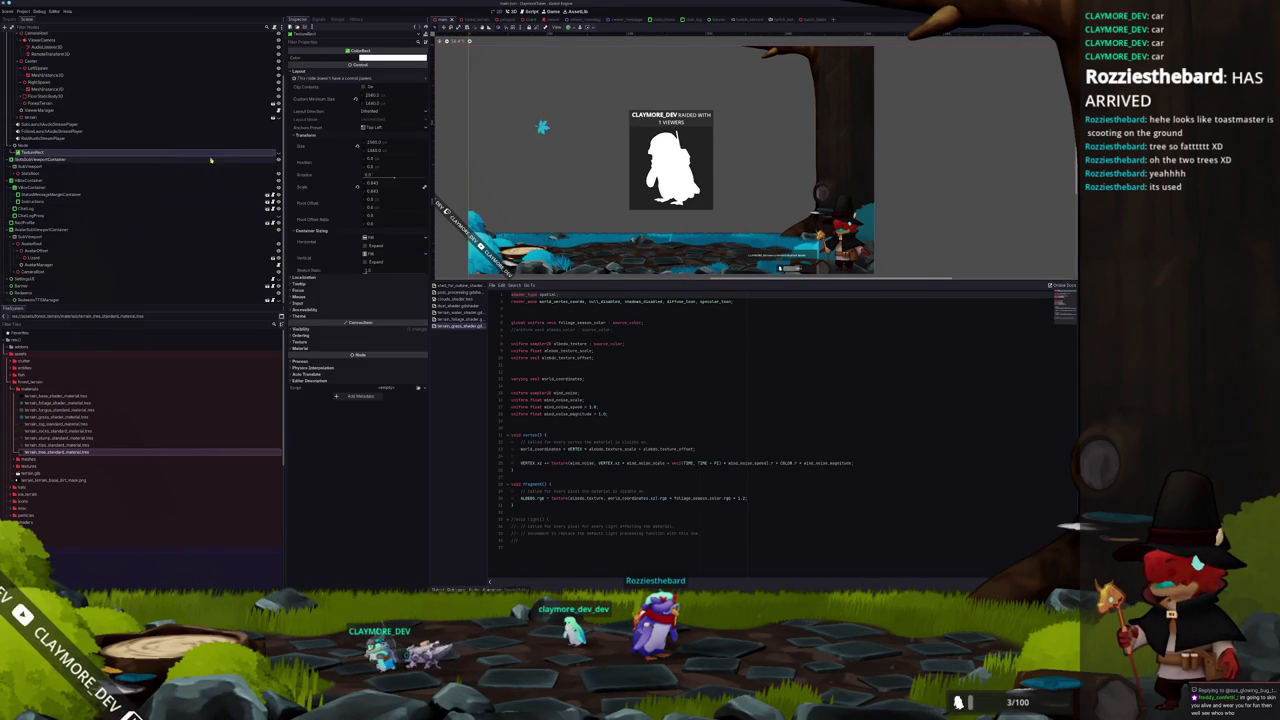
click(277, 155)
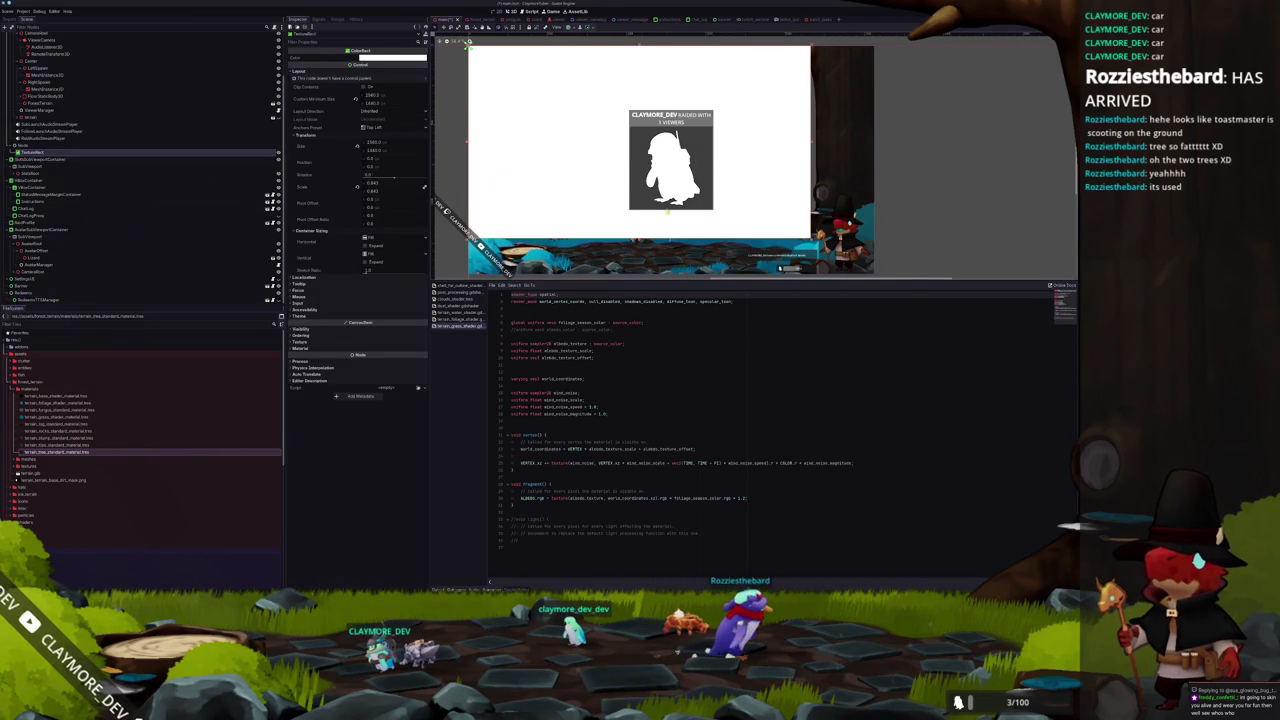
scroll(734, 217, up, 1)
scroll(738, 214, right, 3)
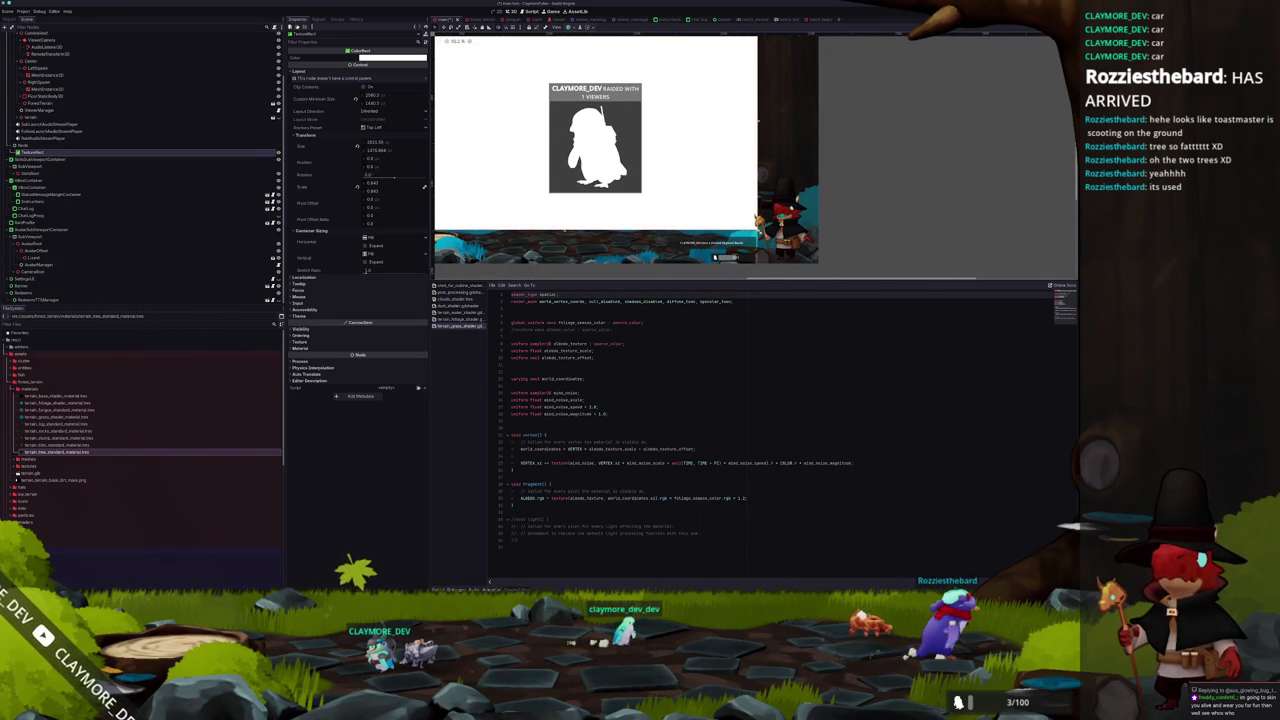
drag(735, 209, 731, 218)
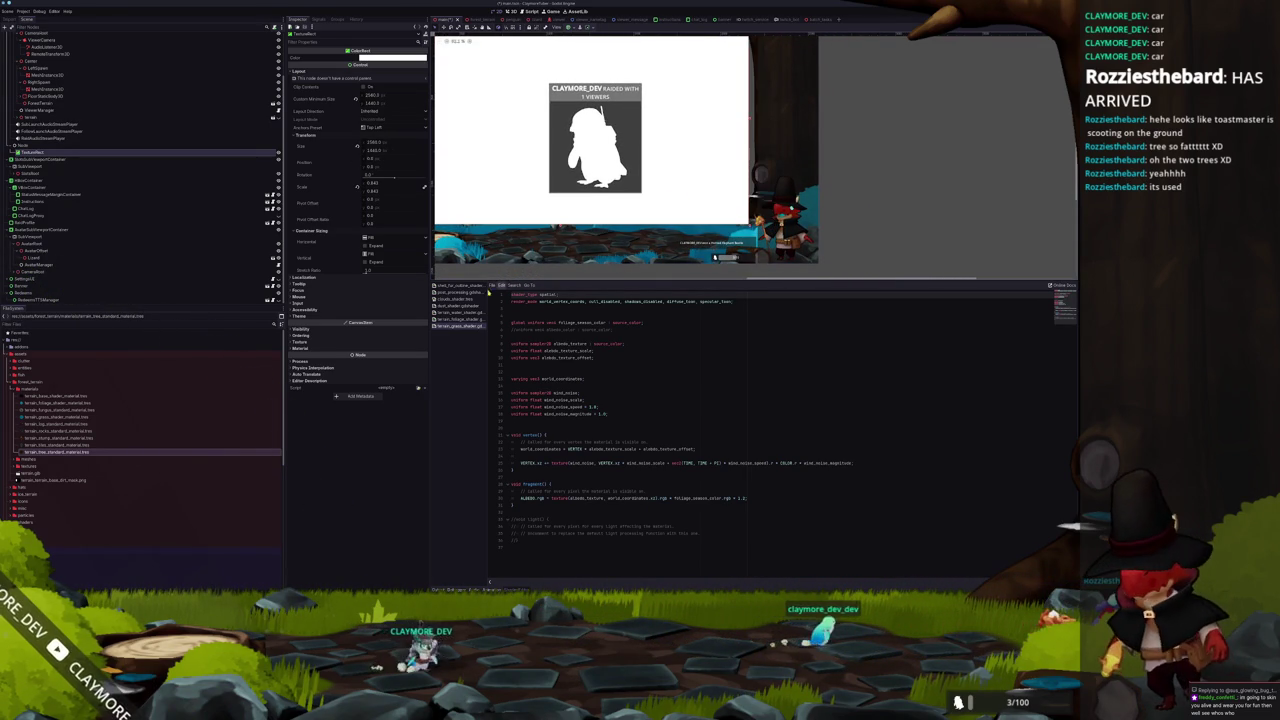
click(357, 186)
drag(380, 191, 372, 191)
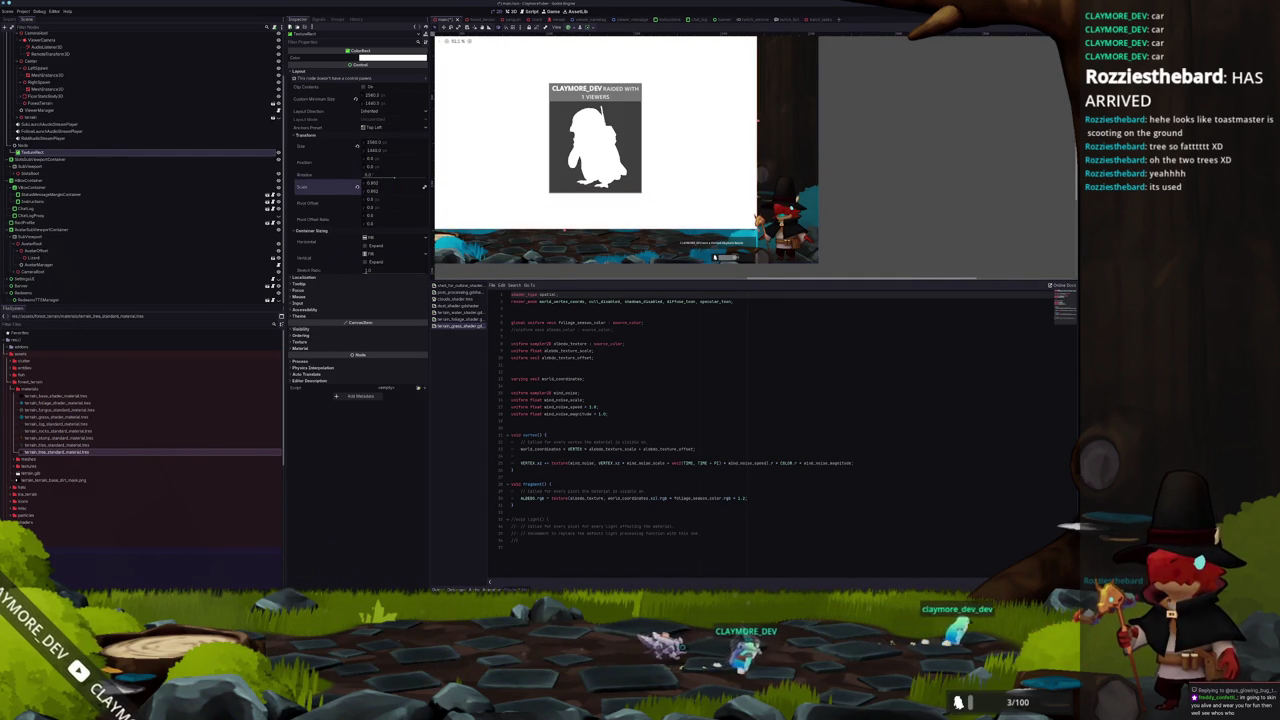
Move the raid alert card up and right onto the white backdrop.
scroll(629, 201, down, 2)
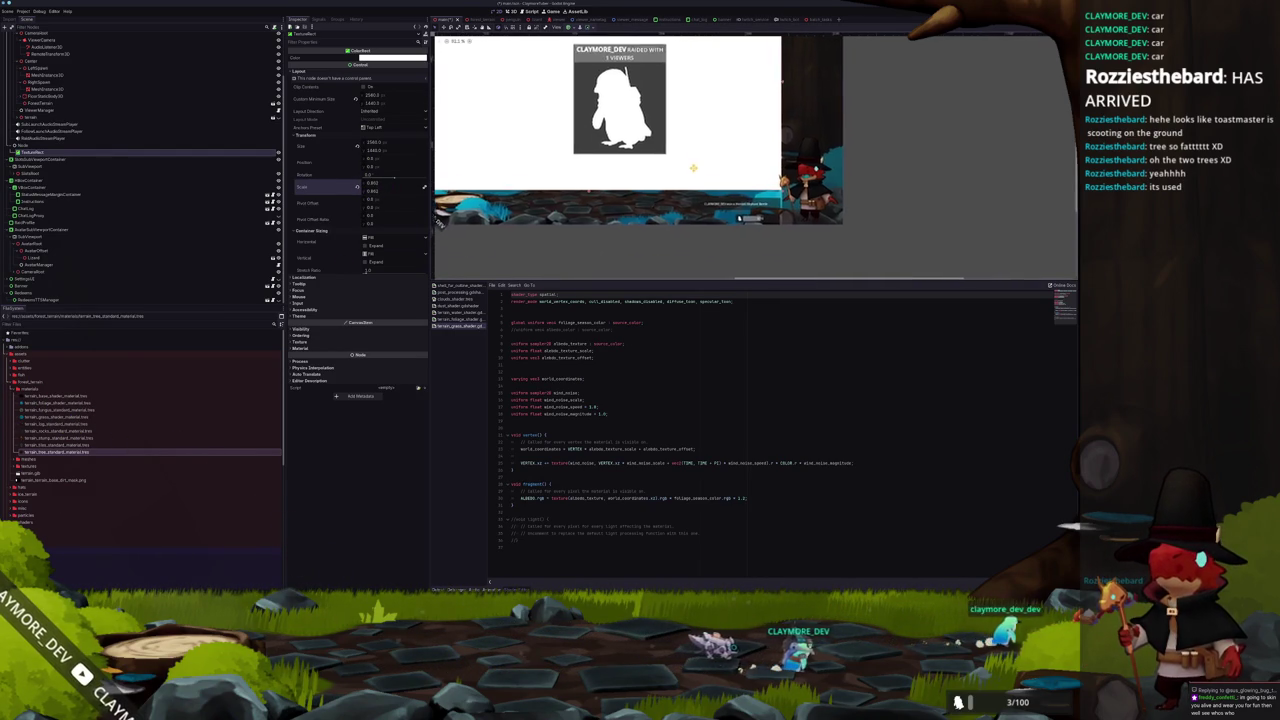
click(550, 200)
drag(550, 200, 607, 183)
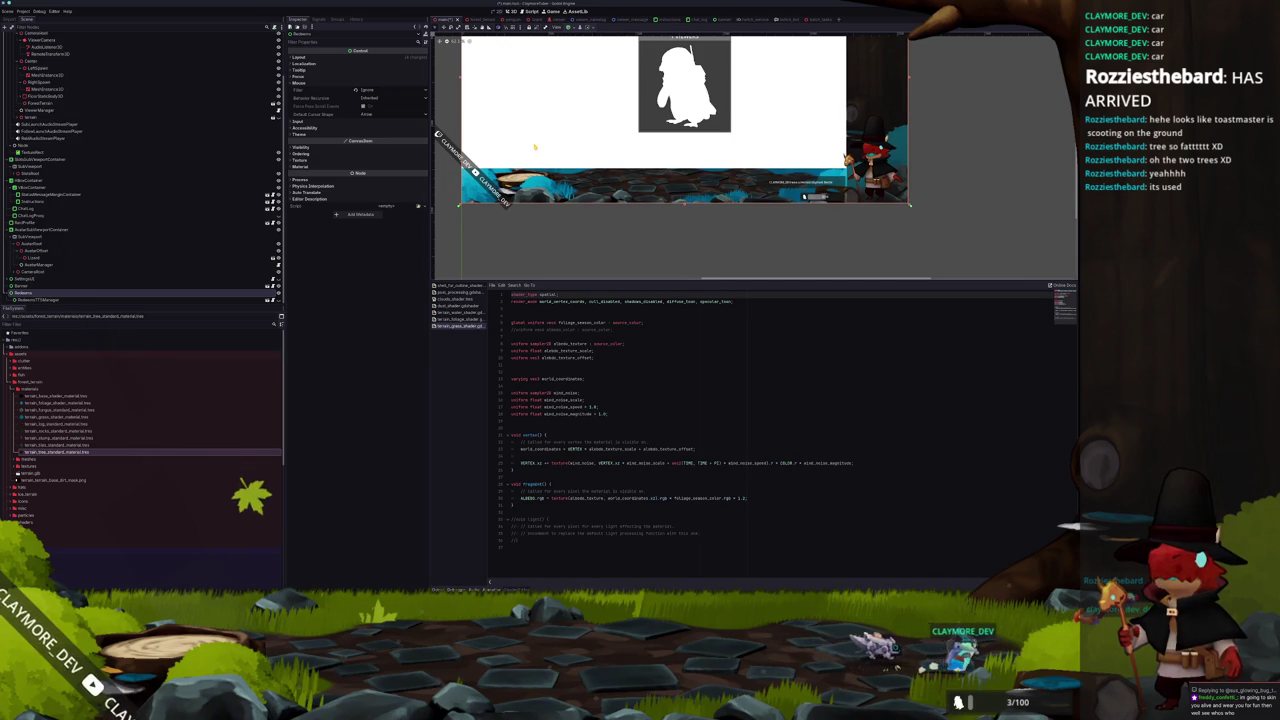
scroll(578, 133, down, 3)
scroll(626, 110, up, 3)
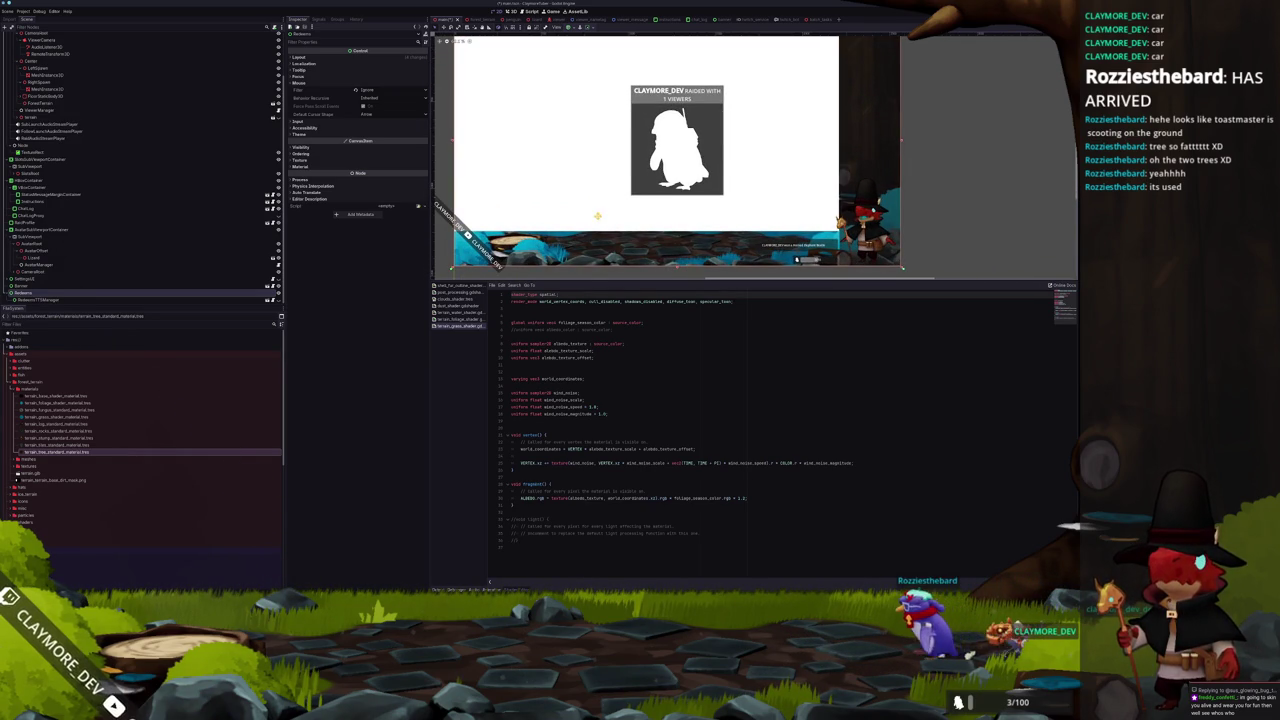
scroll(598, 214, down, 1)
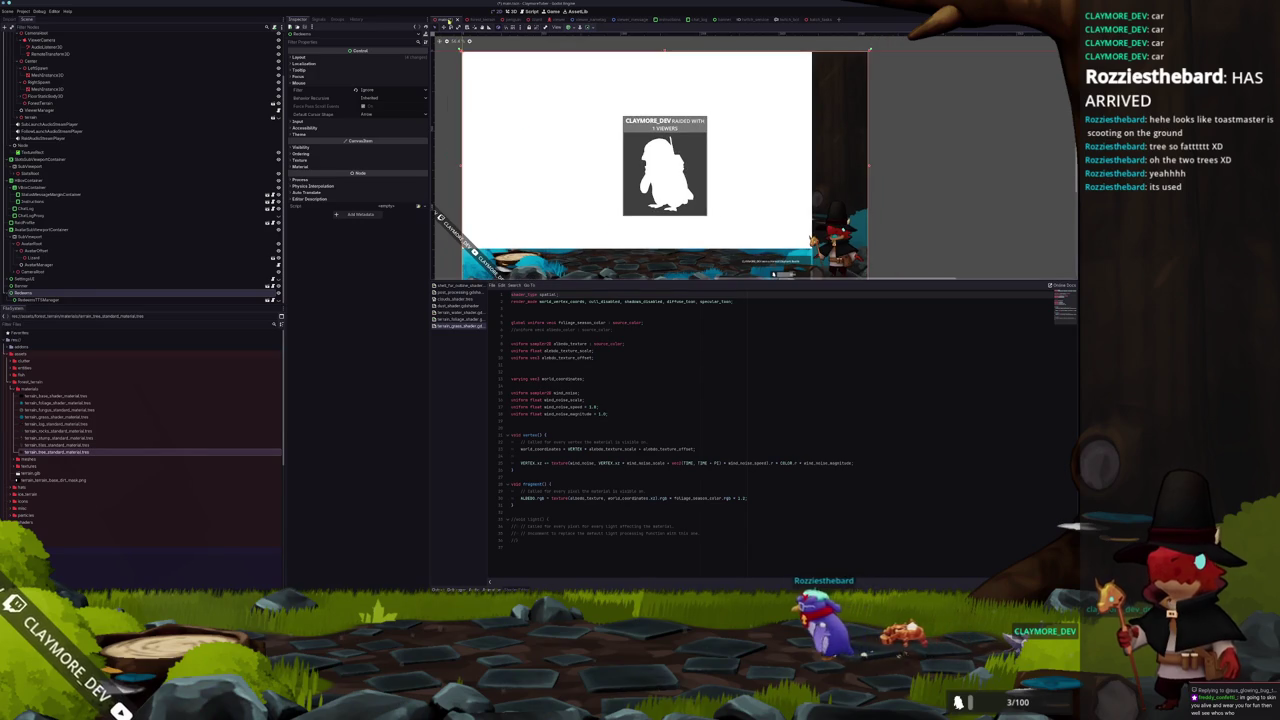
Shift the ForestTerrain node along the Z axis in the 3D top view.
click(511, 11)
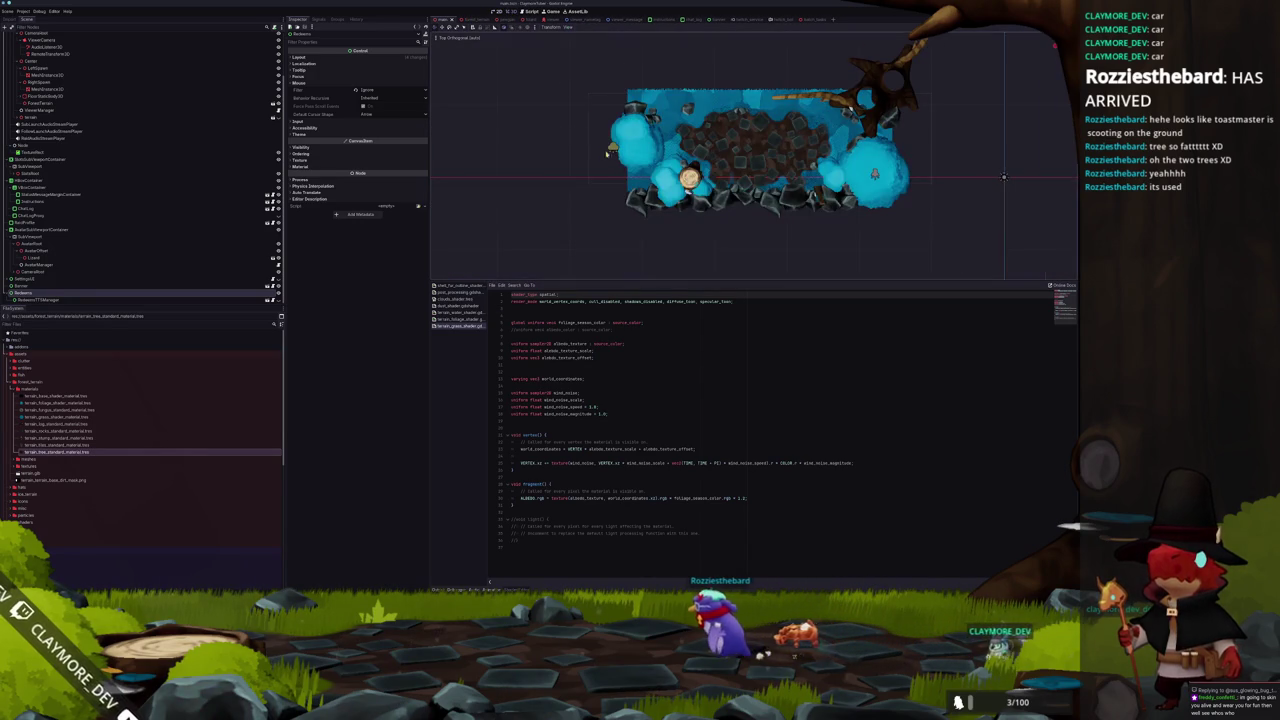
drag(731, 143, 676, 128)
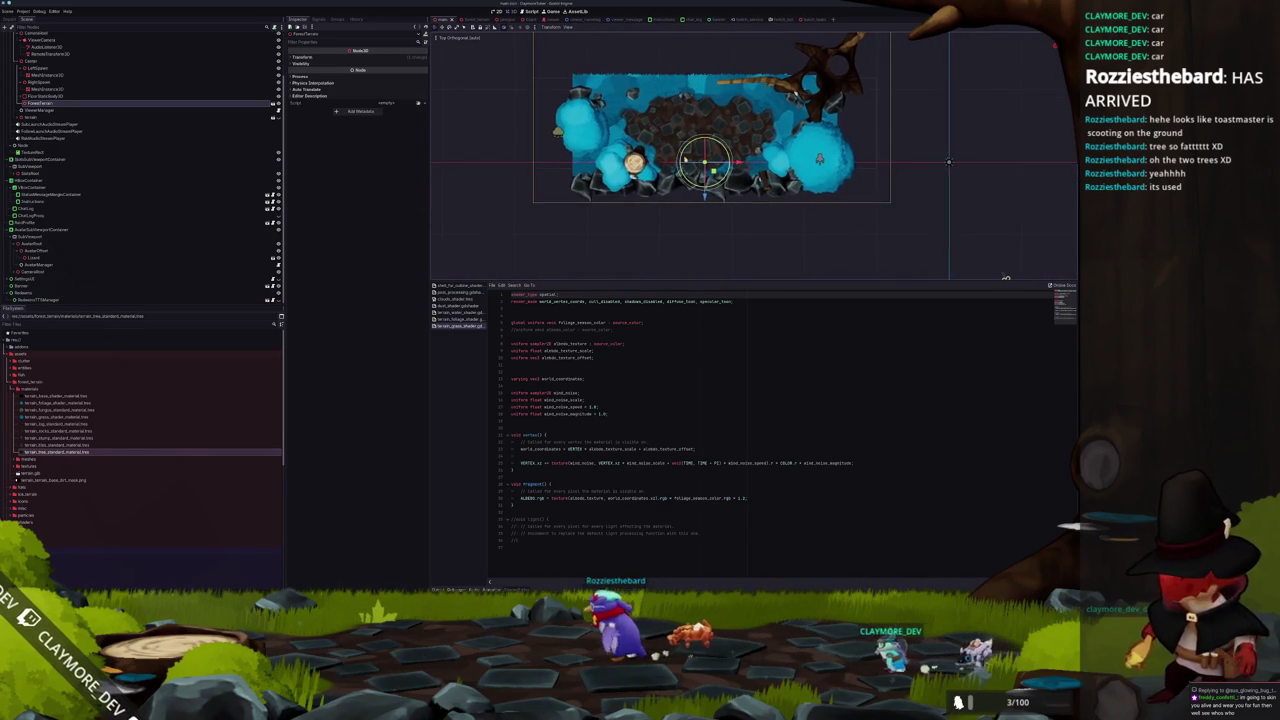
mouse_move(705, 196)
mouse_down()
mouse_move(705, 215)
mouse_move(705, 169)
mouse_move(705, 205)
mouse_move(666, 199)
mouse_up()
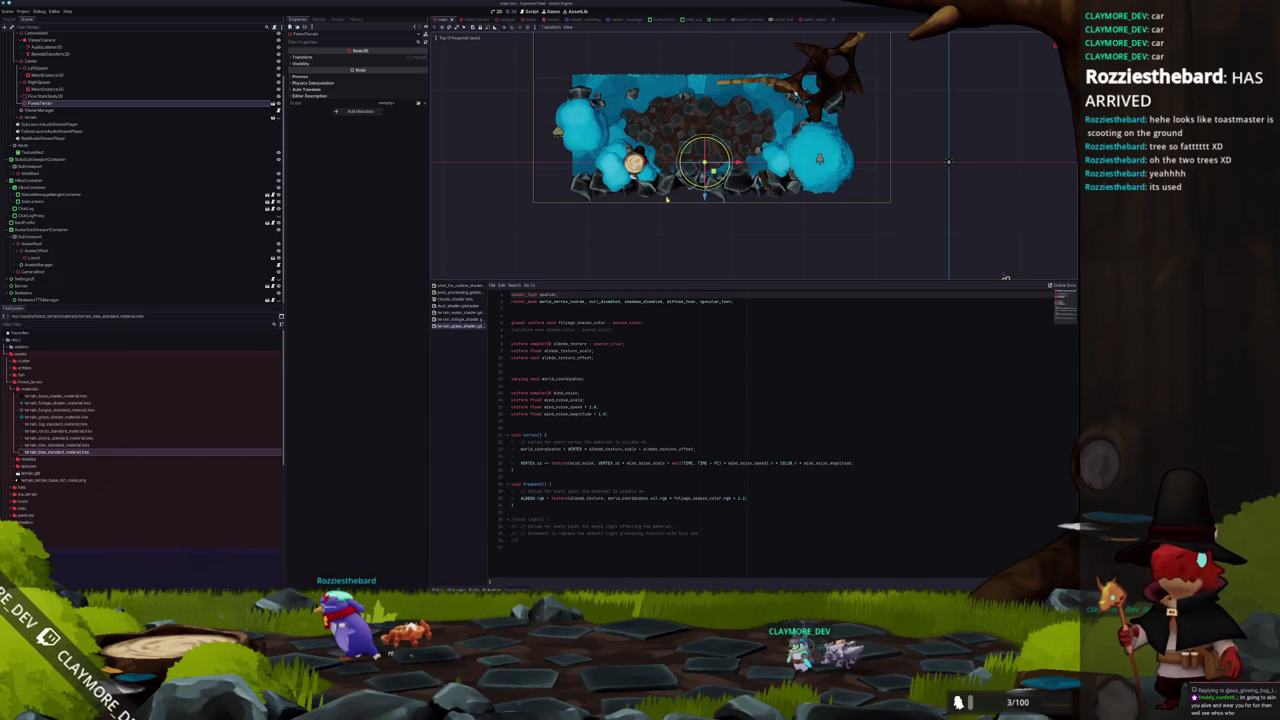
Move the LeftSpawn through ForestTerrain nodes along Z, then run the game with F5.
shift+click(45, 69)
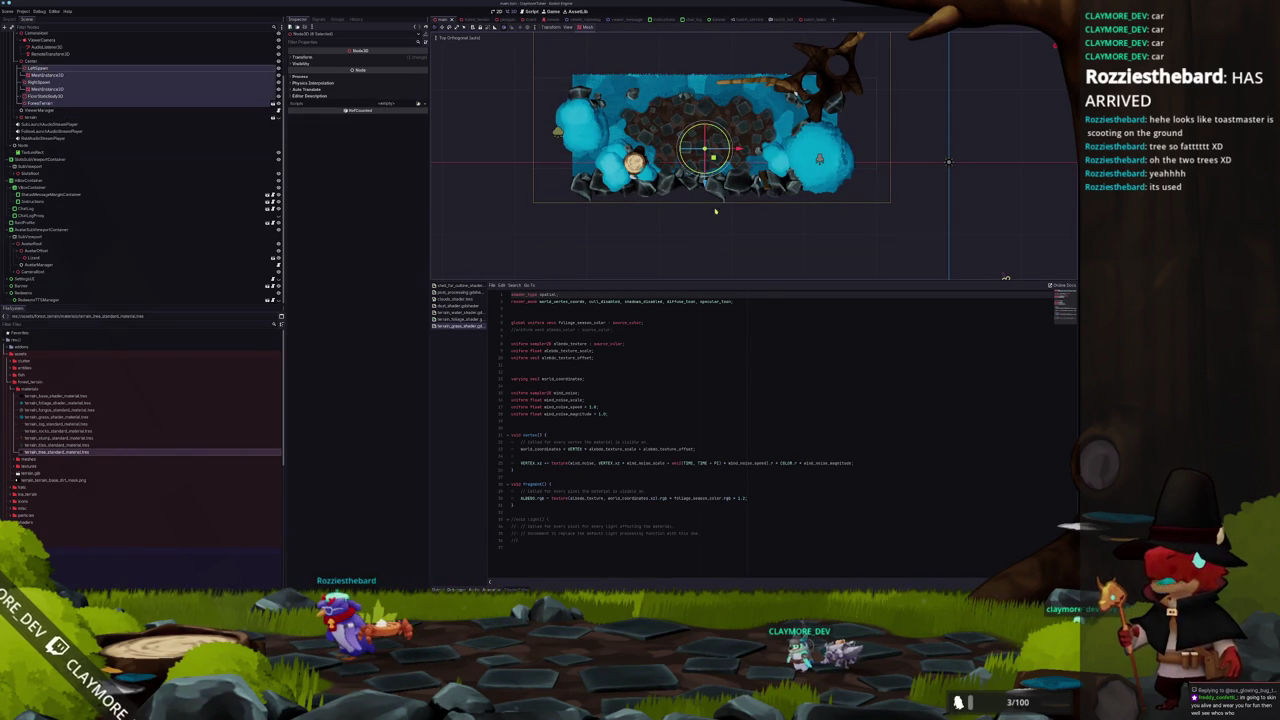
drag(703, 183, 705, 193)
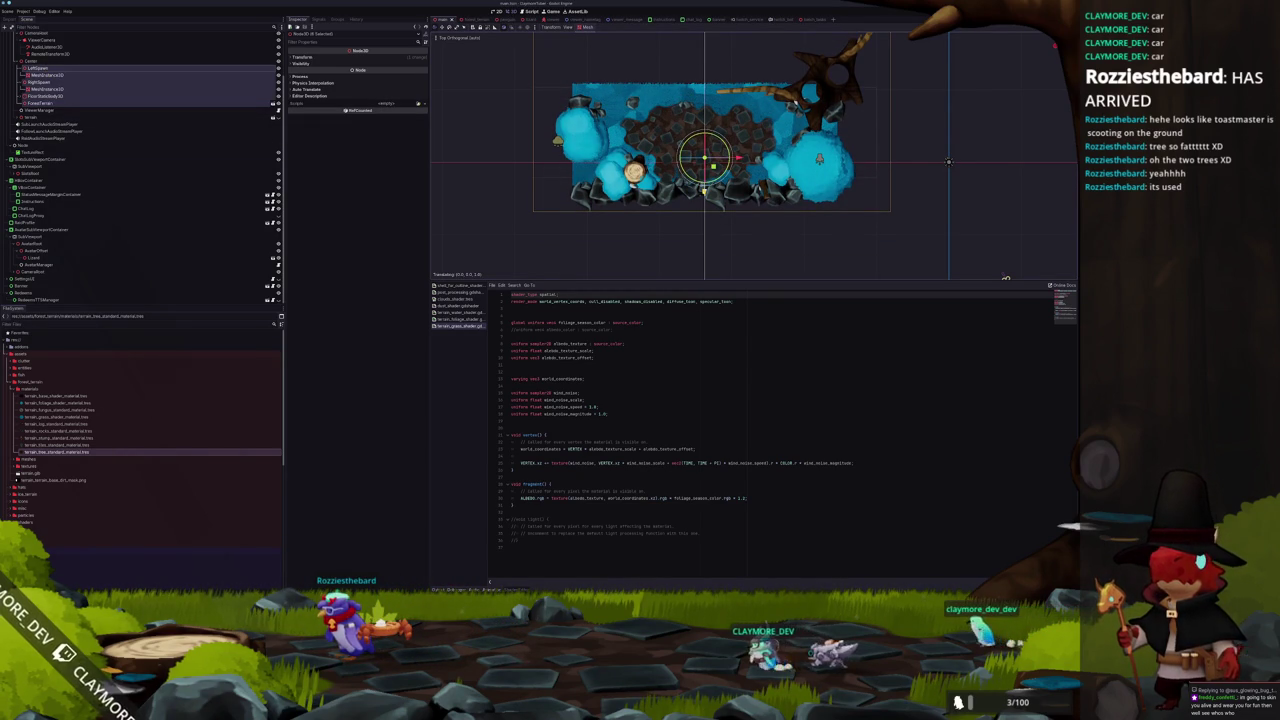
drag(760, 150, 775, 98)
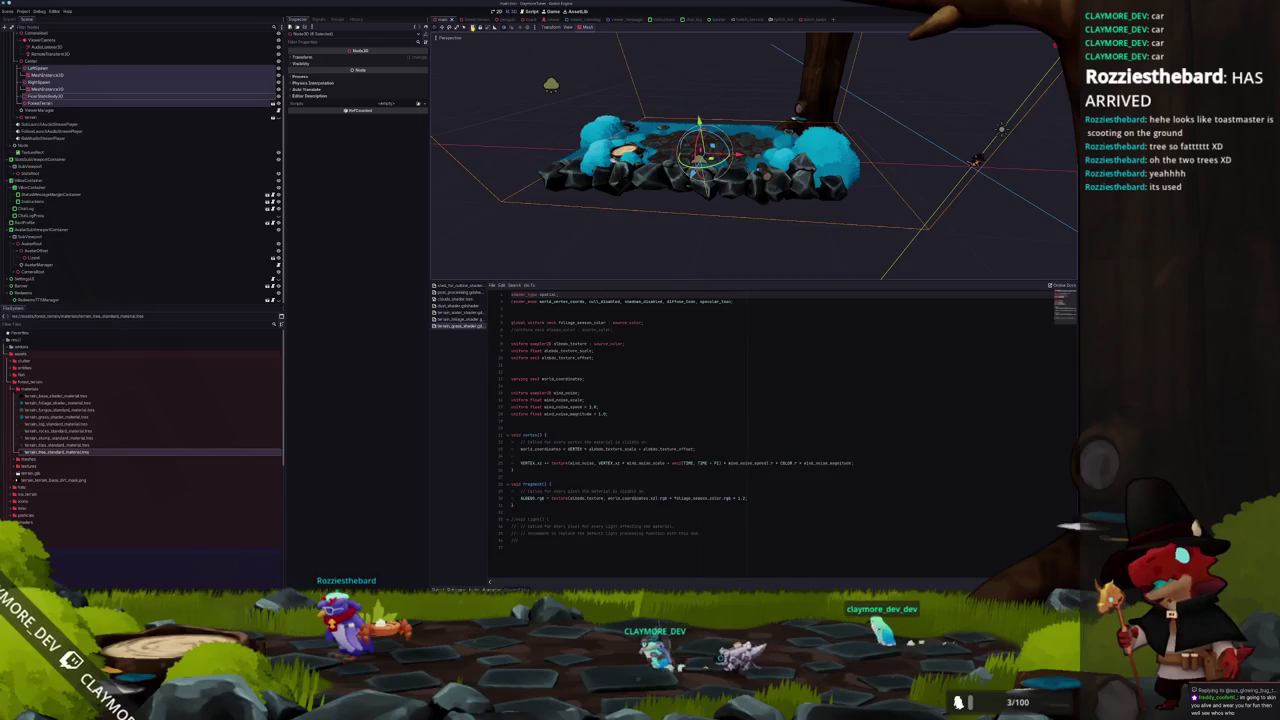
key(F5)
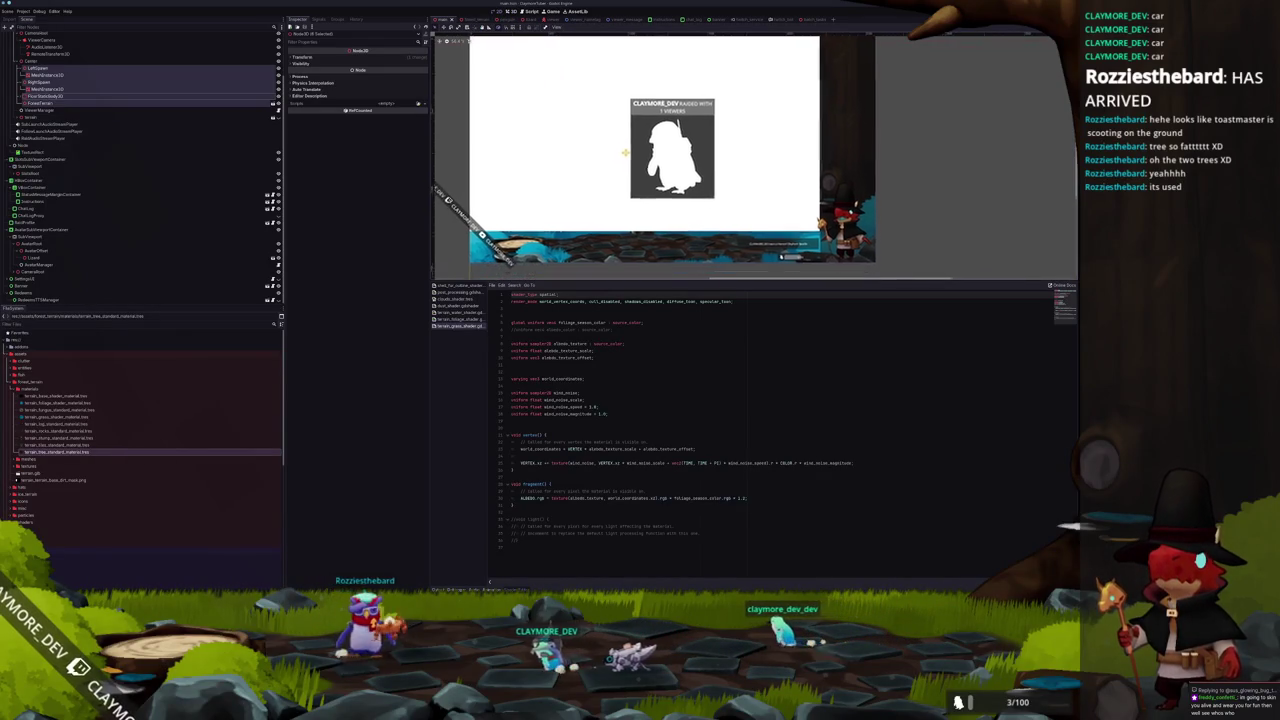
Select the TextureRect node behind the raid alert image to review its Inspector properties.
click(100, 187)
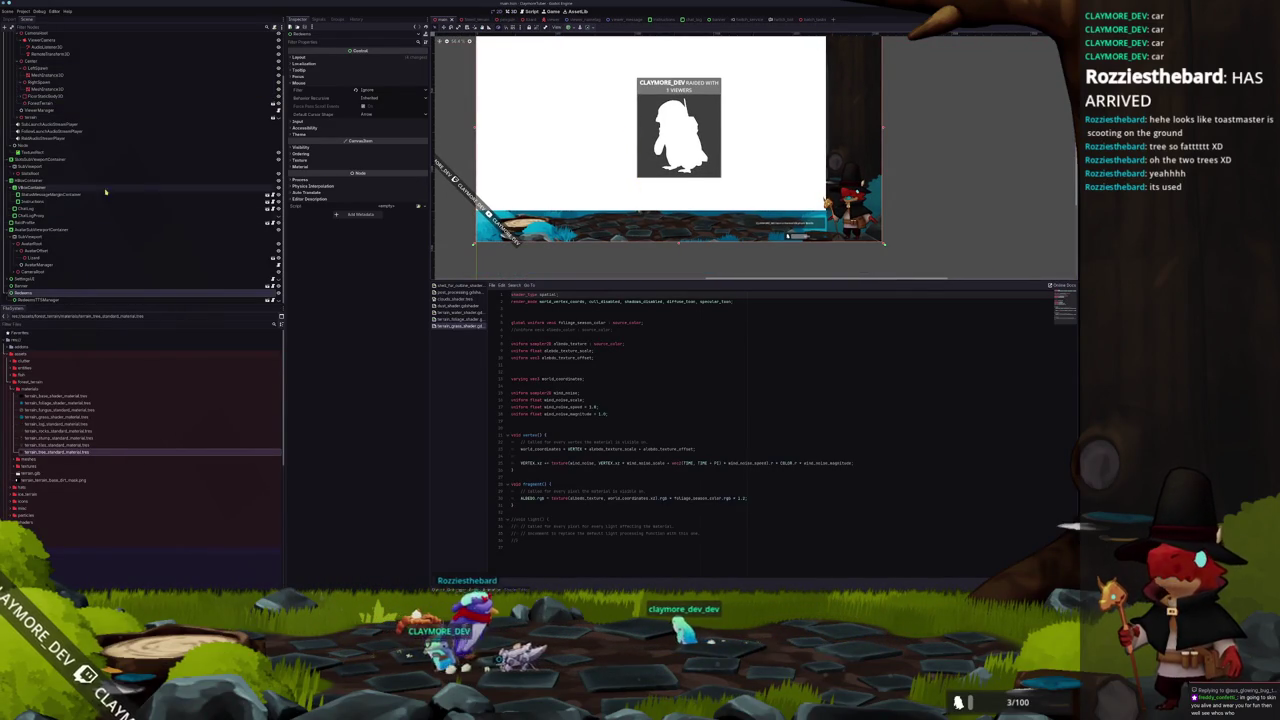
click(188, 153)
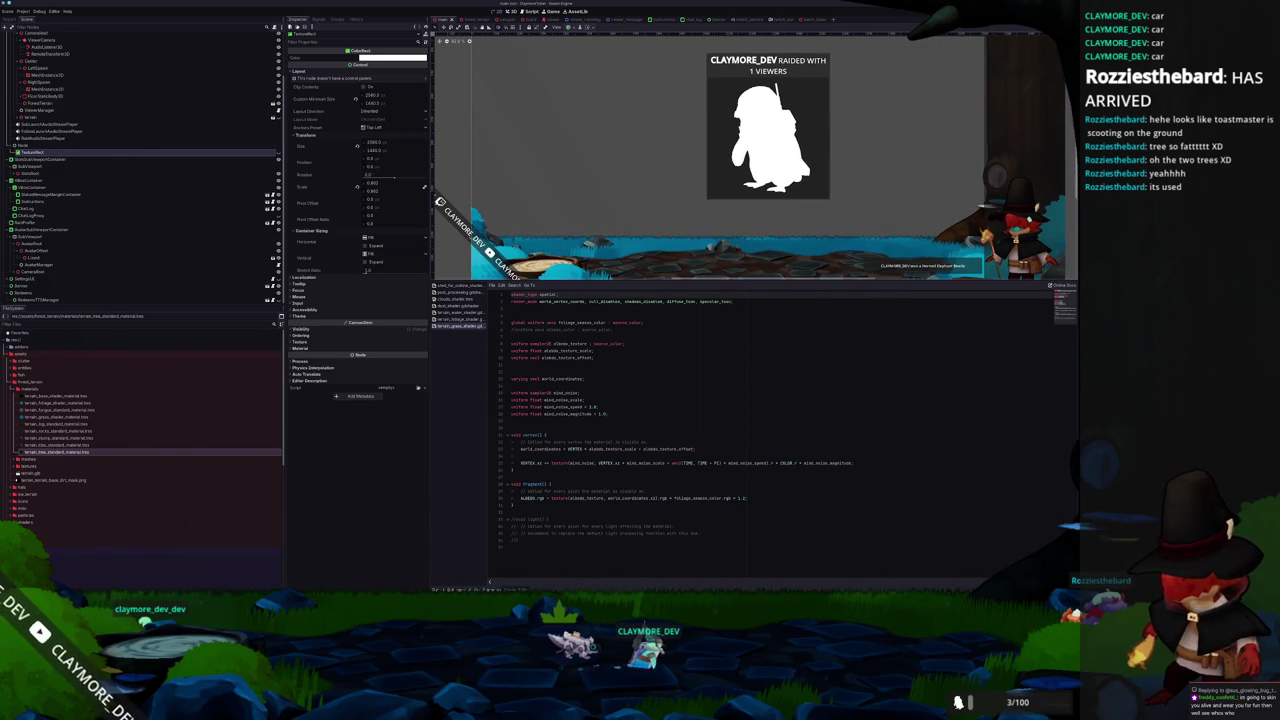
key(alt+Tab)
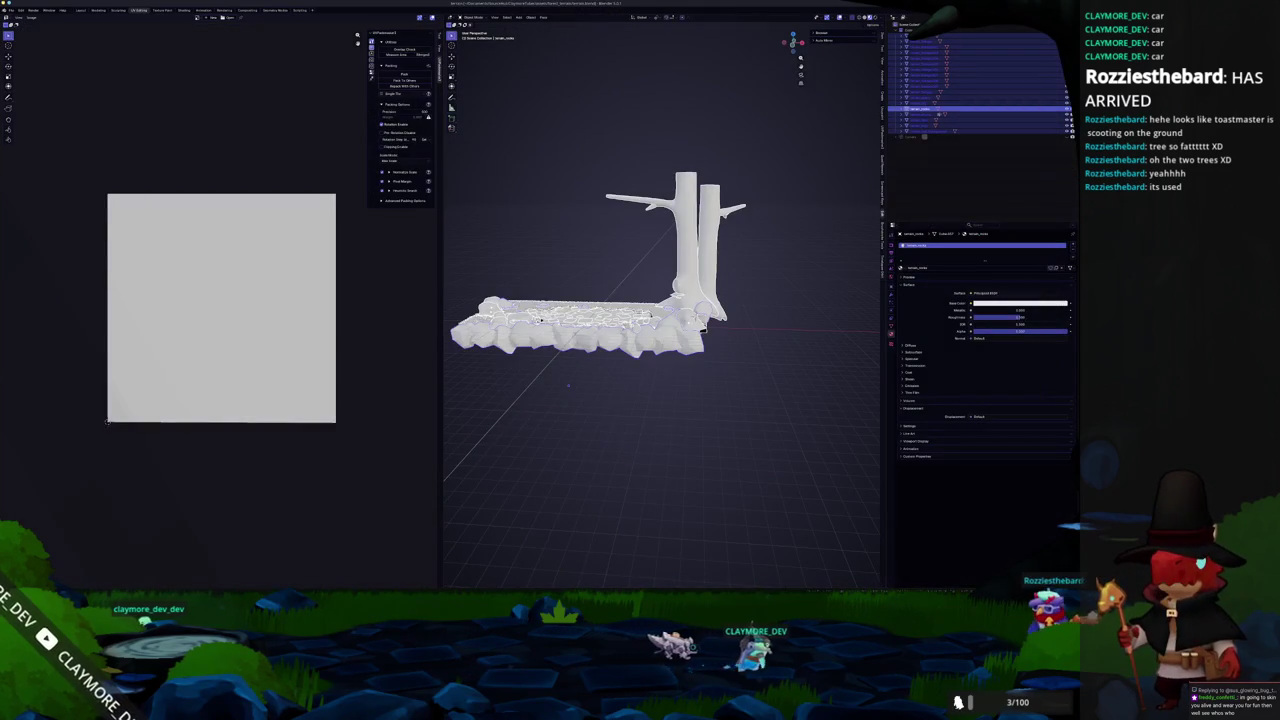
Raise the Godot Project Manager and TTS Queue windows over Blender.
mouse_move(575, 538)
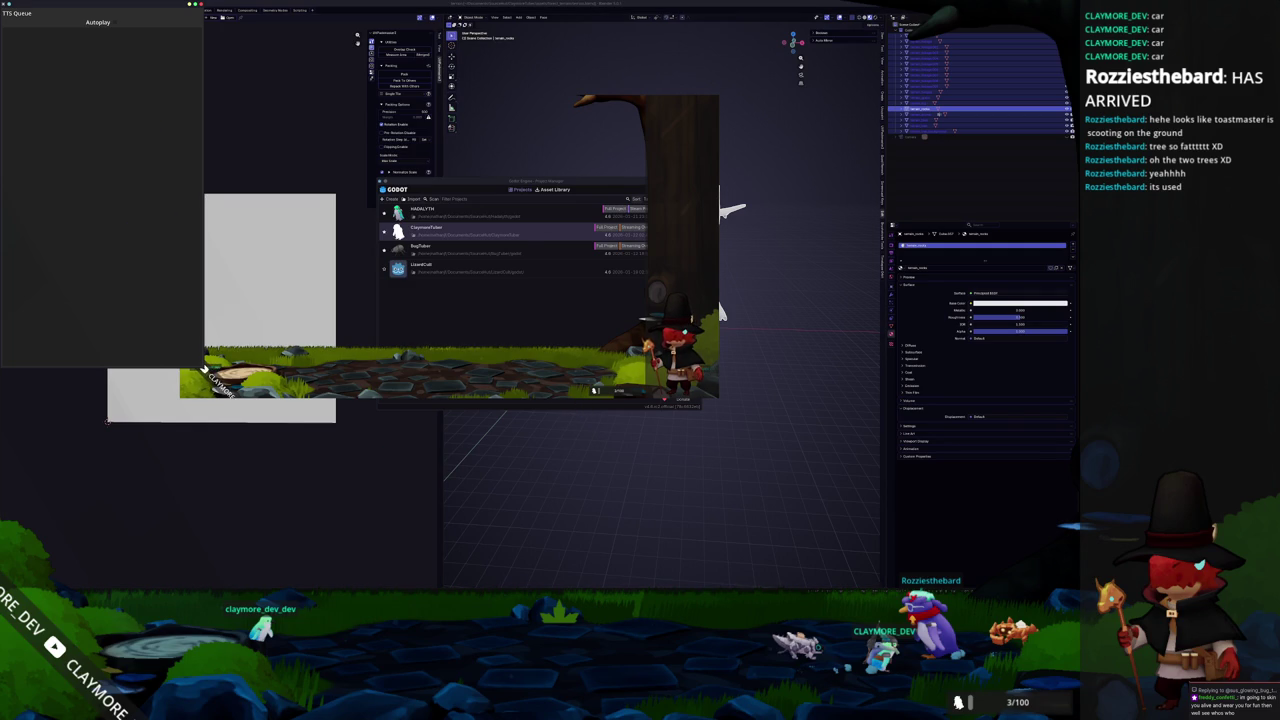
Set the Screens capture source to share a different window.
click(224, 515)
double_click(224, 510)
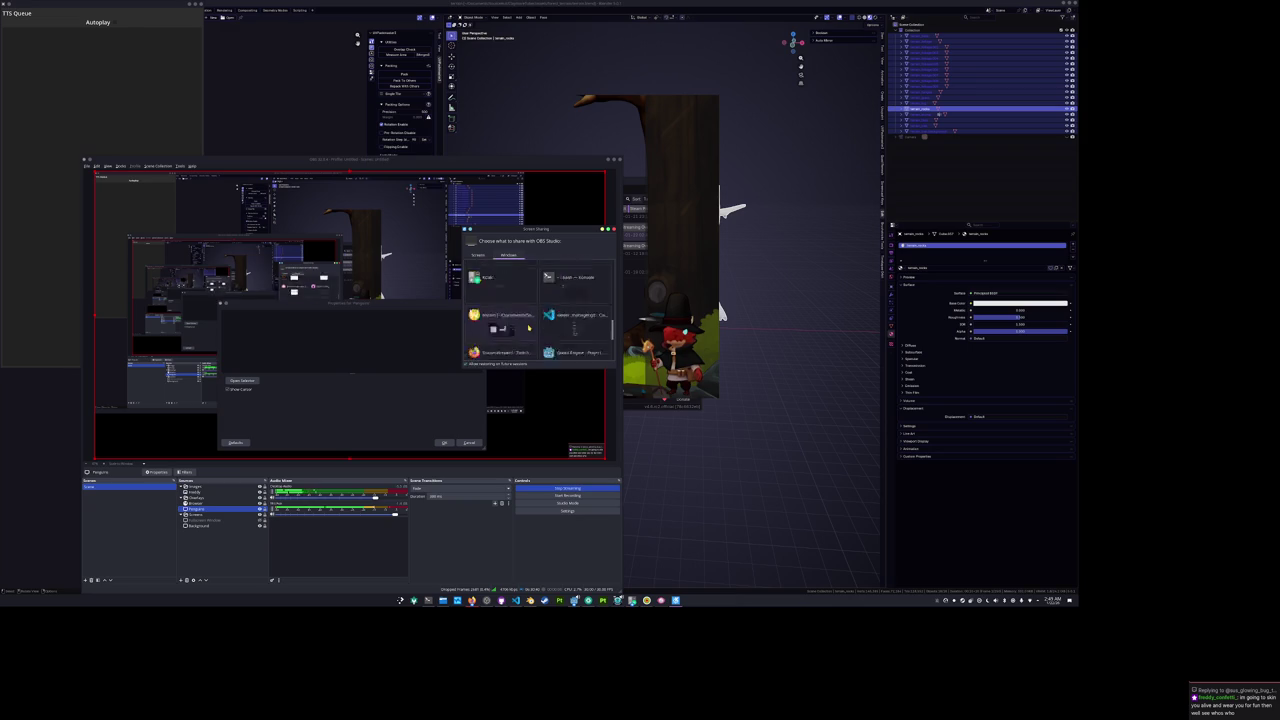
double_click(528, 327)
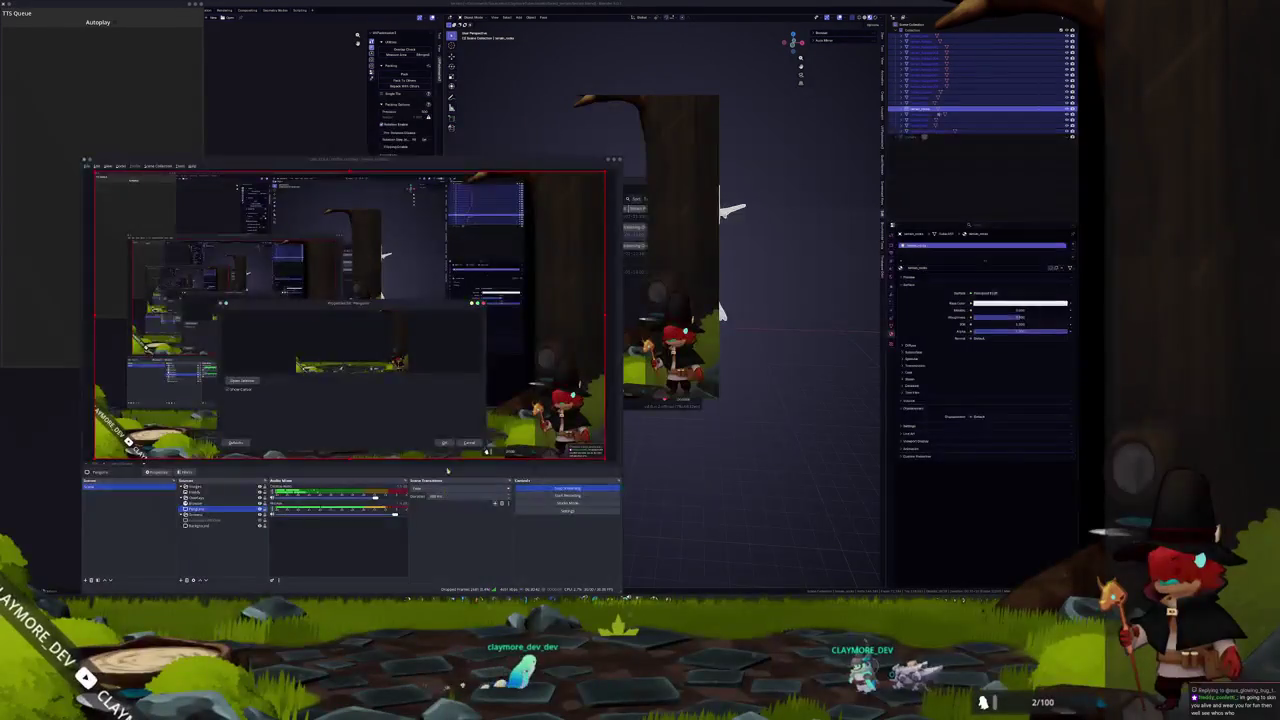
Move the OBS window to the right side of the screen.
click(200, 525)
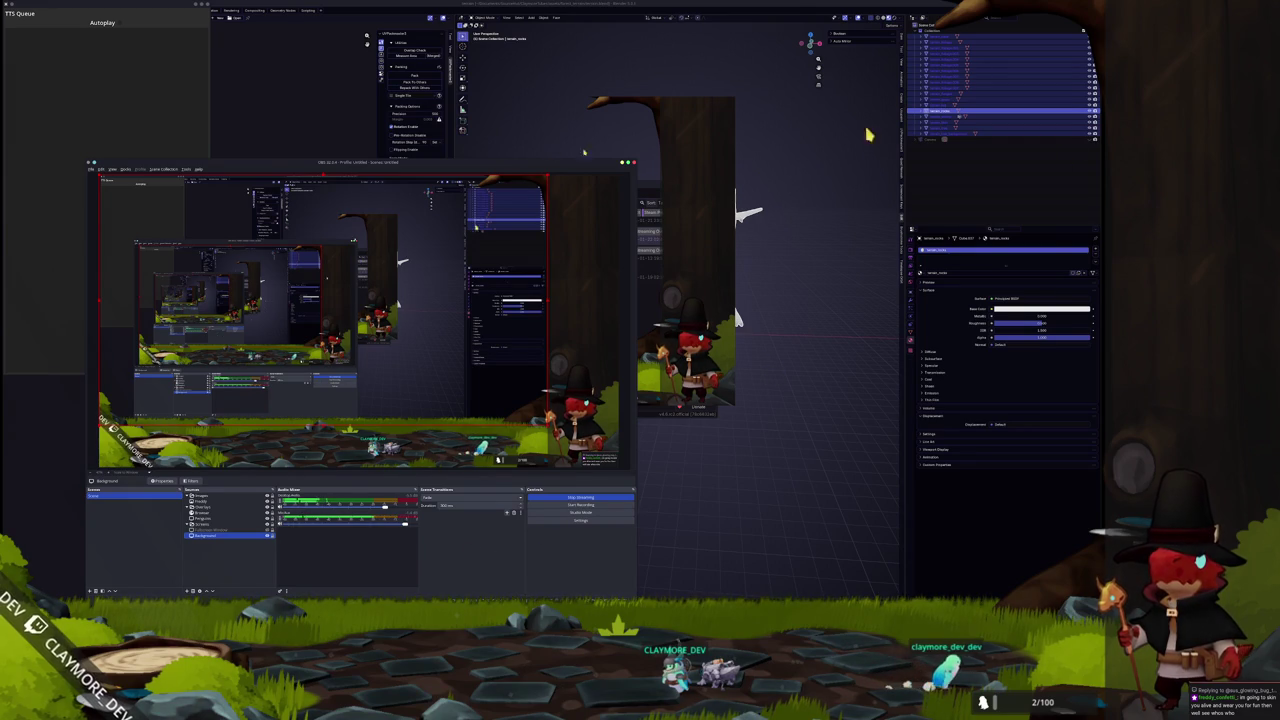
mouse_move(530, 167)
mouse_down()
mouse_move(758, 120)
mouse_move(830, 154)
mouse_up()
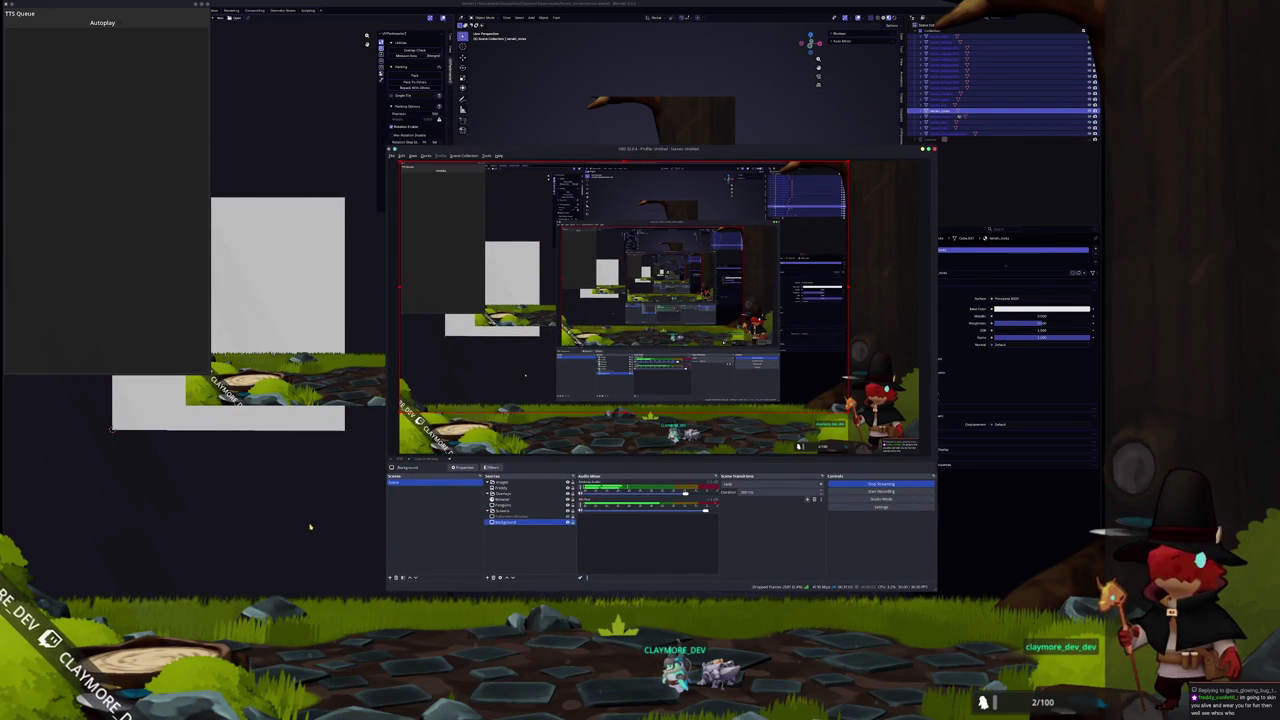
click(564, 517)
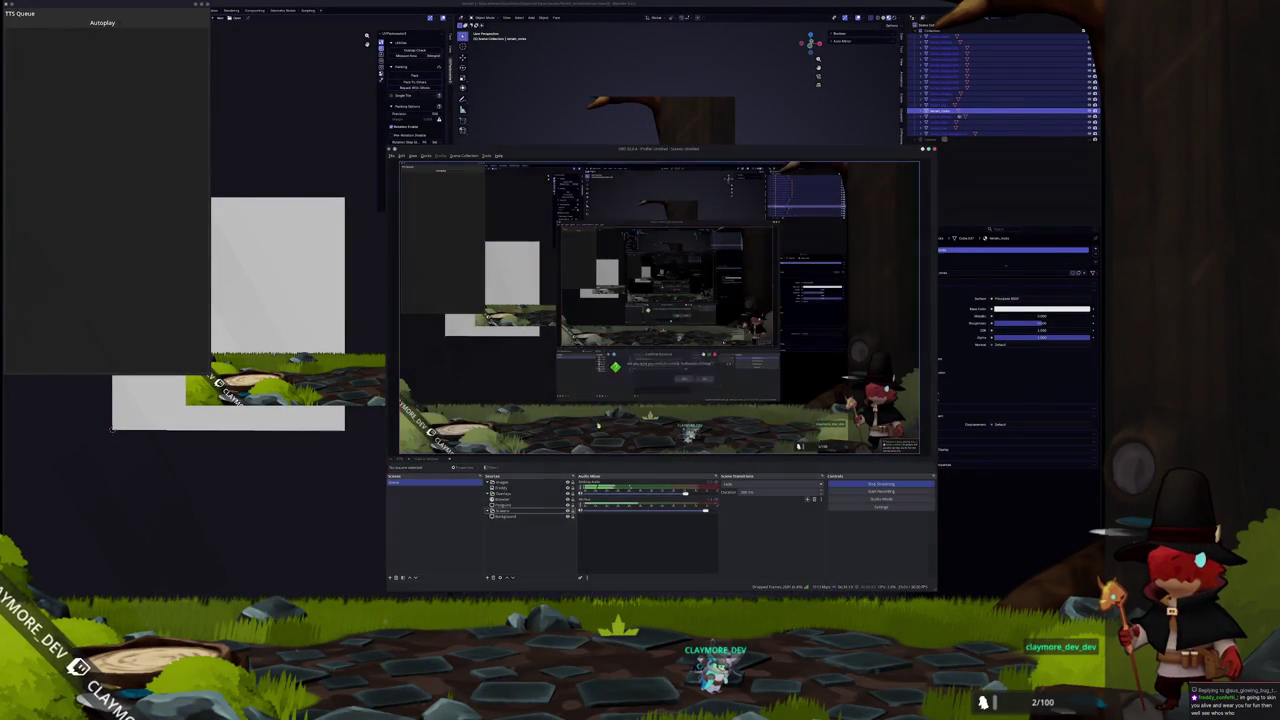
Select the Background source in OBS and review its properties.
ctrl+click(506, 516)
click(506, 516)
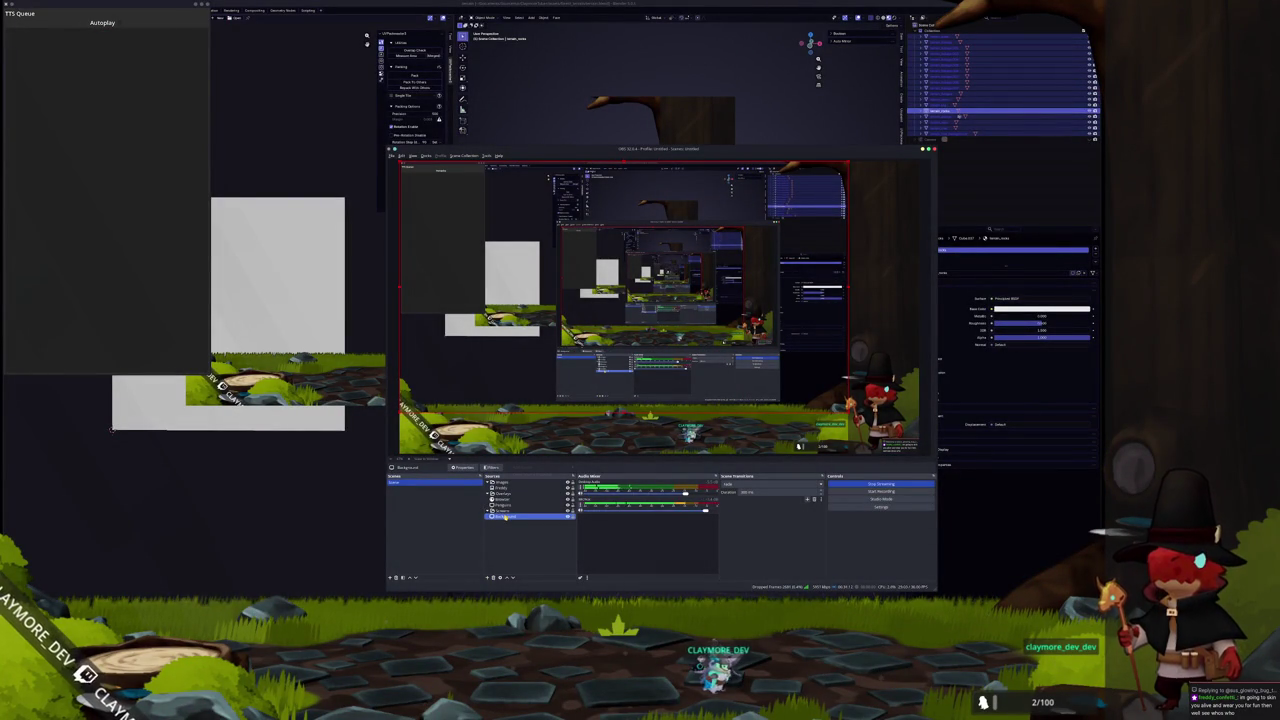
right_click(506, 517)
click(520, 594)
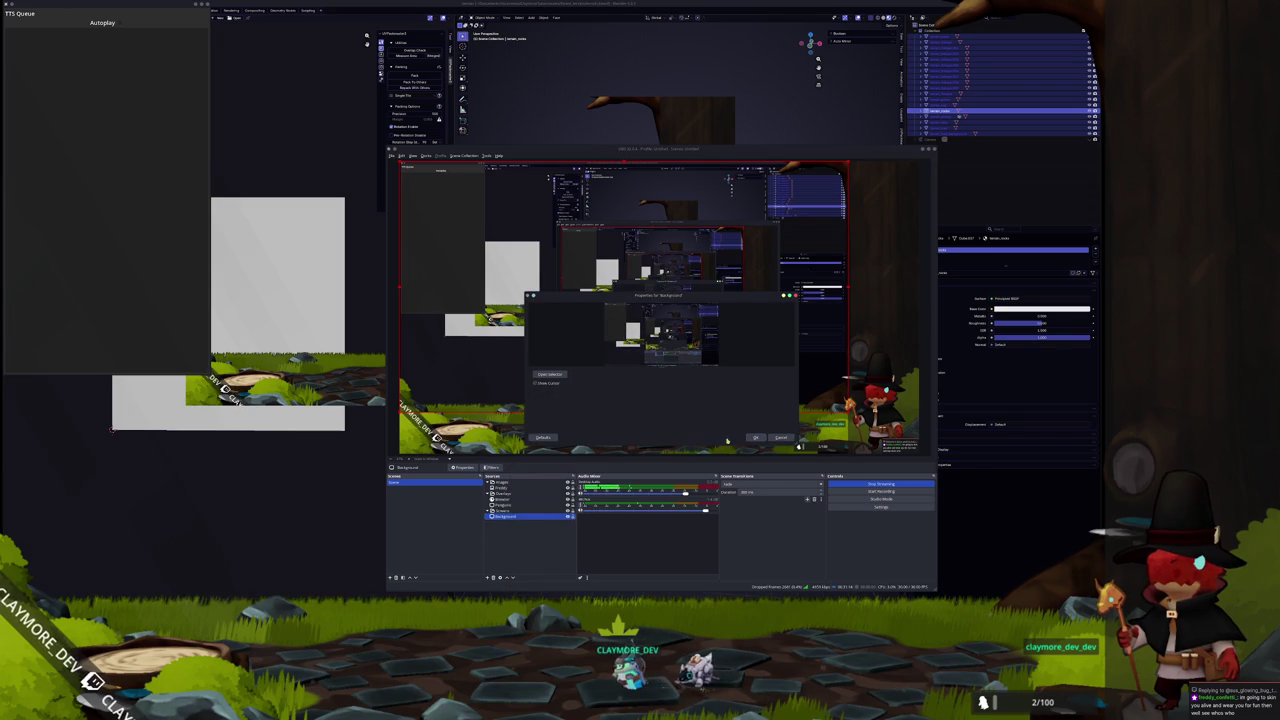
click(757, 438)
Check the Background source's Transform options, then close the OBS window.
right_click(506, 516)
mouse_move(570, 542)
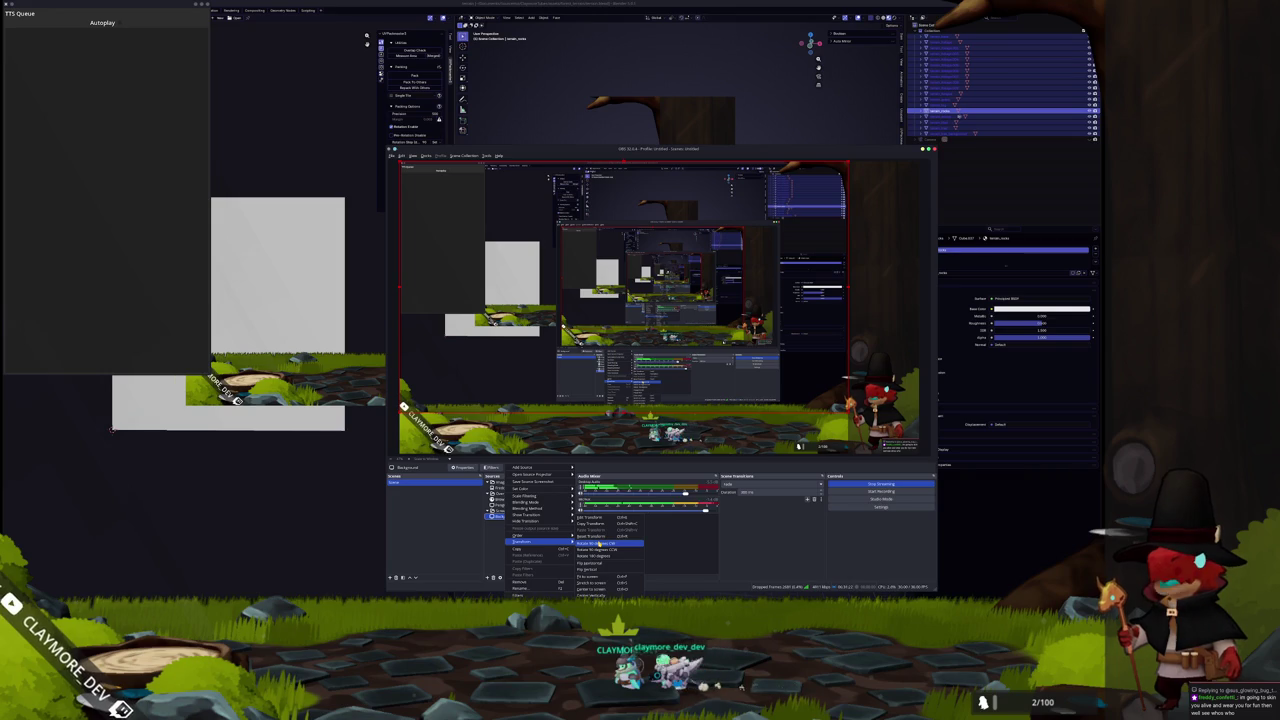
click(767, 532)
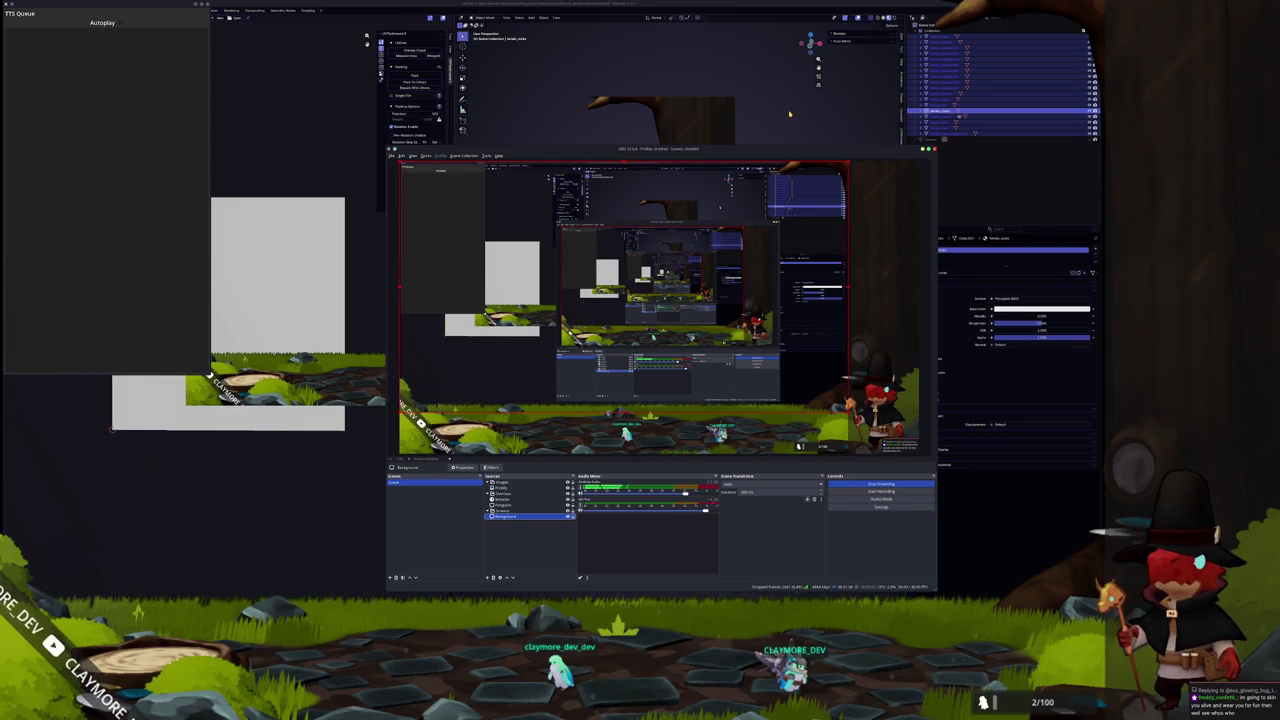
click(789, 114)
scroll(785, 358, up, 5)
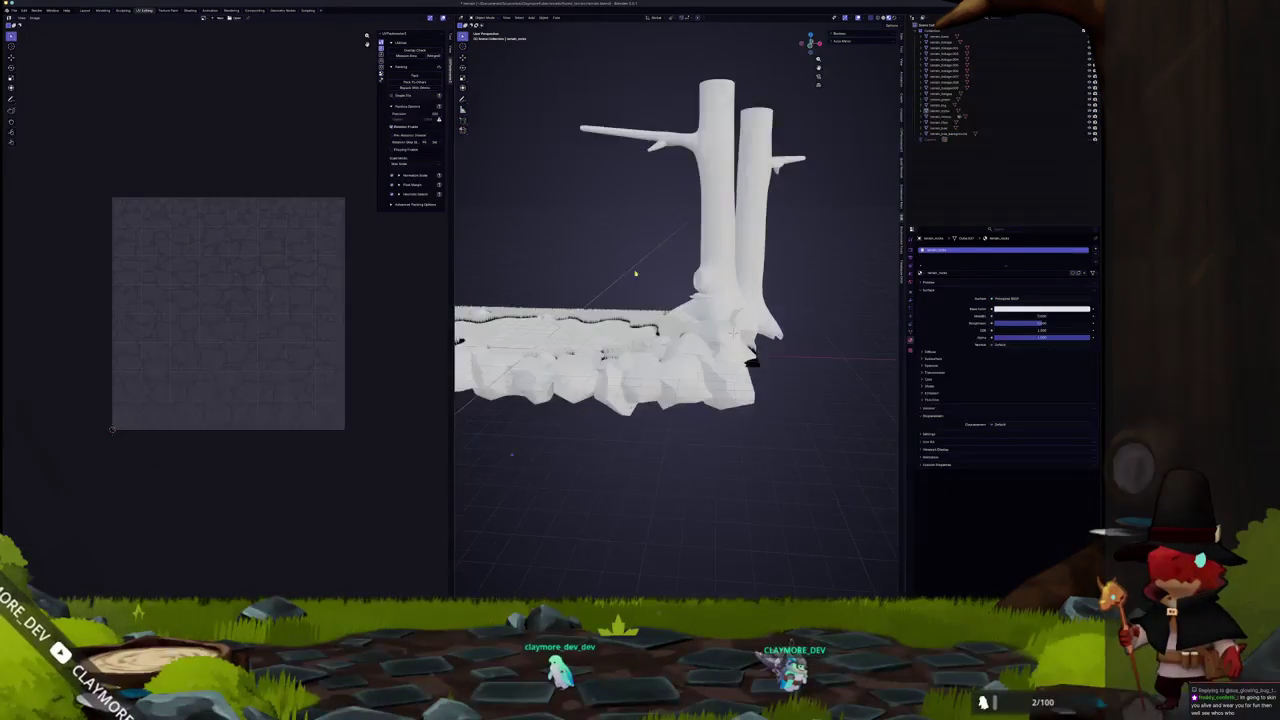
Select the stone-tile terrain object and move it along the Z axis.
click(785, 358)
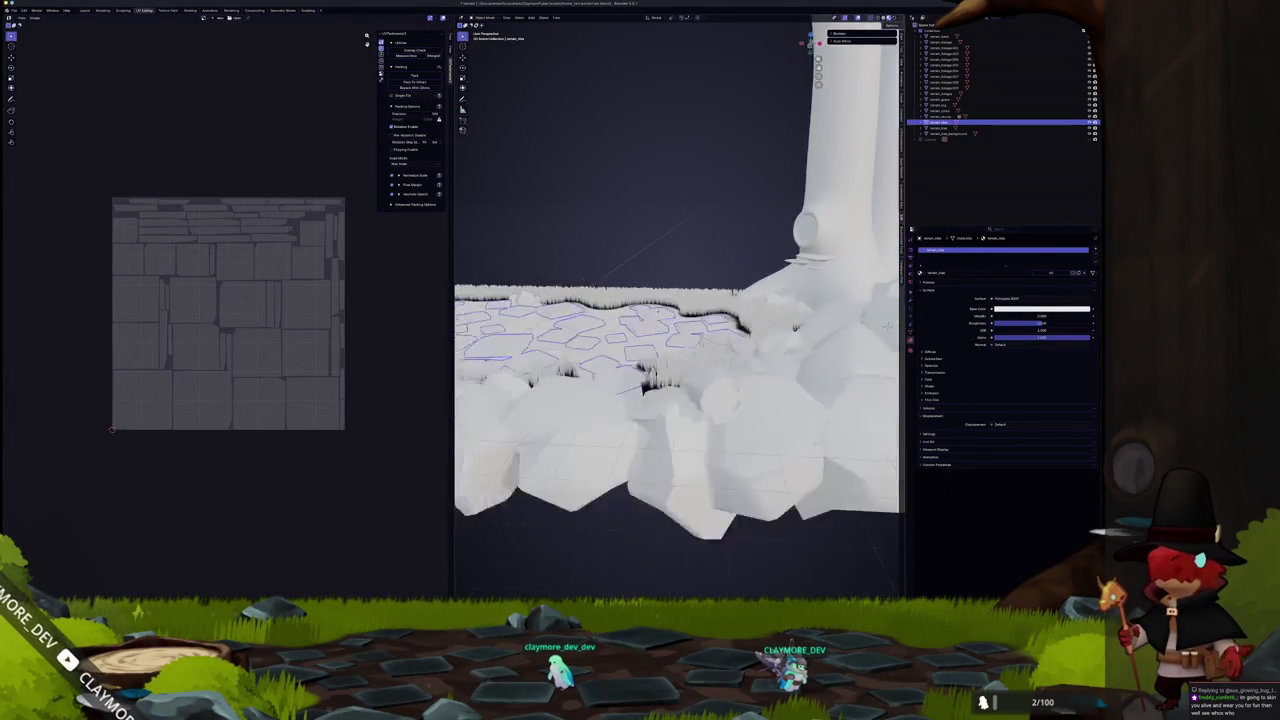
scroll(523, 340, up, 3)
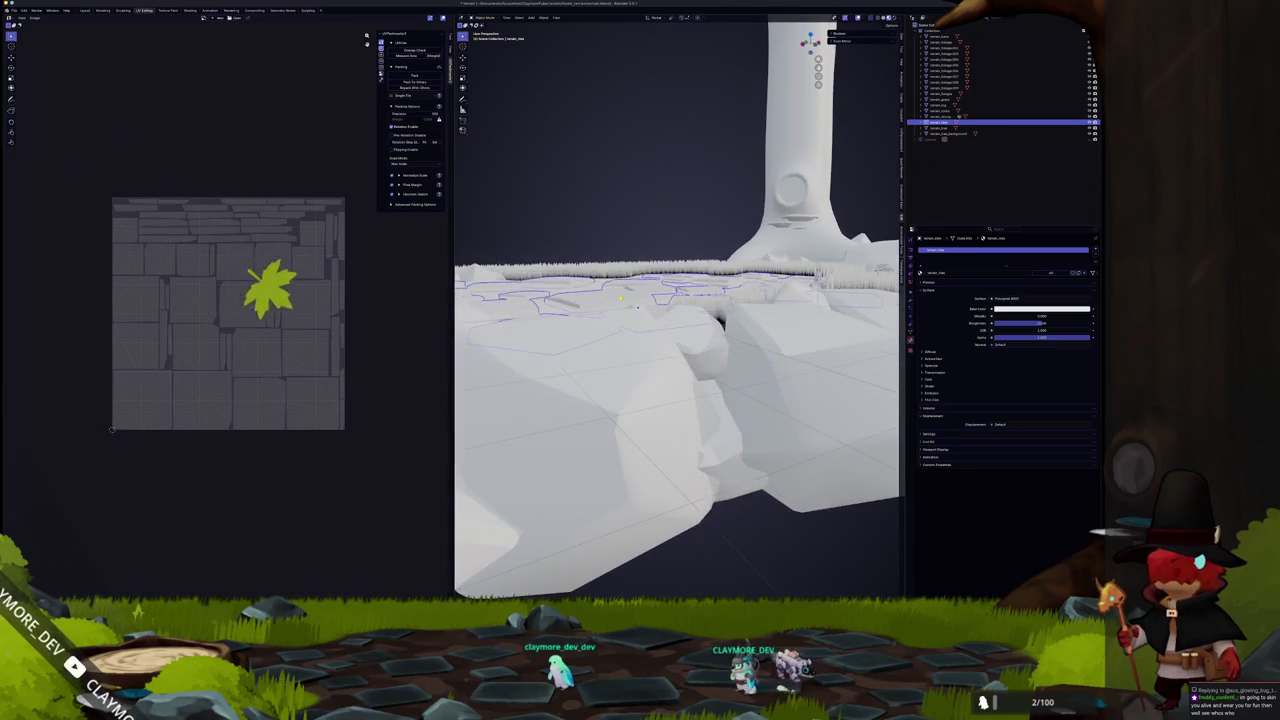
key(g)
key(z)
click(619, 295)
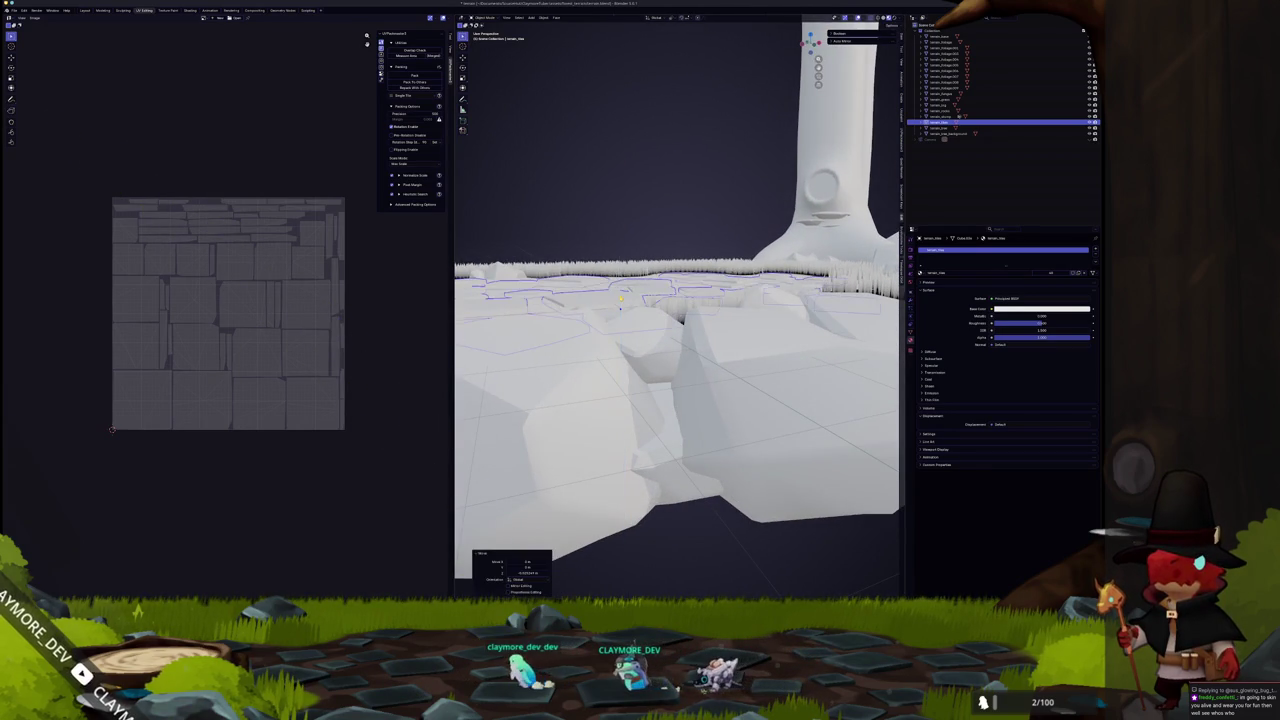
drag(610, 297, 631, 289)
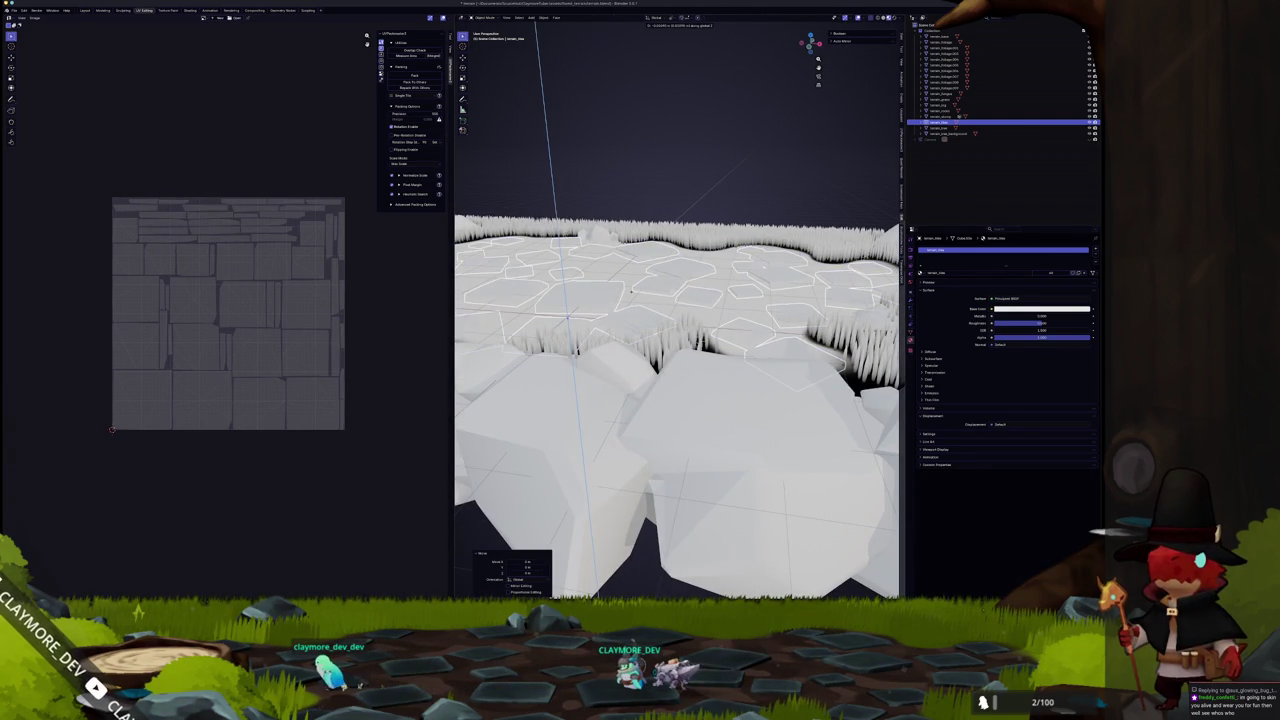
click(631, 291)
drag(659, 287, 692, 233)
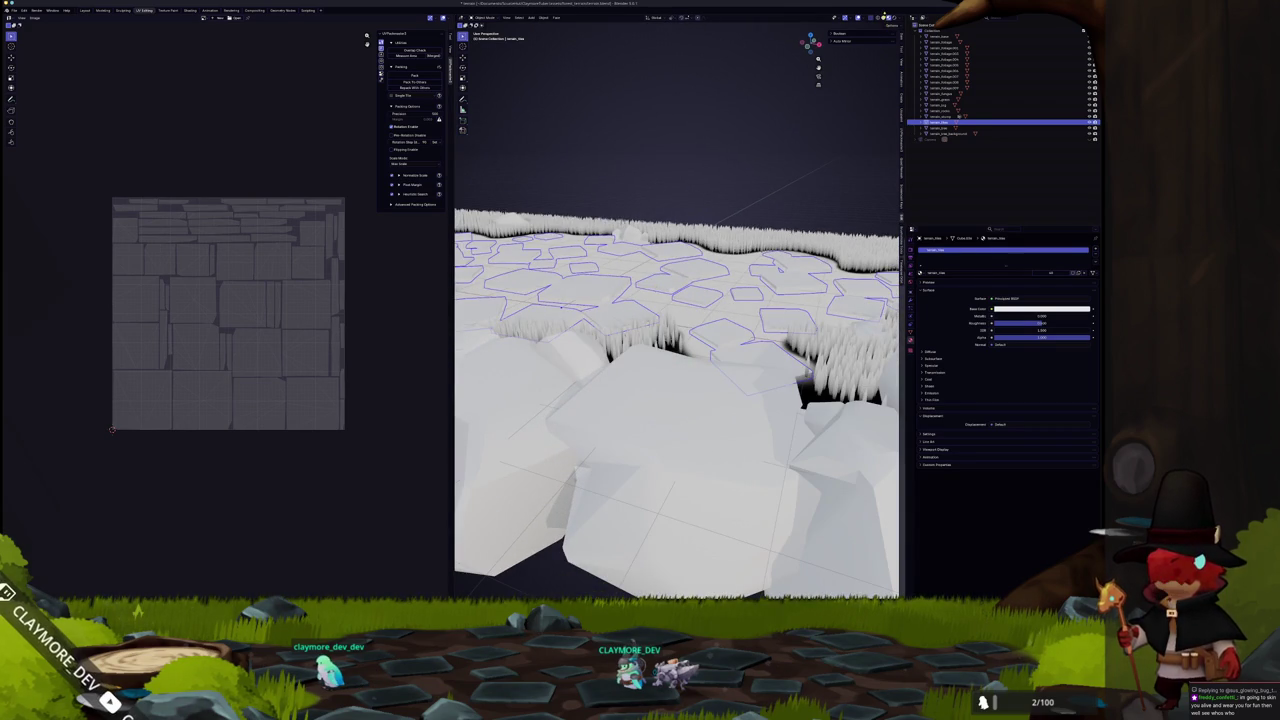
scroll(714, 229, up, 5)
Move the terrain along Z again, frame it, and apply its transform.
key(g)
key(z)
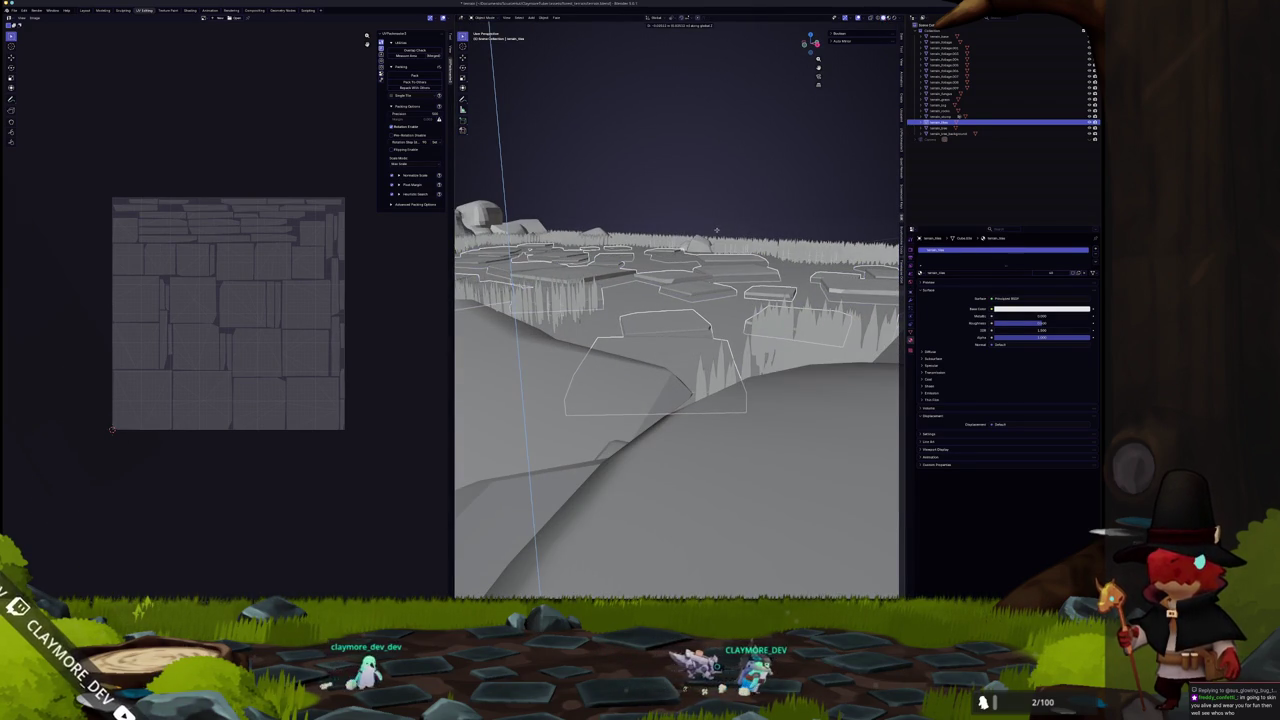
click(716, 230)
key(KP_Decimal)
key(ctrl+a)
click(630, 262)
scroll(640, 280, down, 5)
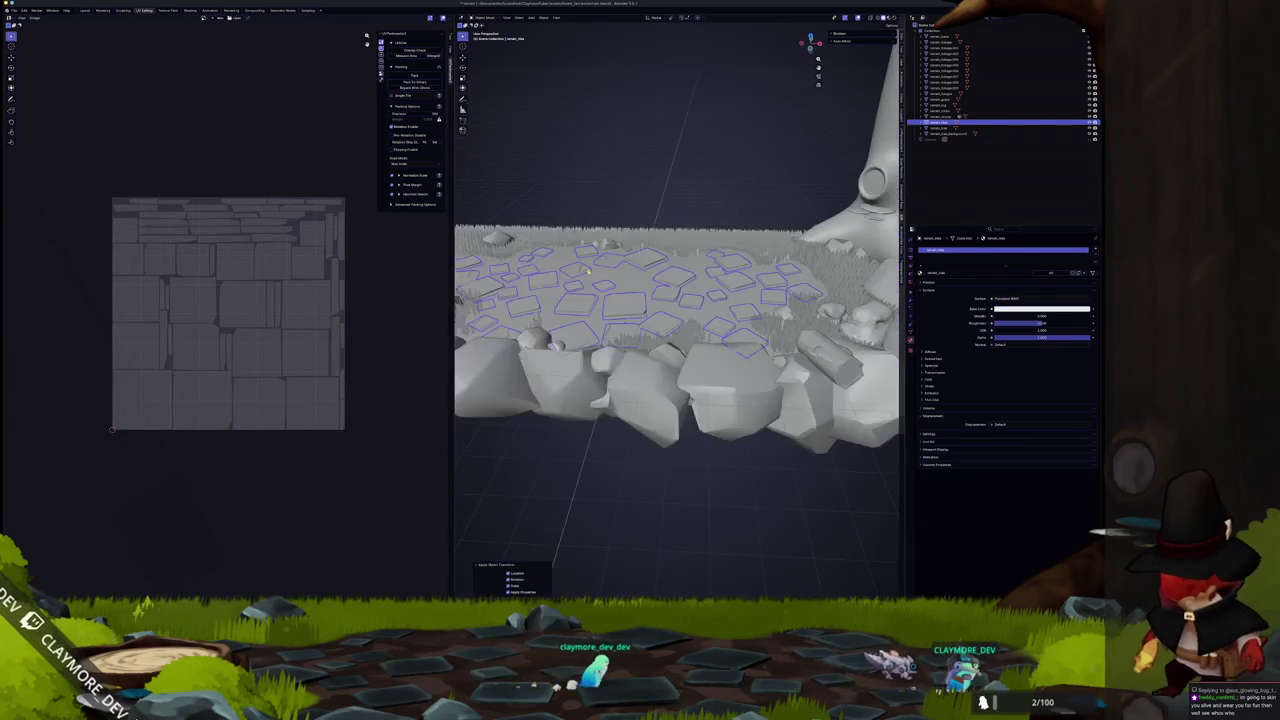
In Edit Mode, select two tile faces and grow the selection to linked faces.
key(Tab)
click(665, 252)
shift+click(693, 262)
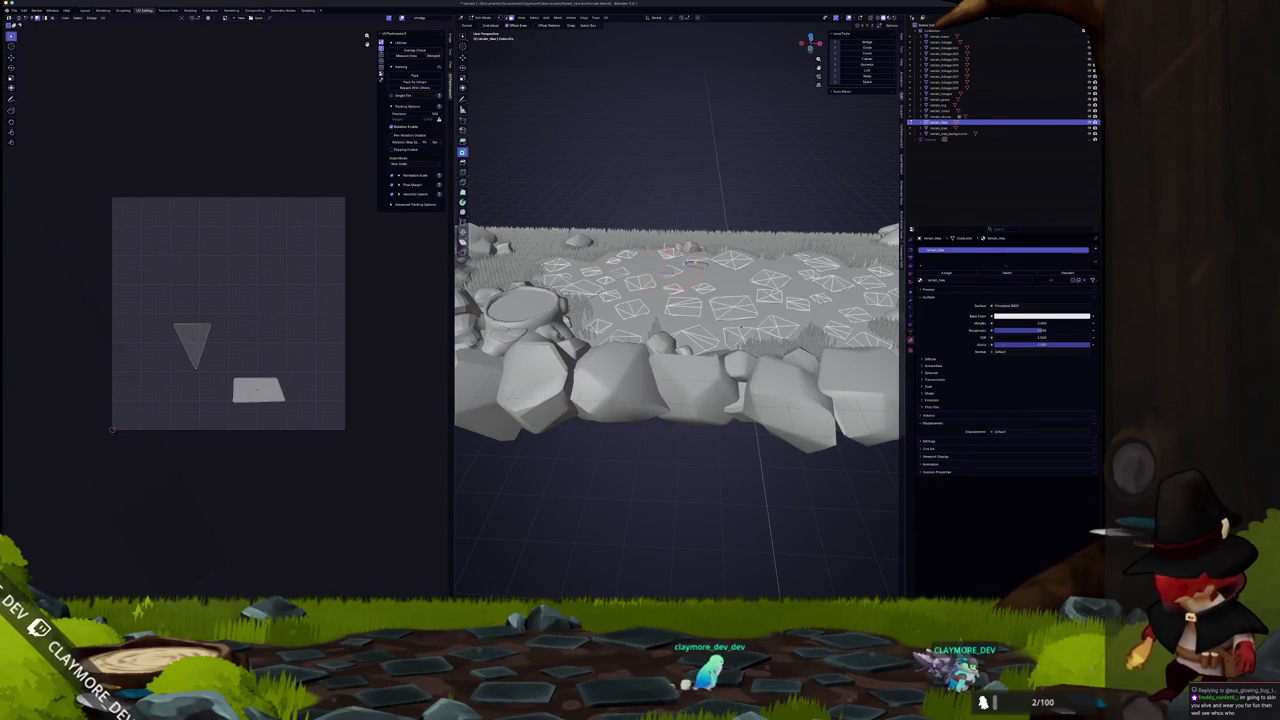
scroll(740, 327, up, 3)
key(ctrl+l)
key(alt+z)
scroll(683, 250, up, 4)
key(g)
key(z)
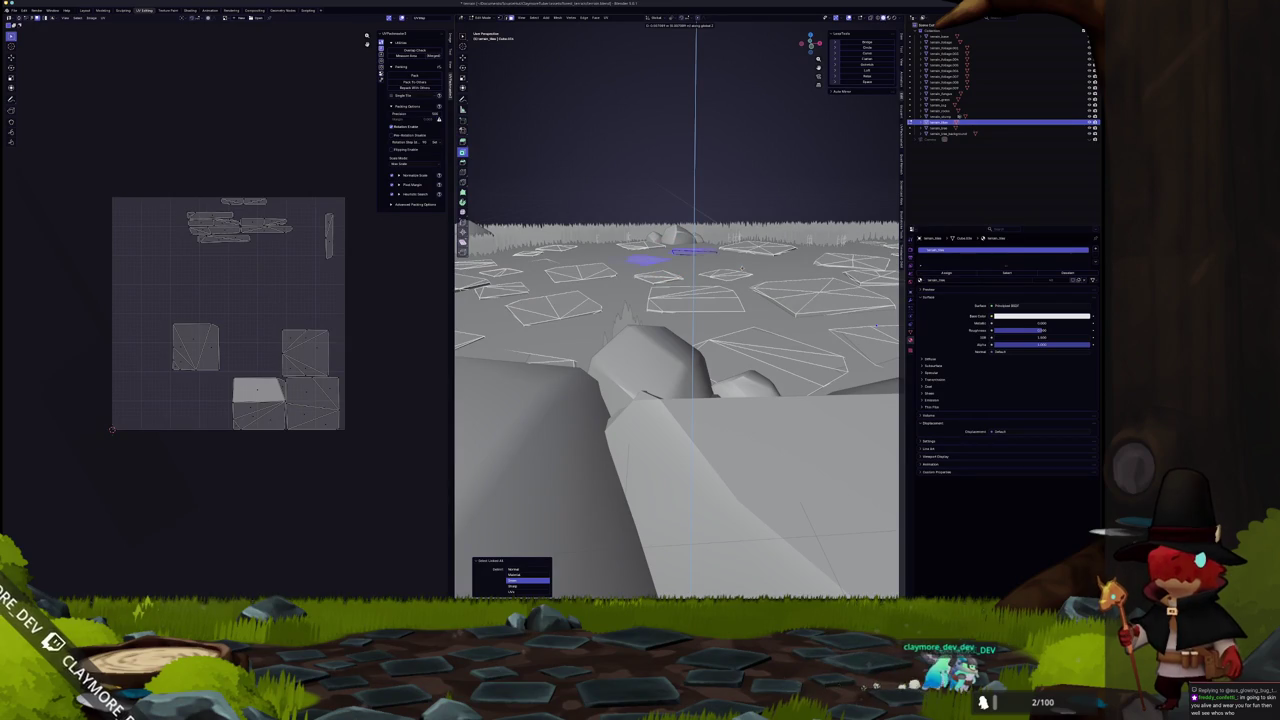
key(Escape)
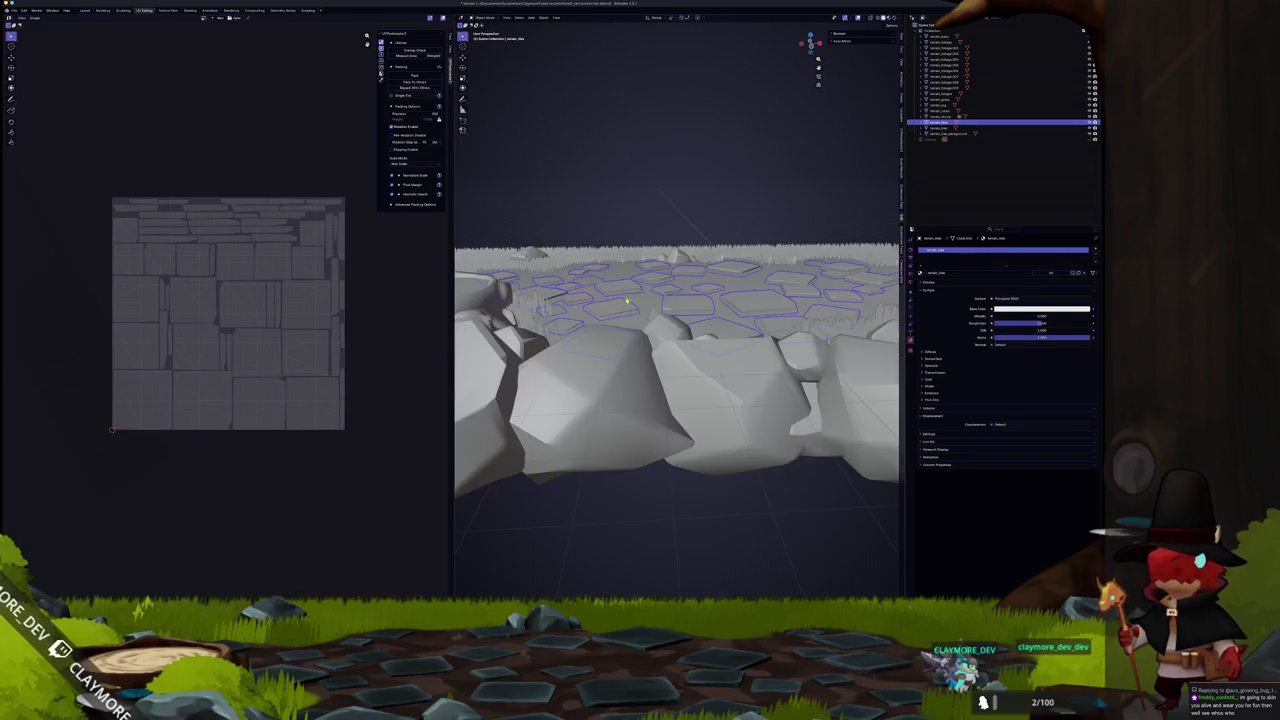
Reselect tile faces with linked selection, then select all of the terrain mesh.
key(Tab)
click(700, 249)
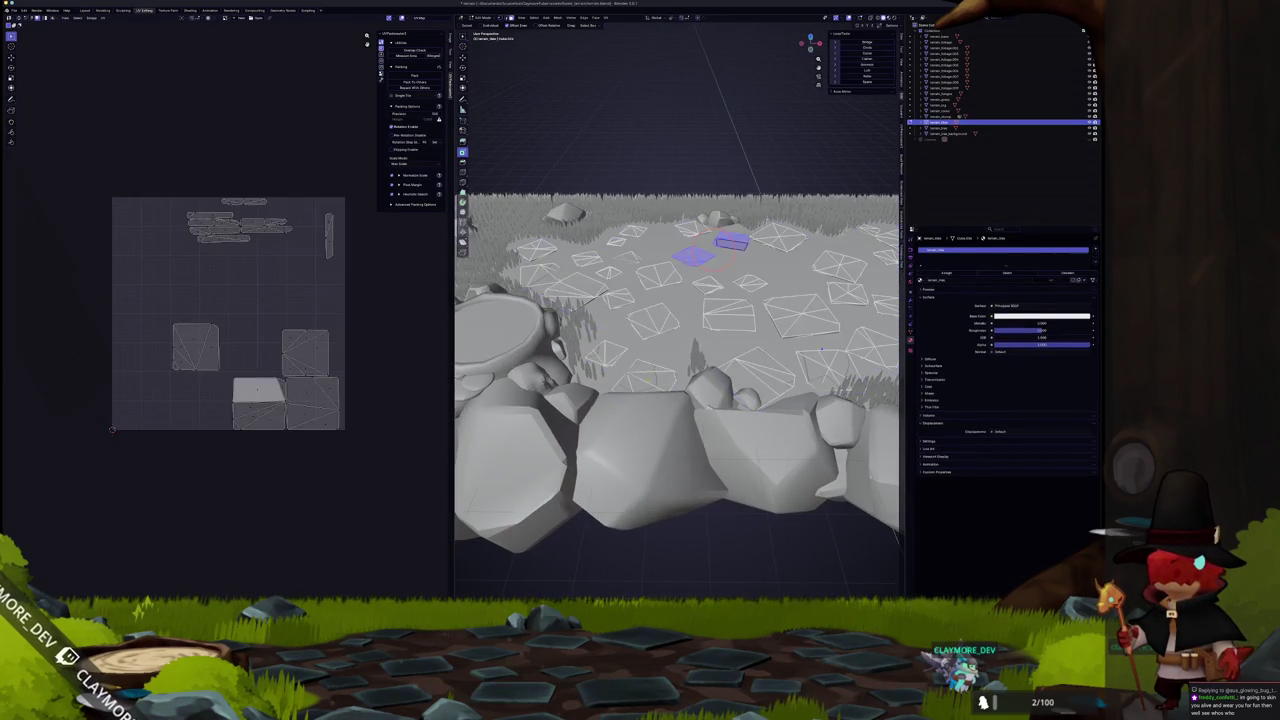
click(657, 381)
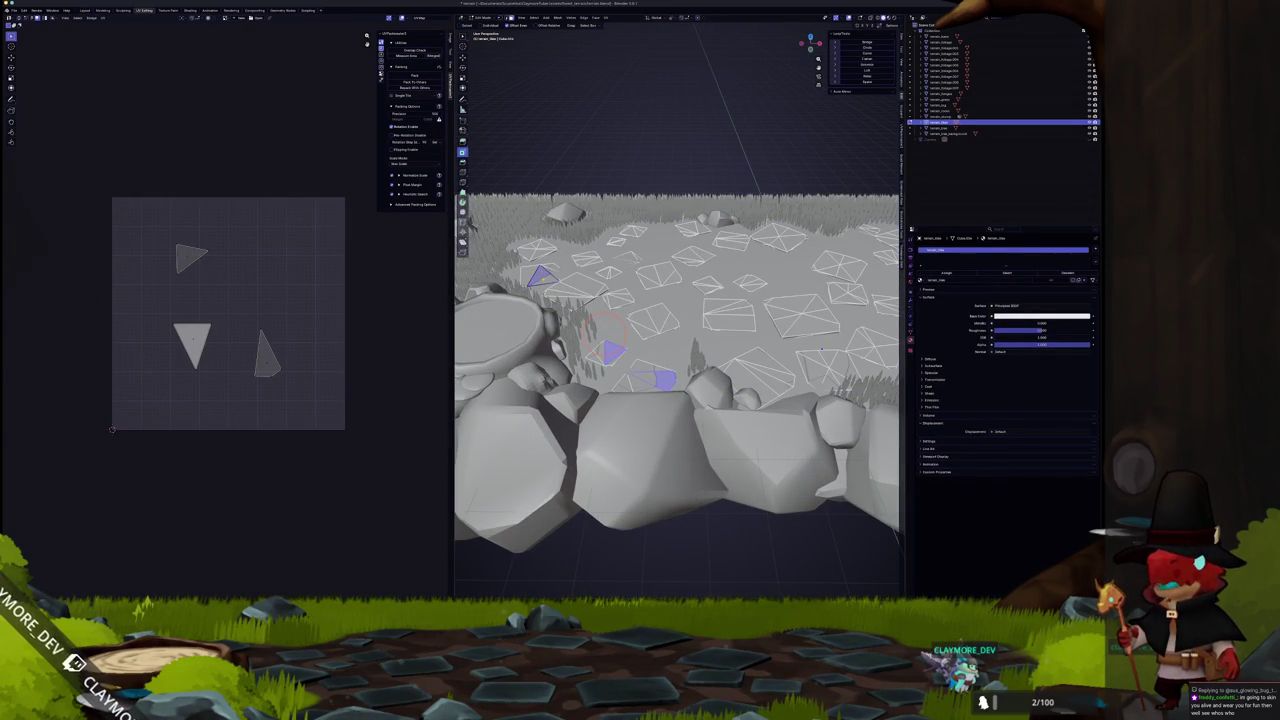
key(ctrl+l)
mouse_move(741, 347)
mouse_down()
mouse_move(699, 340)
mouse_move(756, 333)
mouse_up()
key(a)
scroll(680, 320, down, 3)
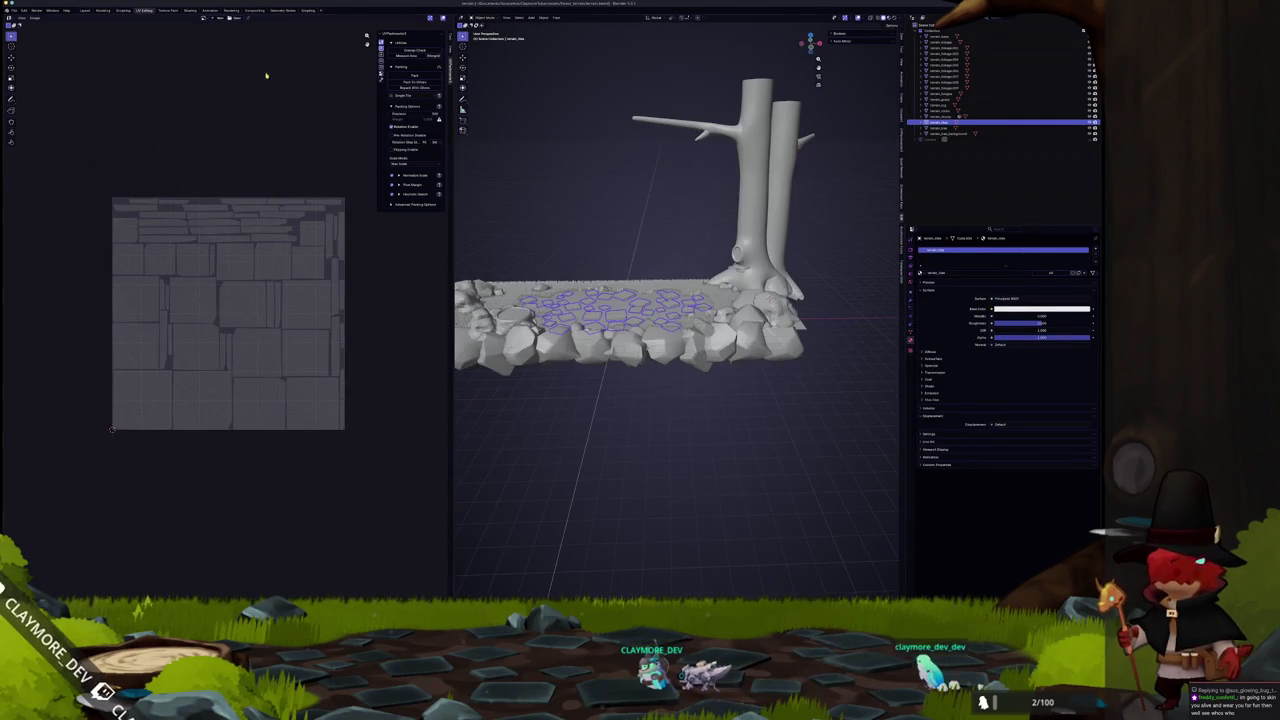
drag(620, 200, 657, 190)
key(Tab)
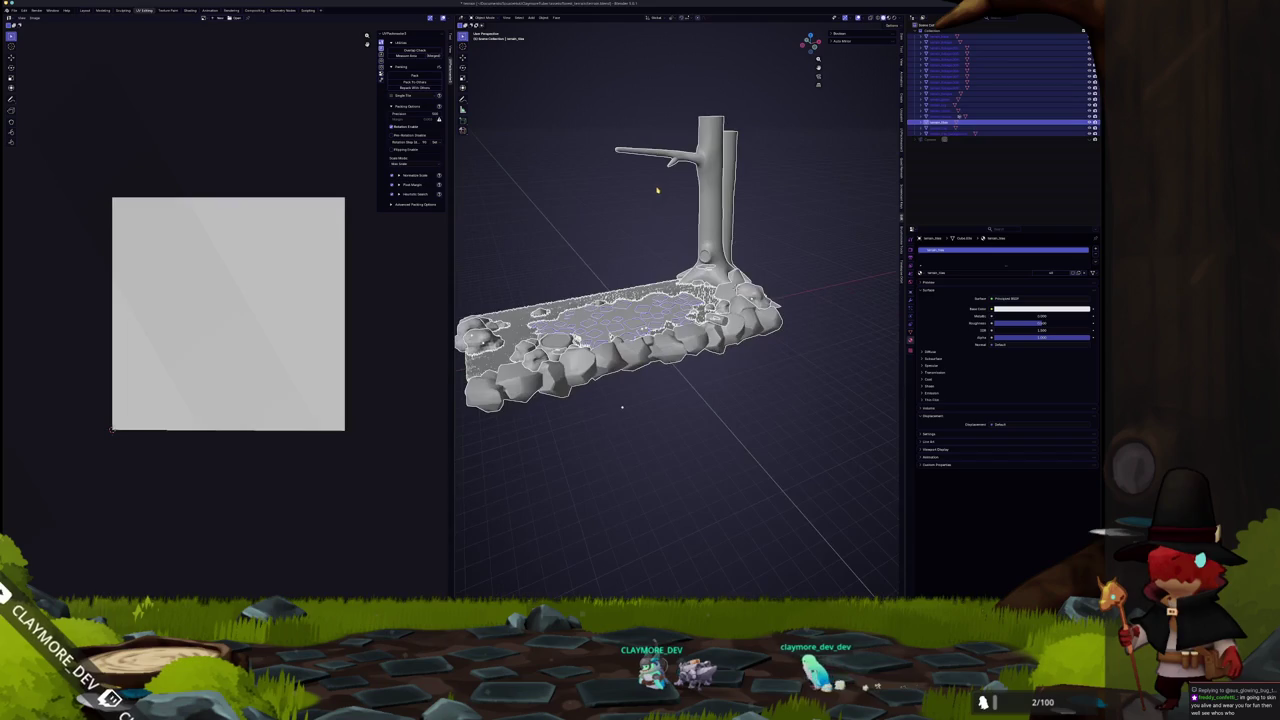
Export the selected terrain and trees as a glTF 2.0 file.
click(14, 10)
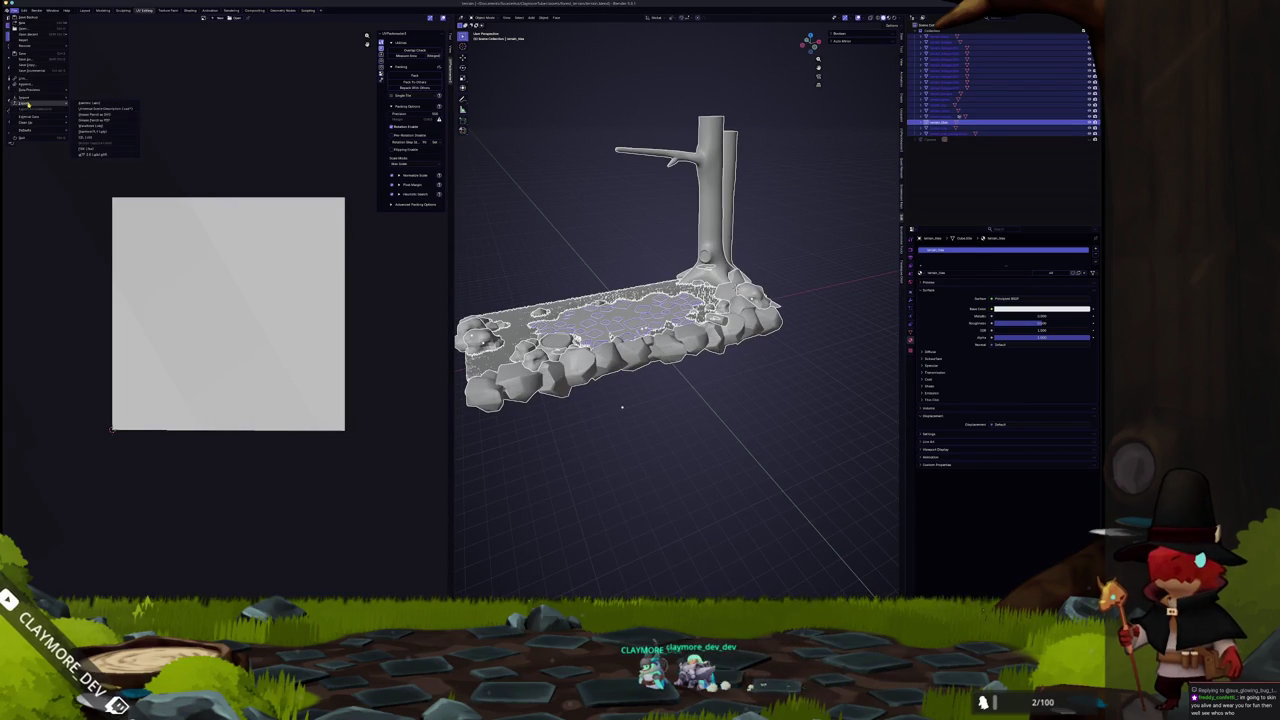
click(100, 155)
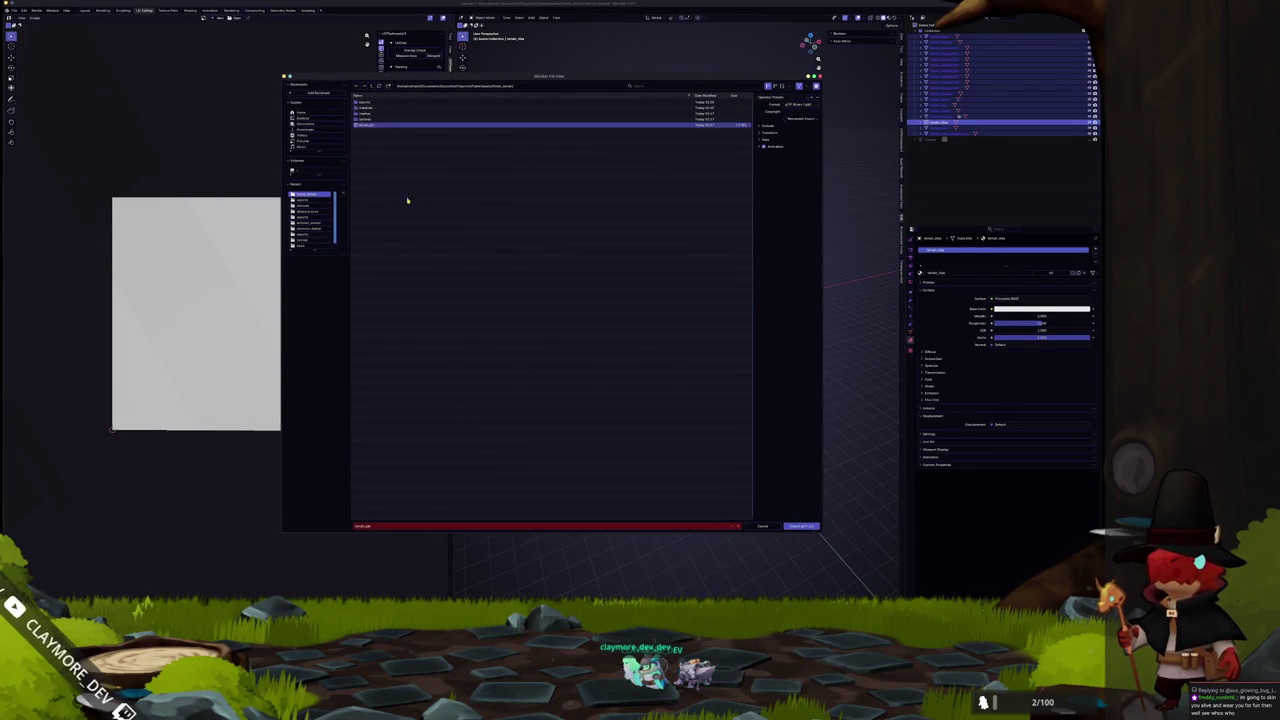
click(802, 526)
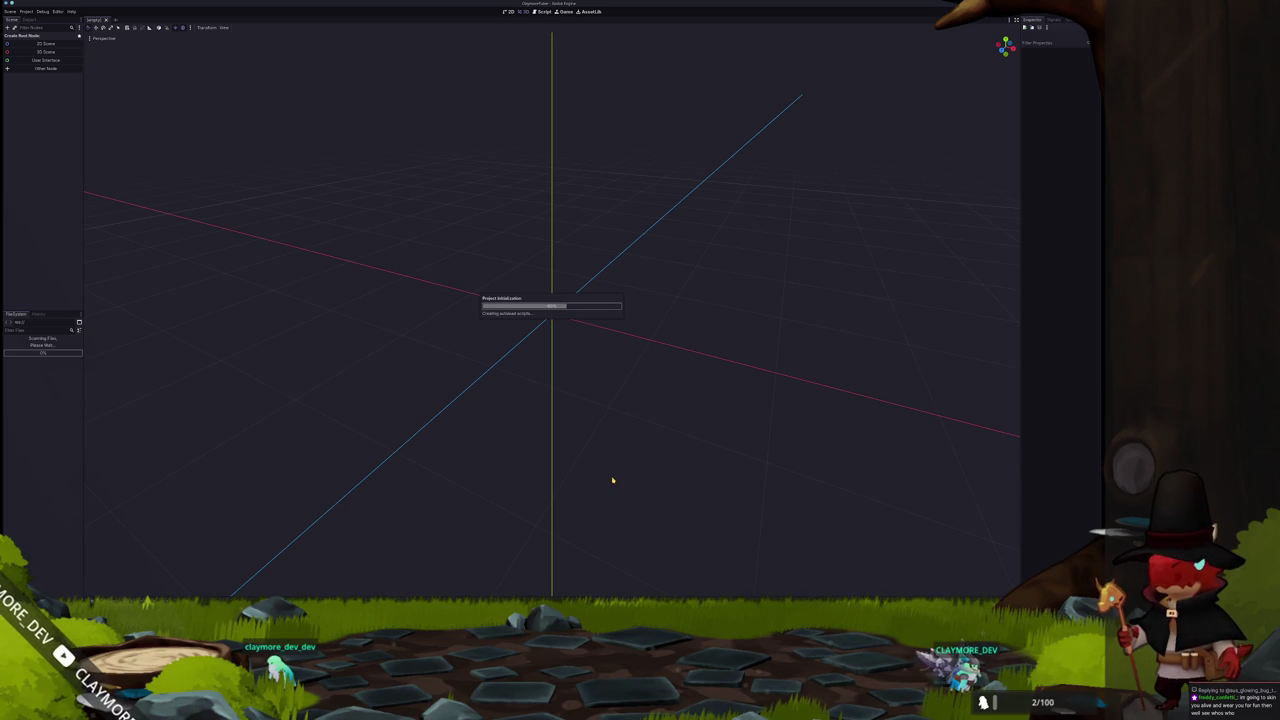
Select the ClaymoreTuber project in the Godot project list, then open OBS's Penguins source settings.
key(alt+space)
key(Escape)
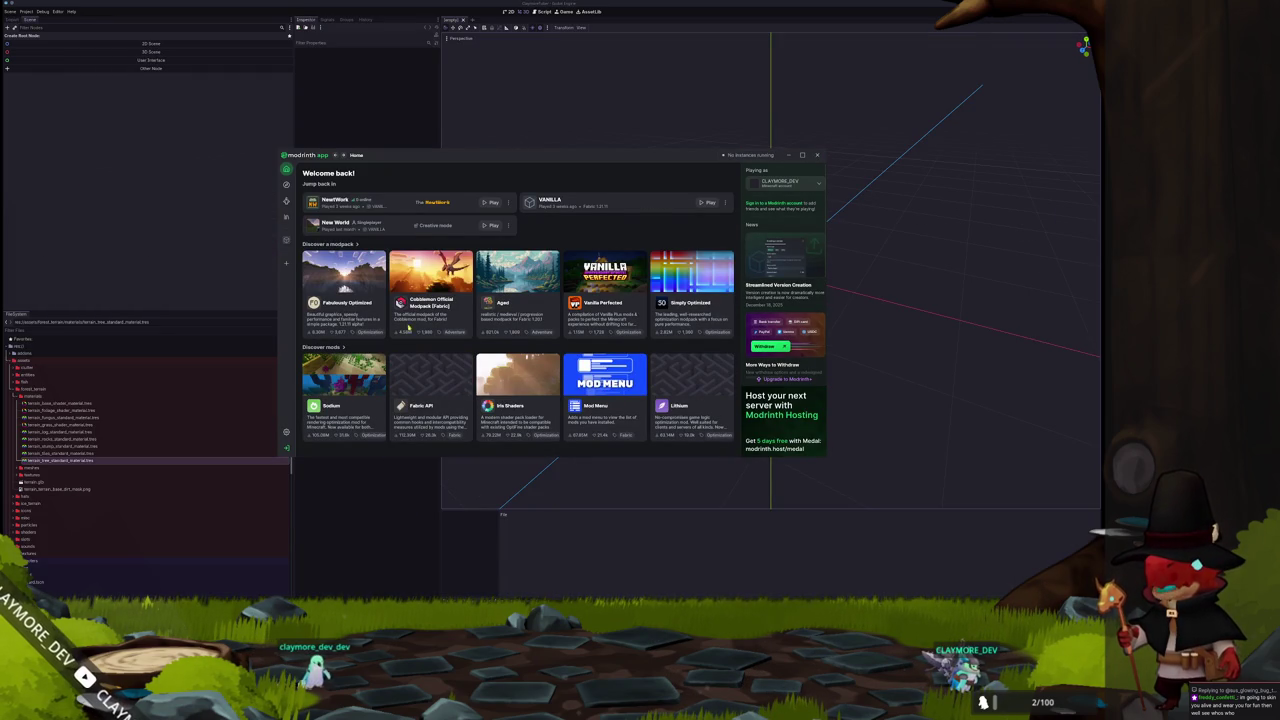
click(407, 201)
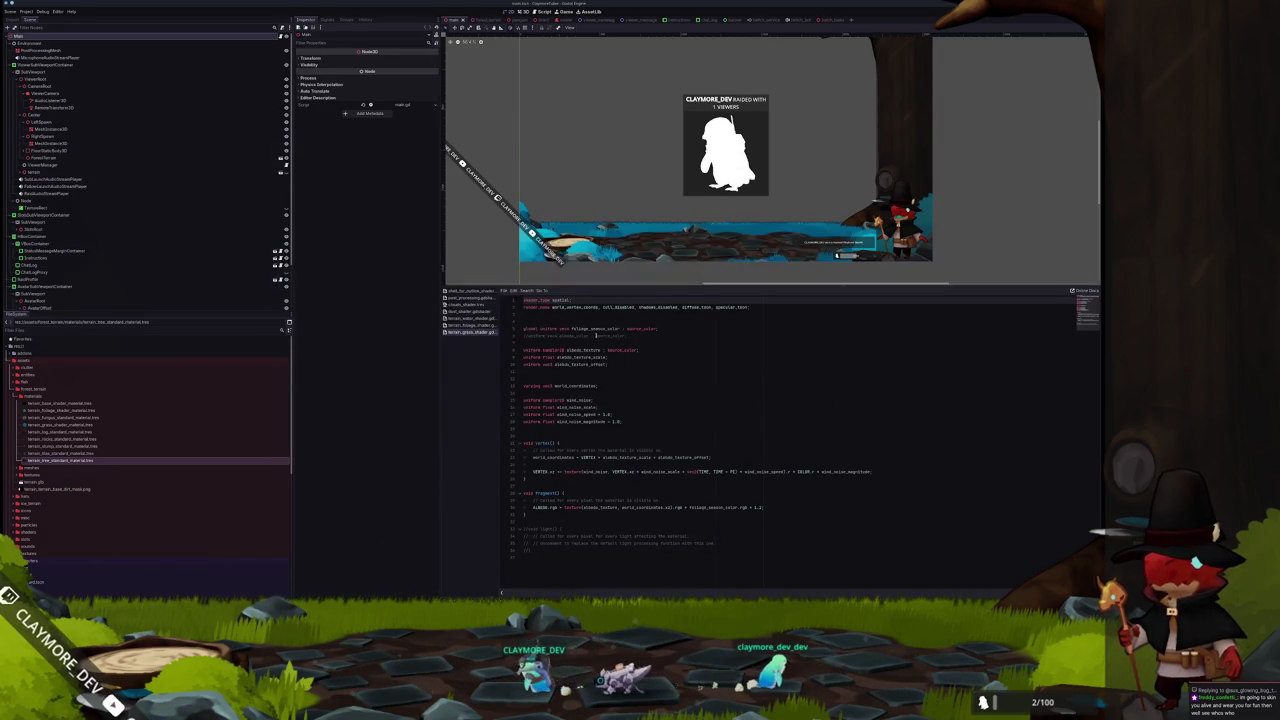
scroll(795, 198, down, 2)
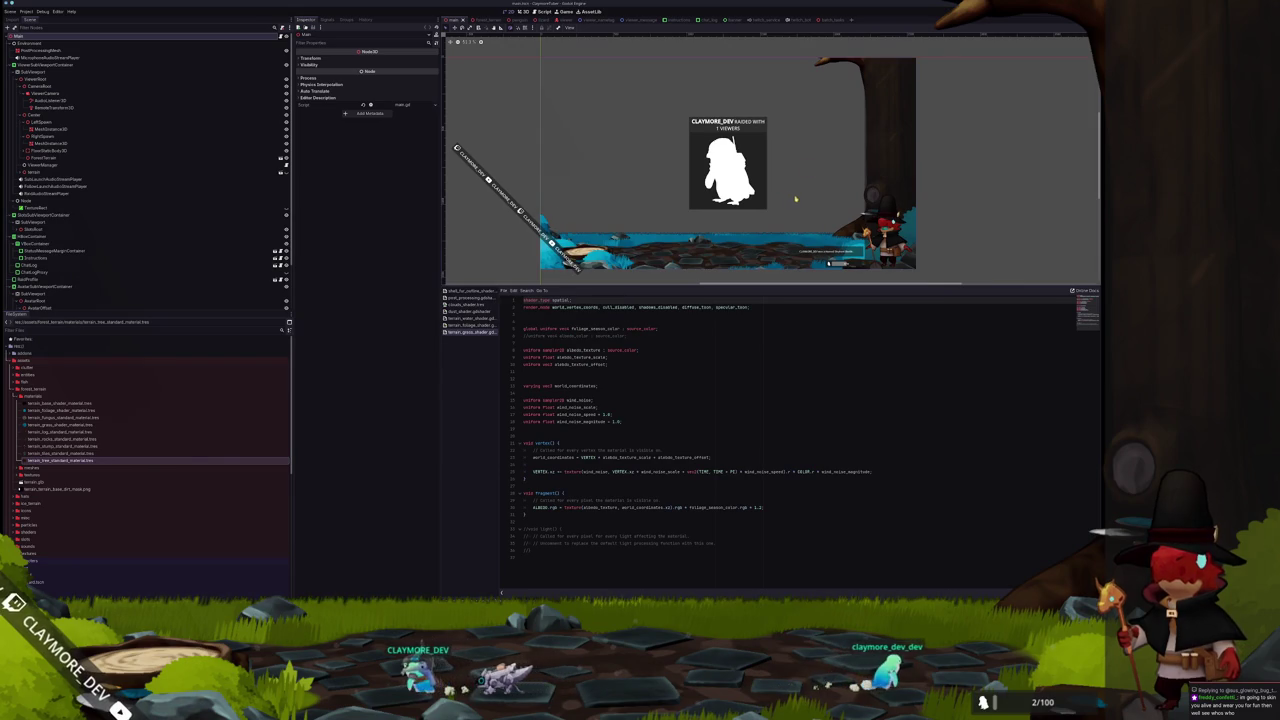
scroll(795, 198, up, 1)
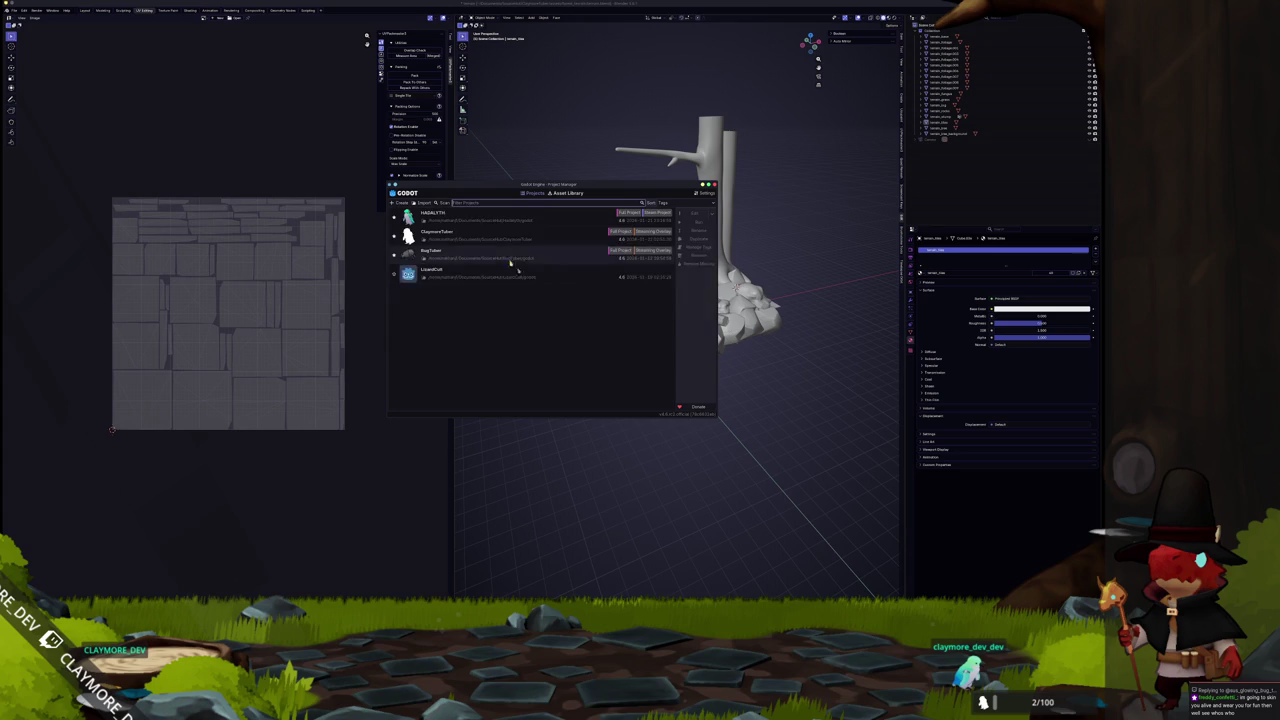
click(628, 232)
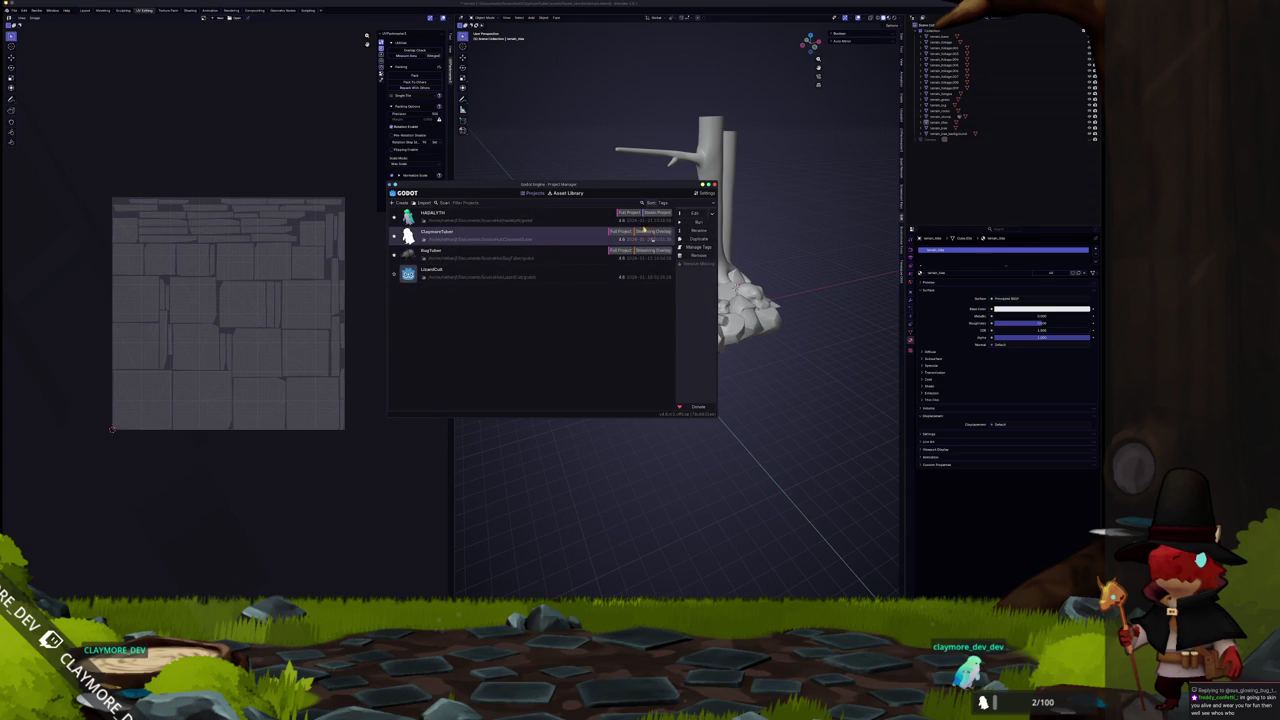
key(alt+Tab)
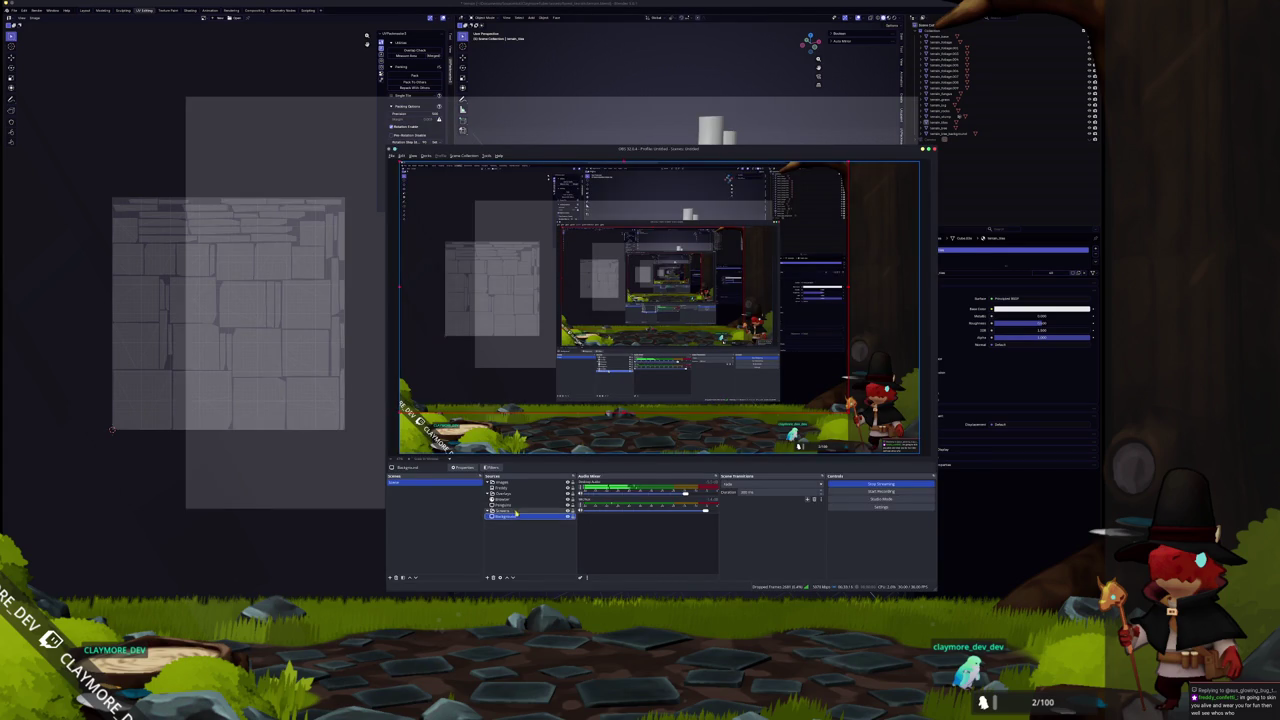
double_click(516, 507)
Point the Penguins capture at the Claymore Tuber window, then return to Blender.
click(563, 377)
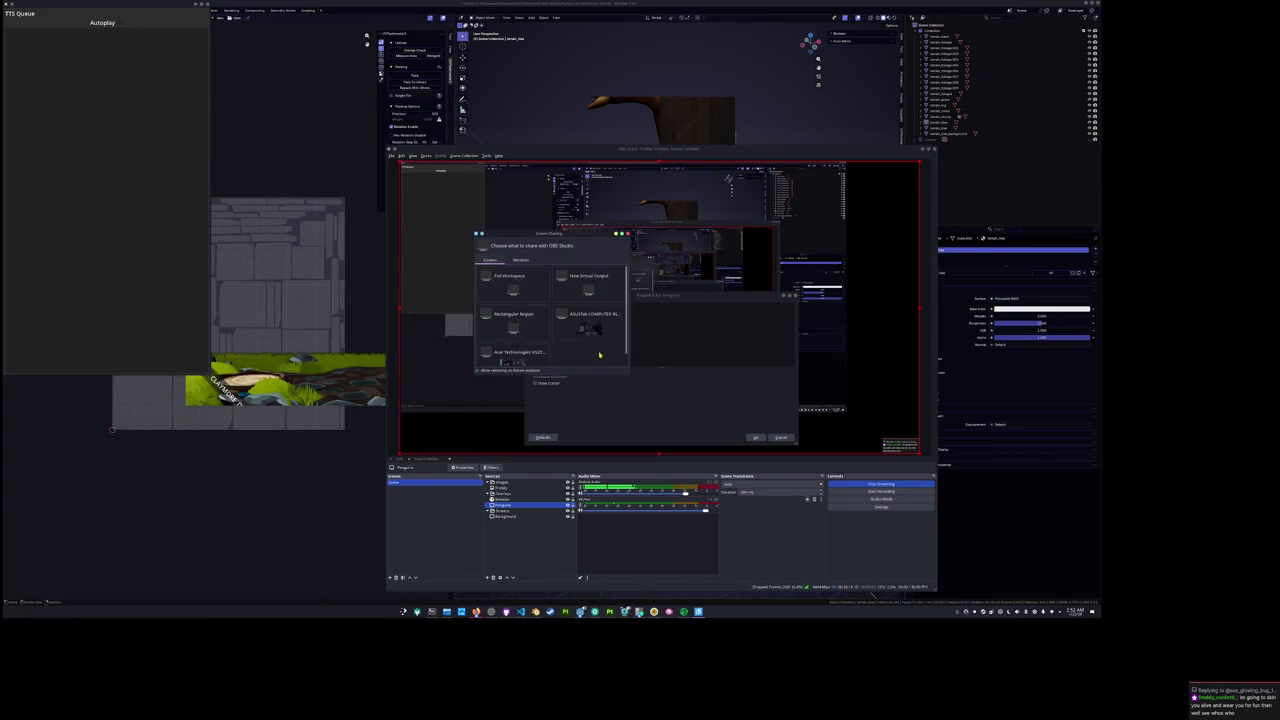
click(521, 260)
scroll(567, 312, down, 5)
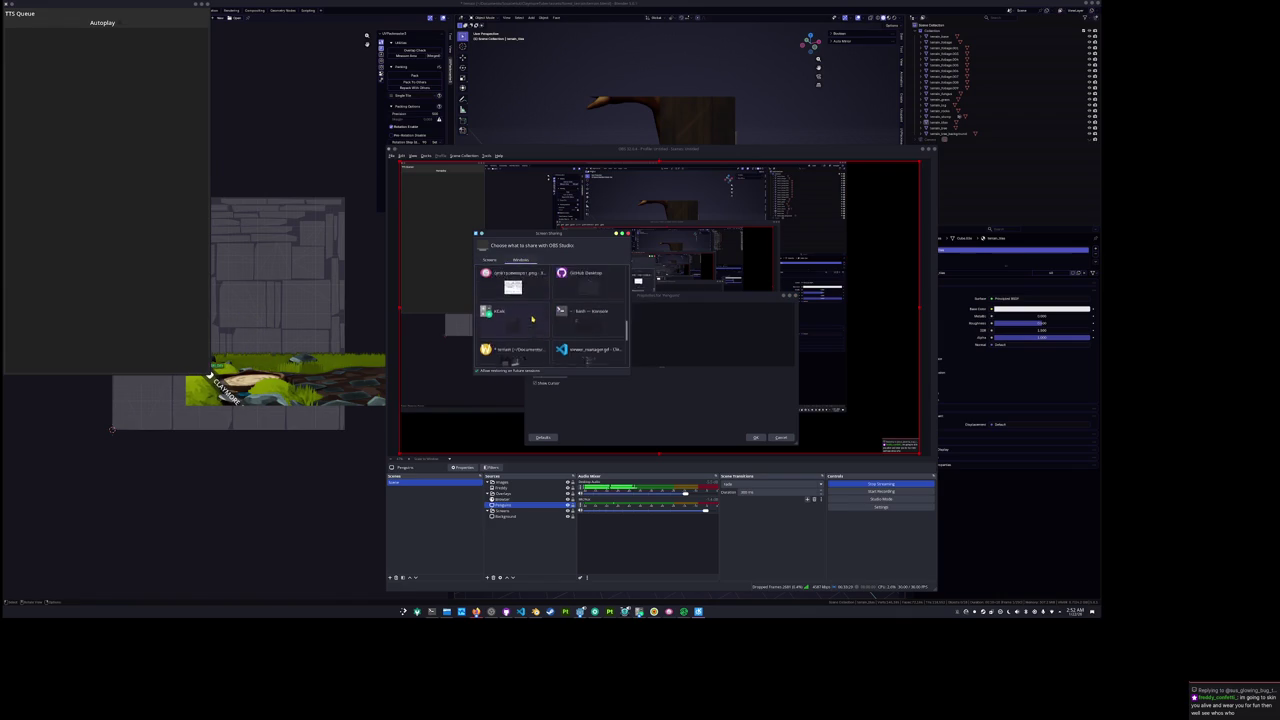
double_click(585, 308)
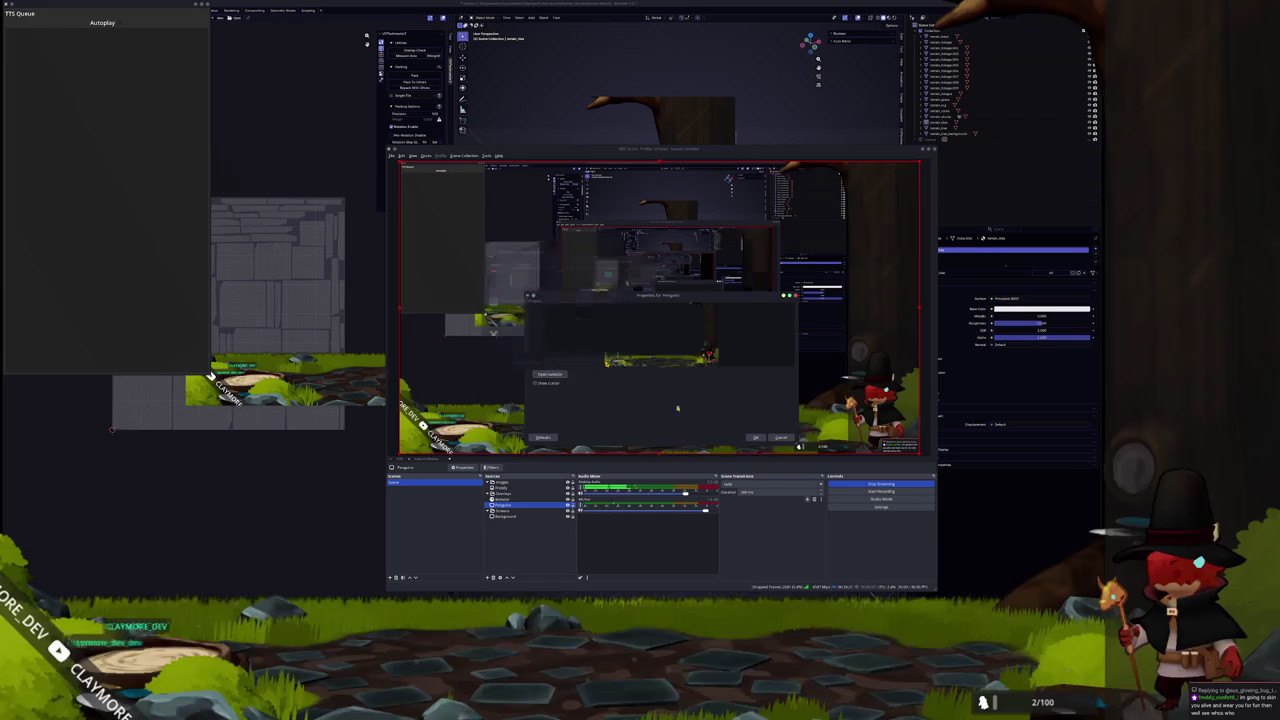
click(755, 437)
click(566, 483)
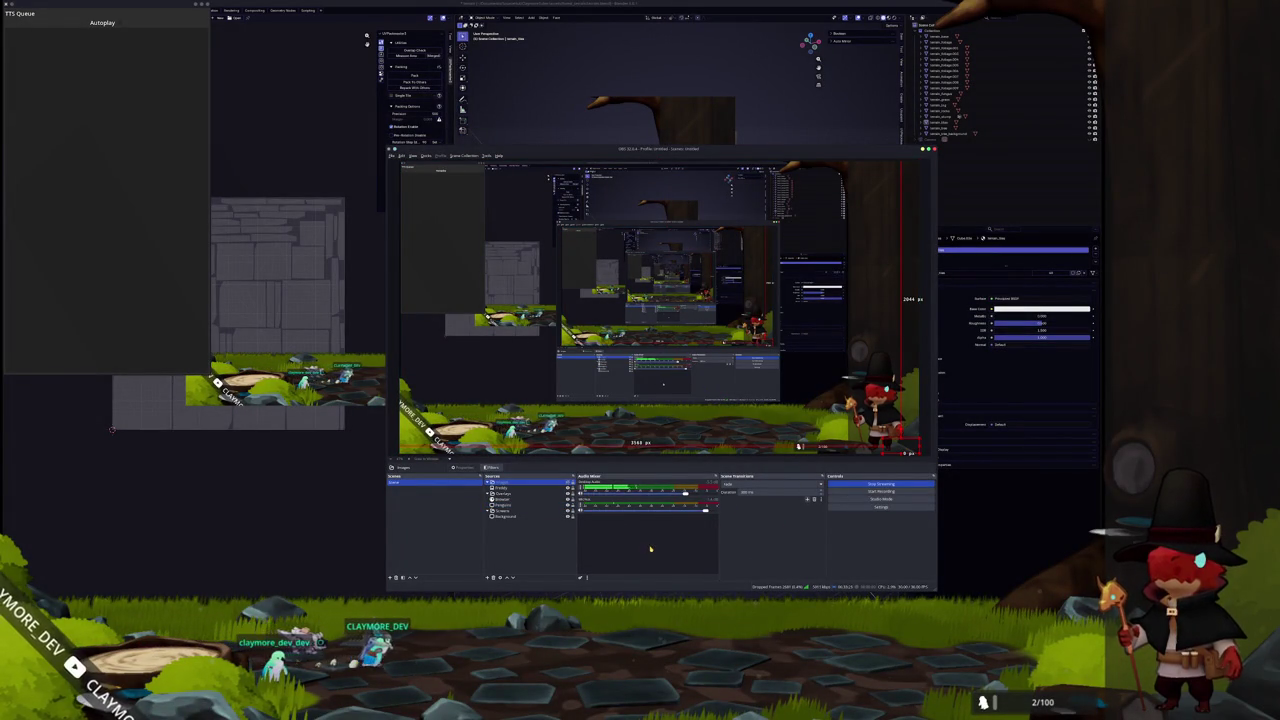
key(alt+Tab)
scroll(657, 434, down, 5)
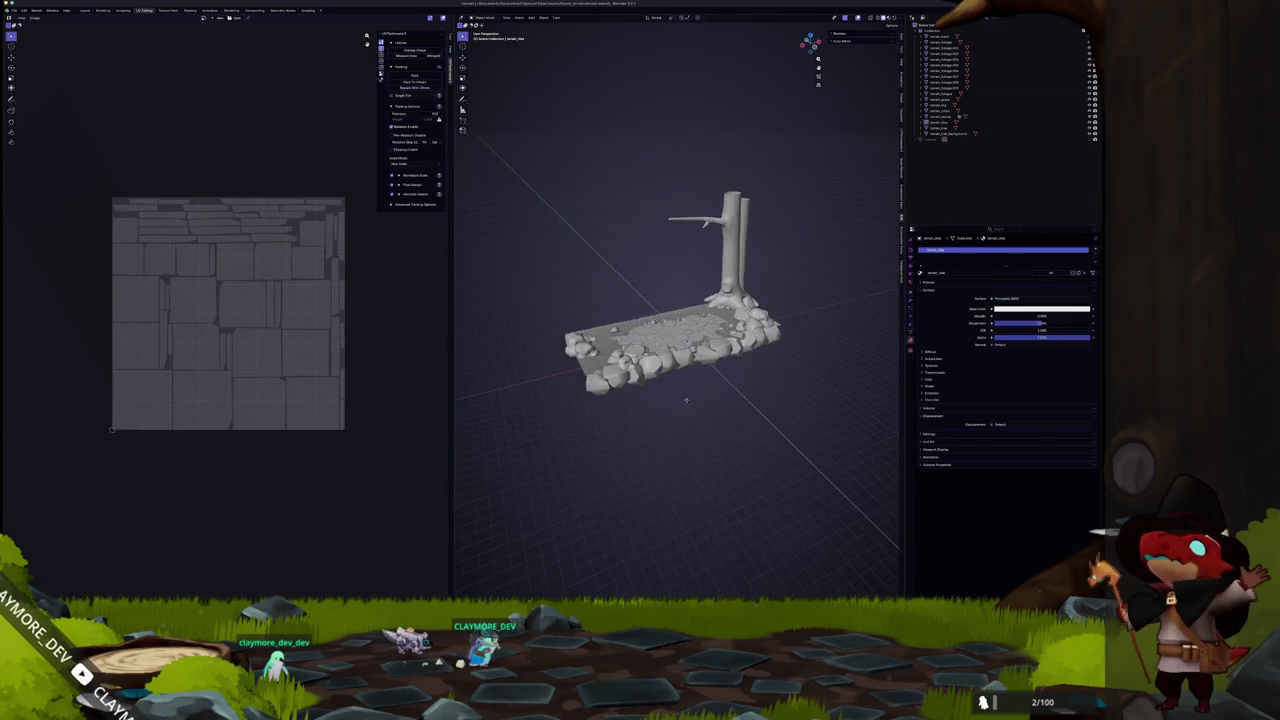
Zoom the tree and stone scene, then move the Twitch browser window left and minimize it.
scroll(717, 390, up, 2)
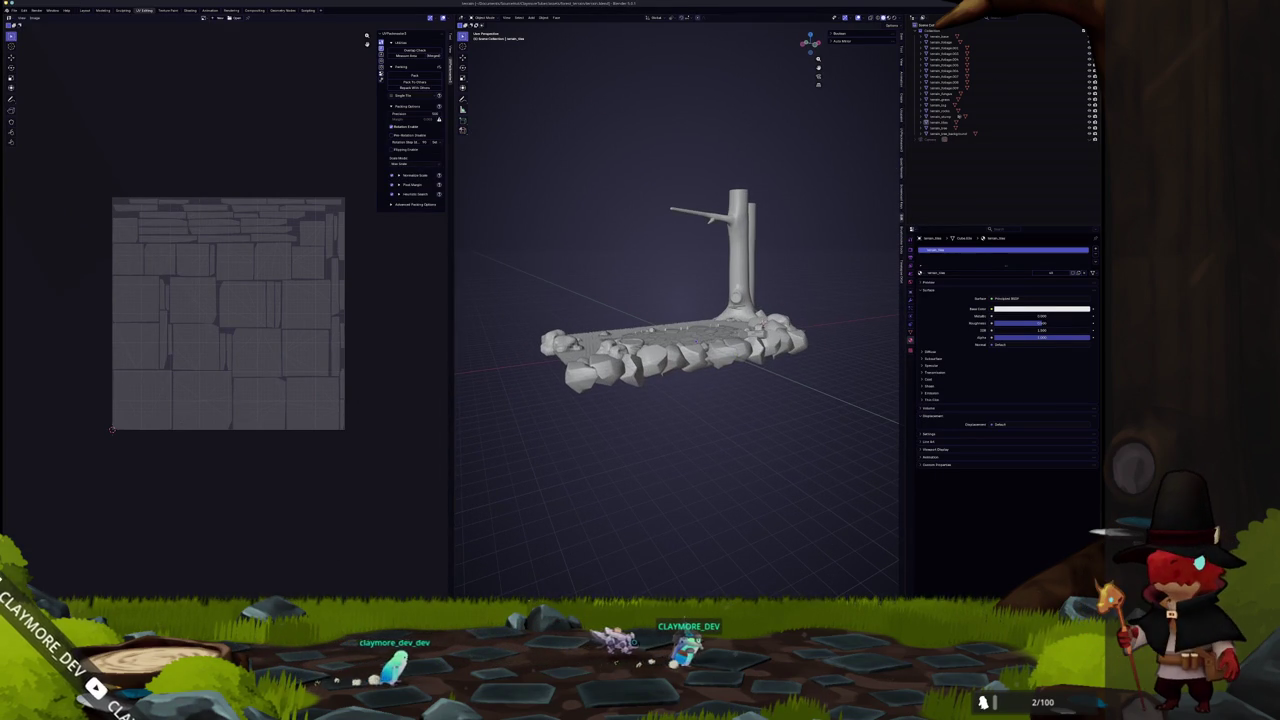
key(alt+Tab)
drag(969, 135, 878, 135)
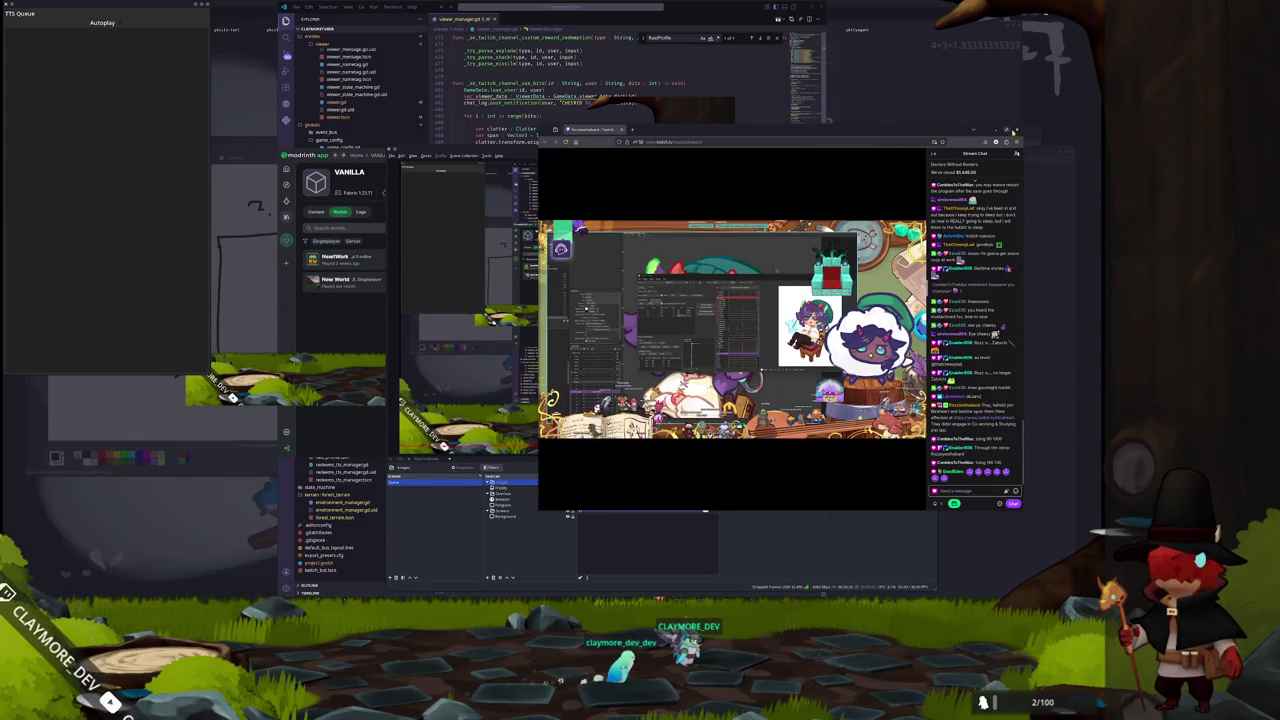
key(super+Down)
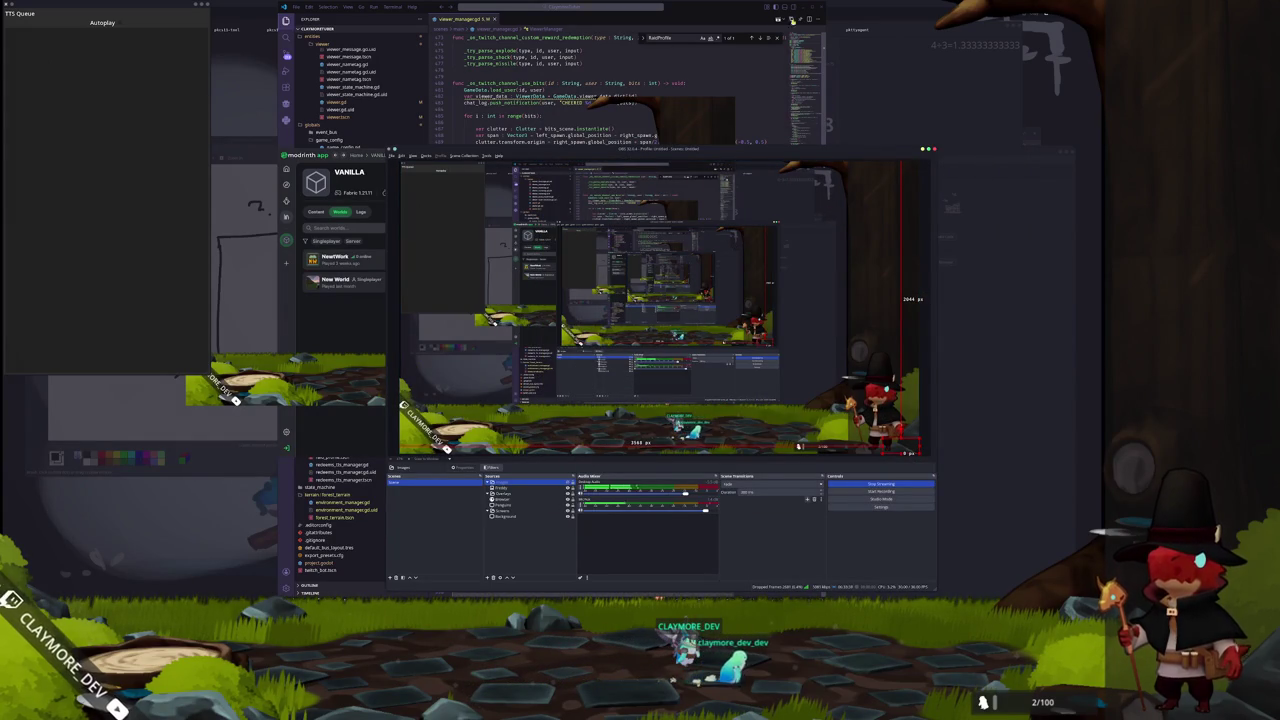
Bring VS Code forward and switch the browser to the Random Fish Species Generator tab.
click(737, 11)
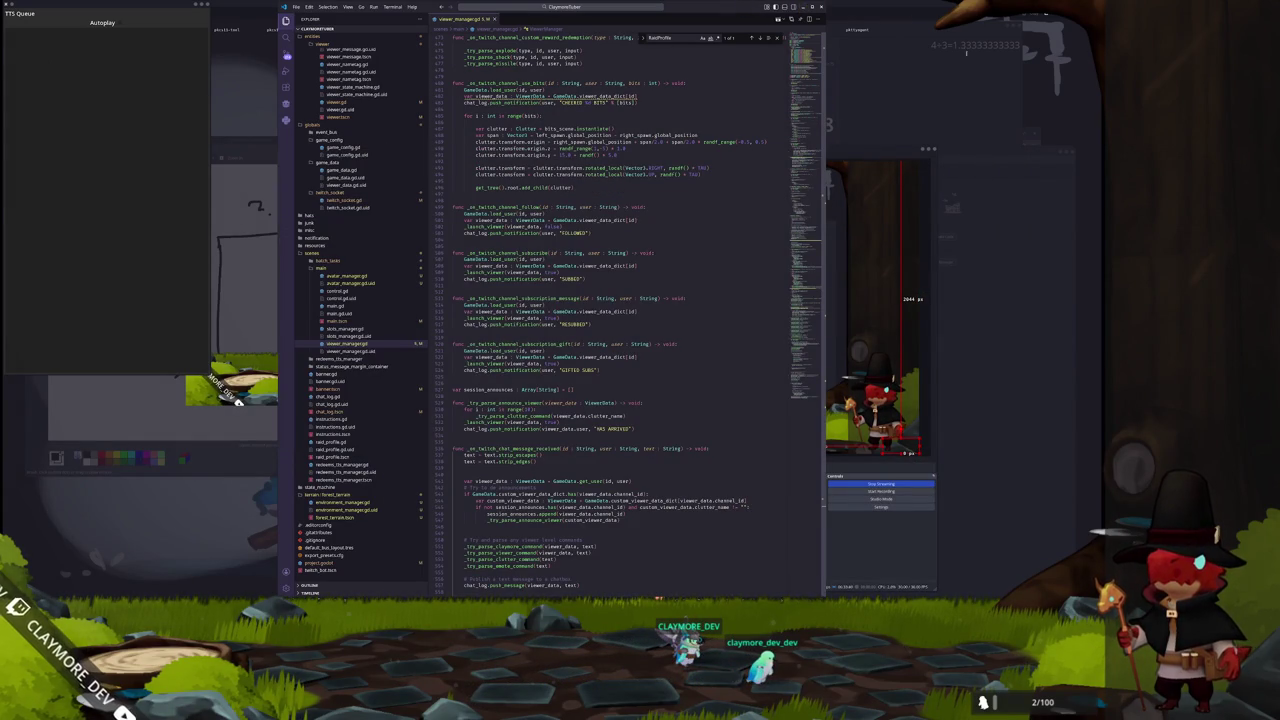
key(alt+Tab)
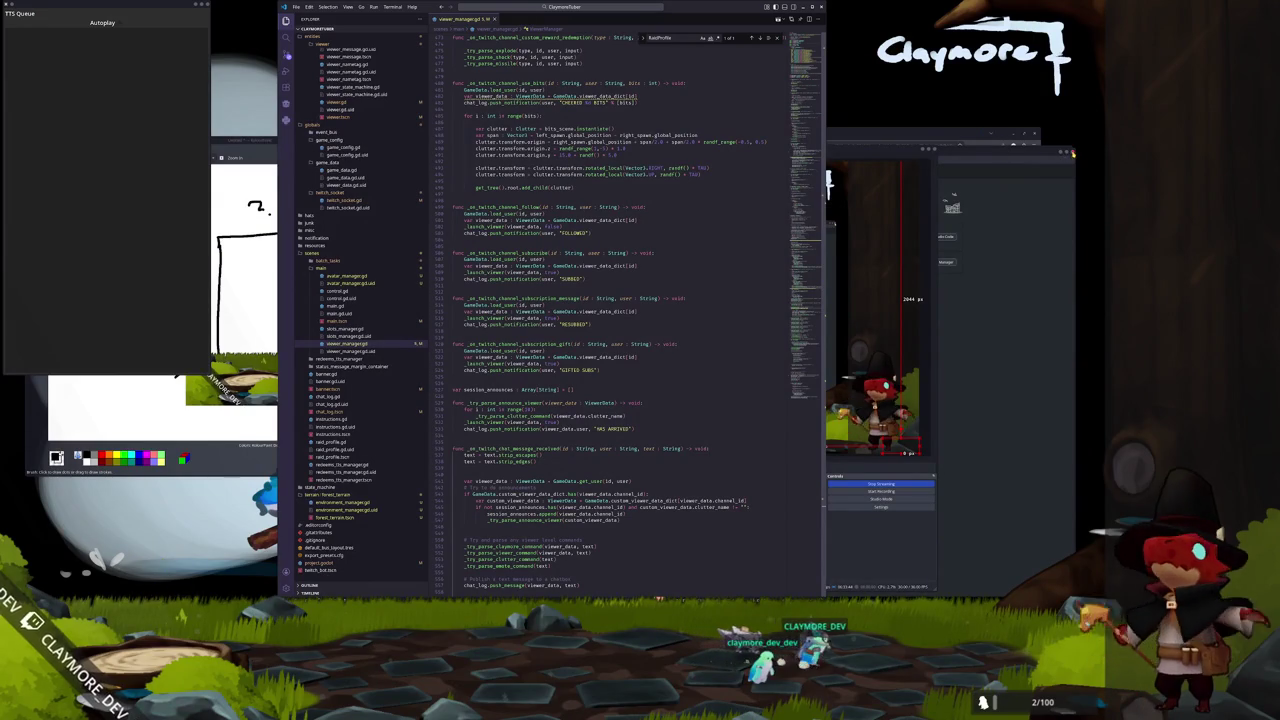
click(1064, 155)
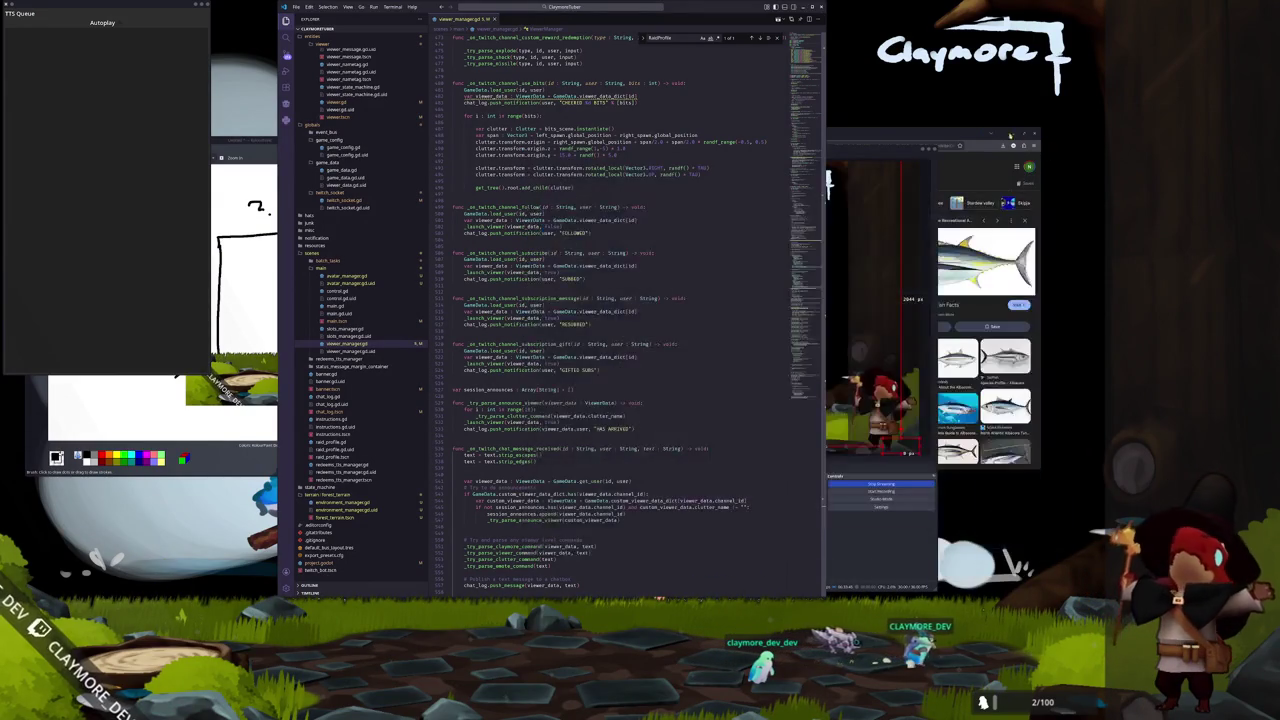
click(718, 137)
click(652, 133)
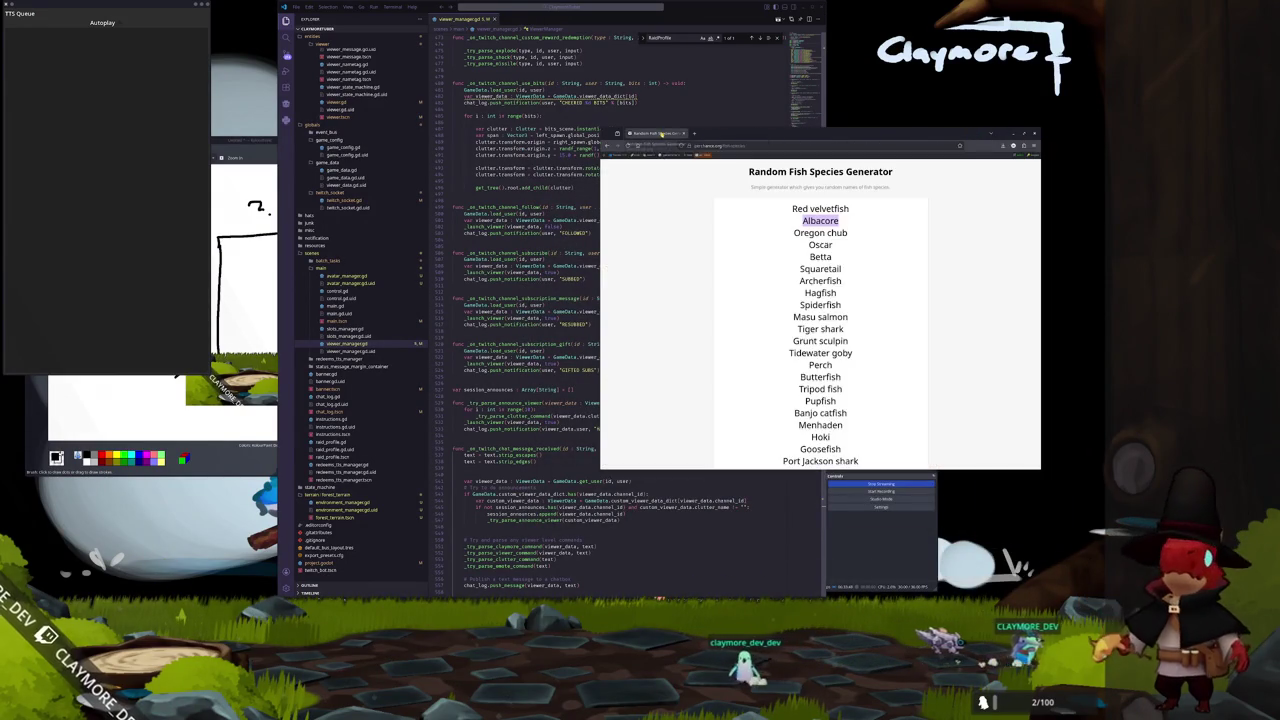
click(990, 133)
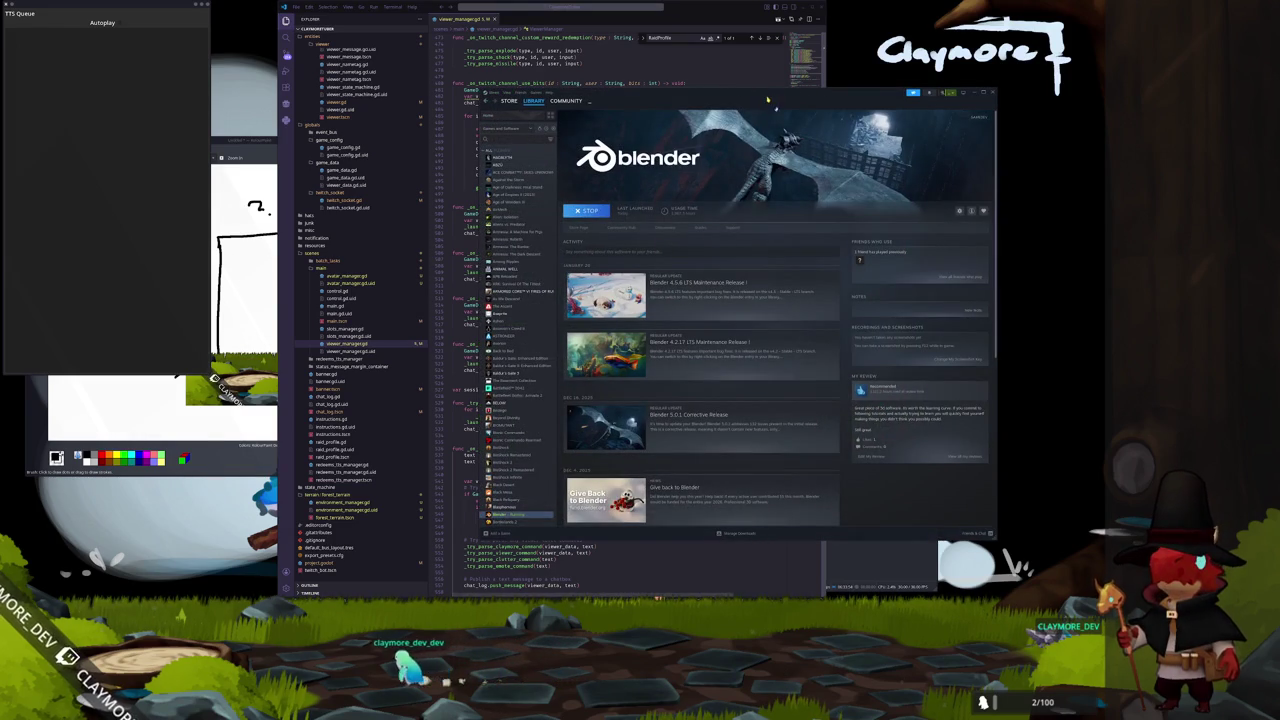
Reposition the Steam window and return to the library home grid.
drag(768, 98, 526, 78)
click(853, 541)
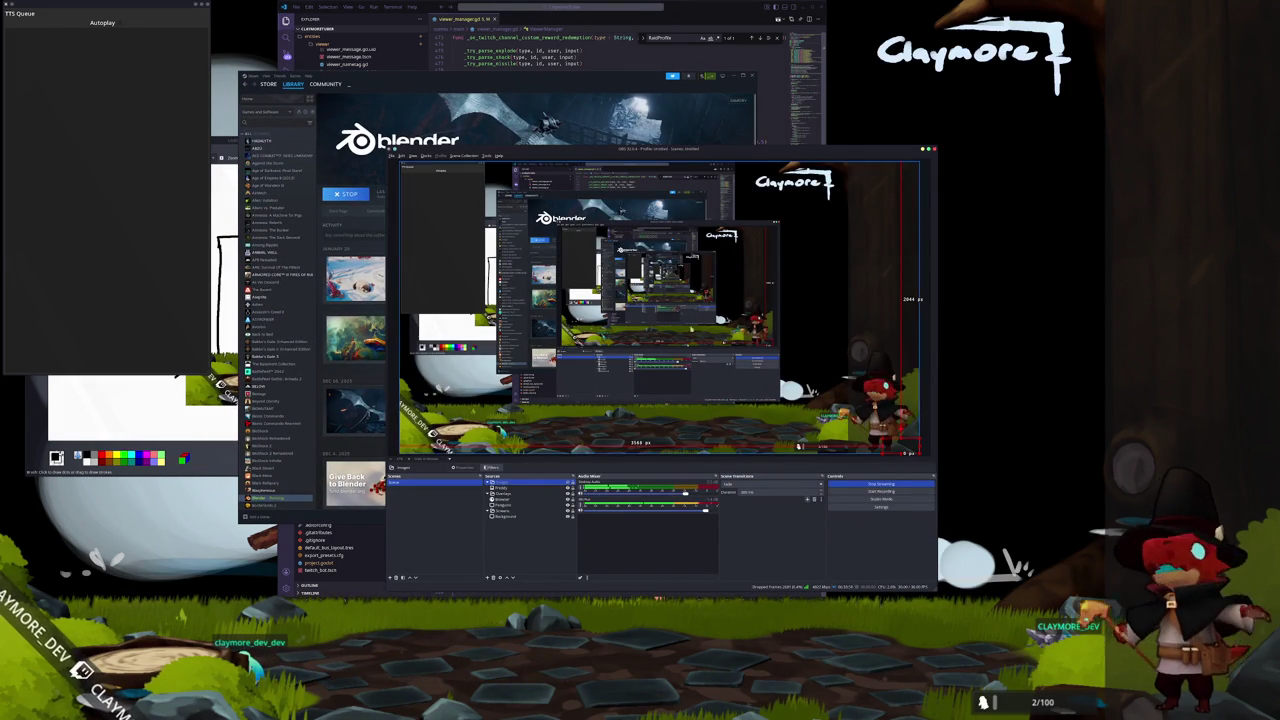
click(613, 81)
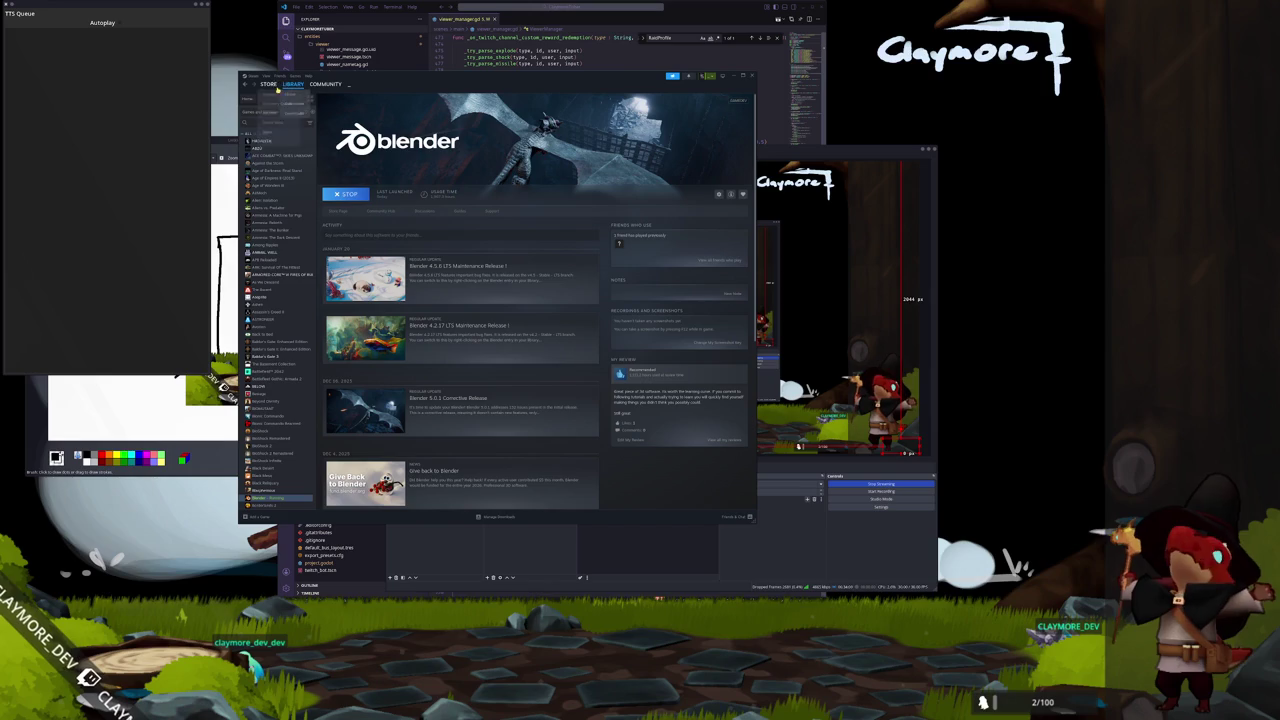
click(293, 83)
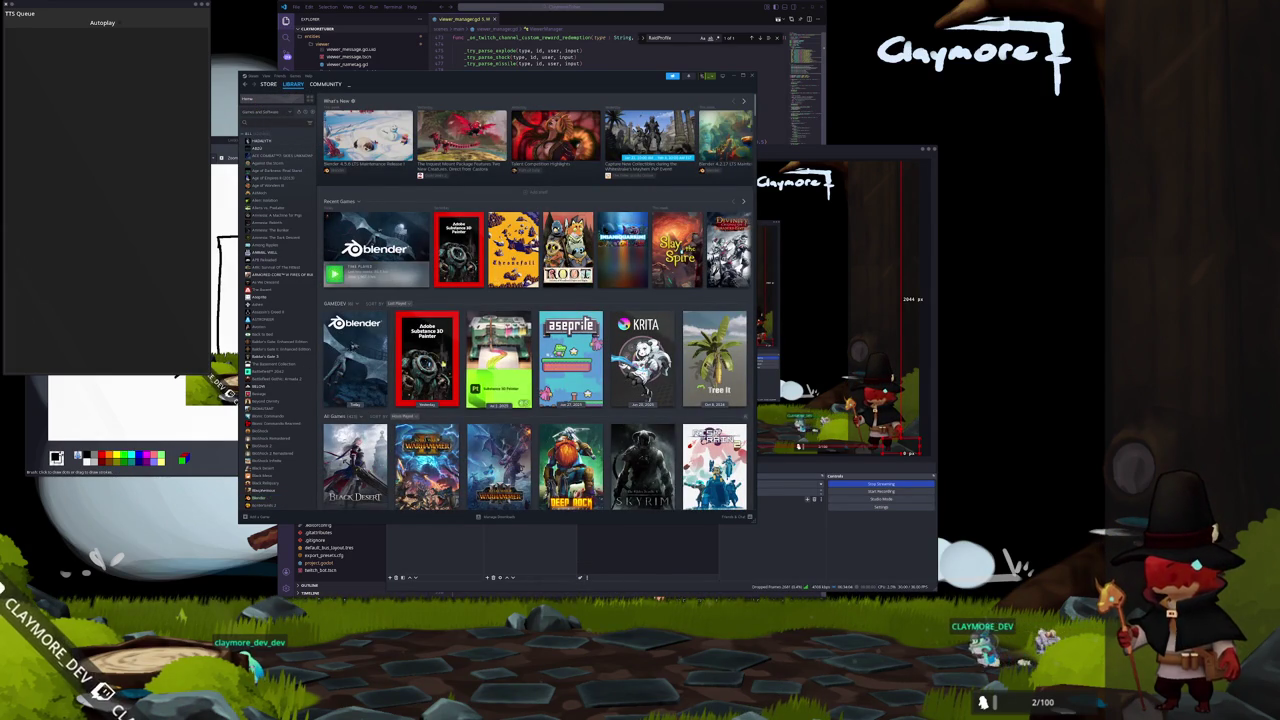
drag(360, 372, 385, 400)
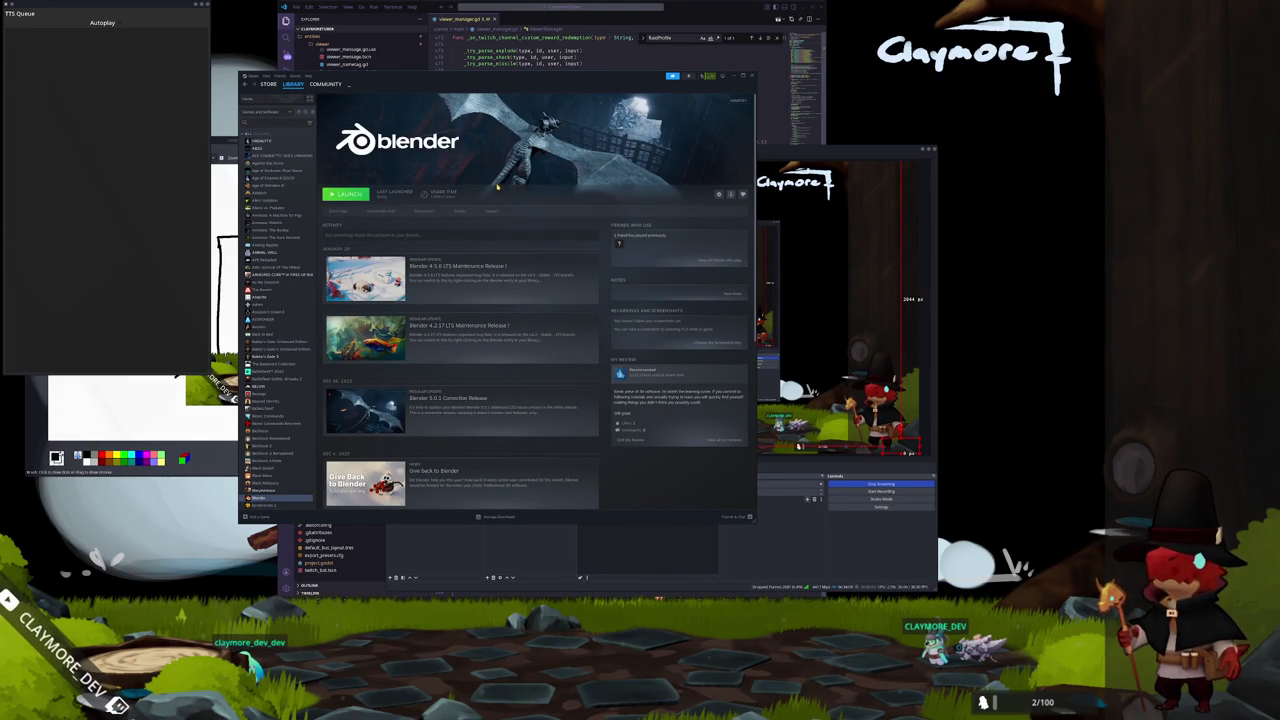
mouse_move(619, 246)
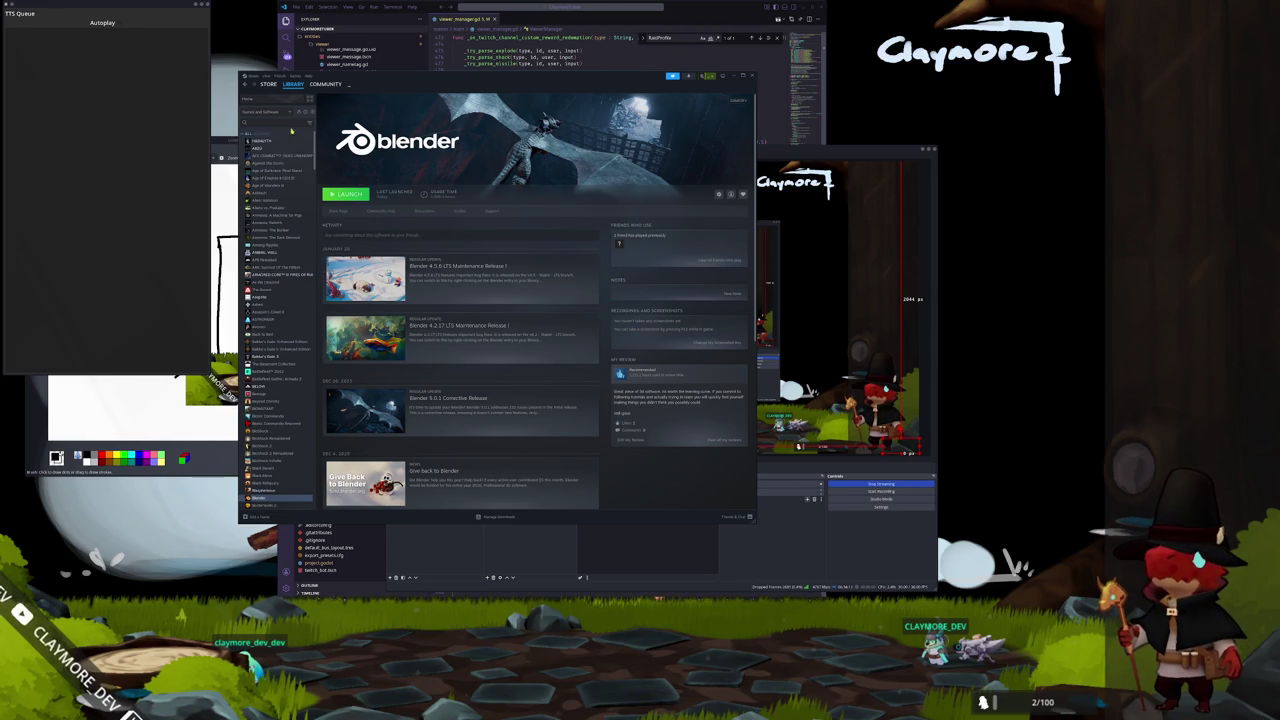
click(284, 102)
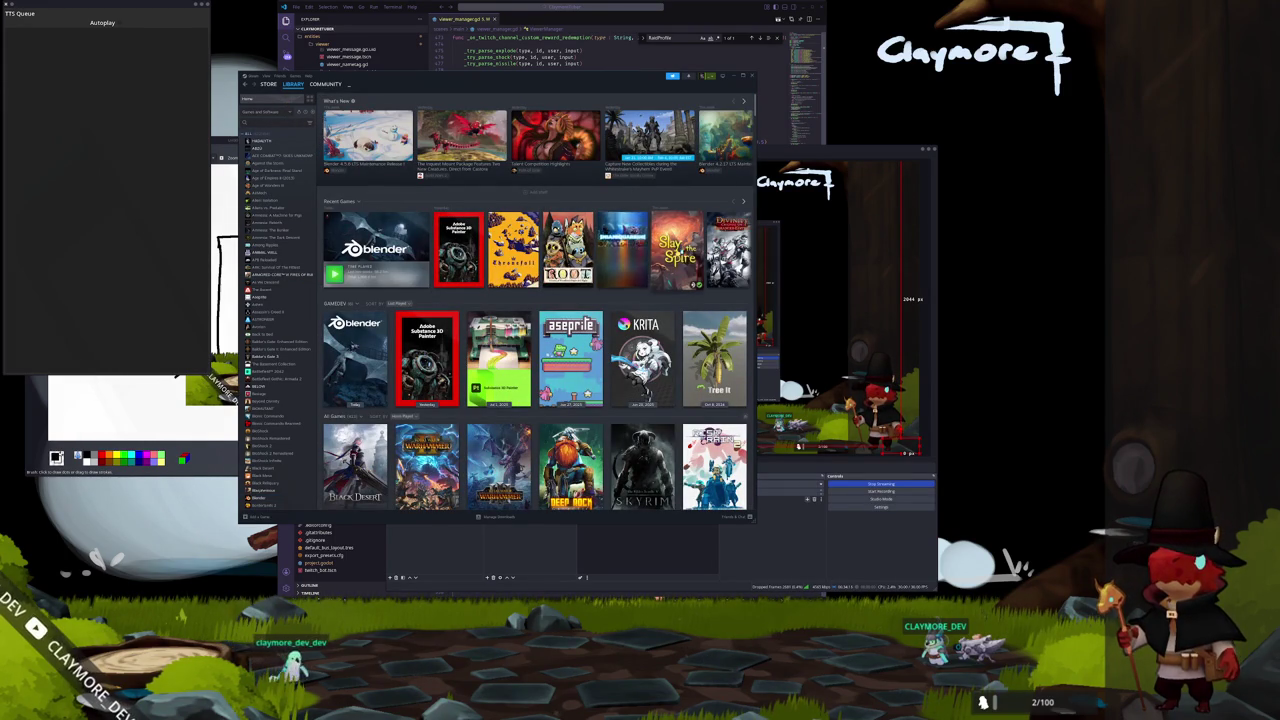
Scroll through the game library and open the Amnesia: Rebirth page.
scroll(640, 300, down, 10)
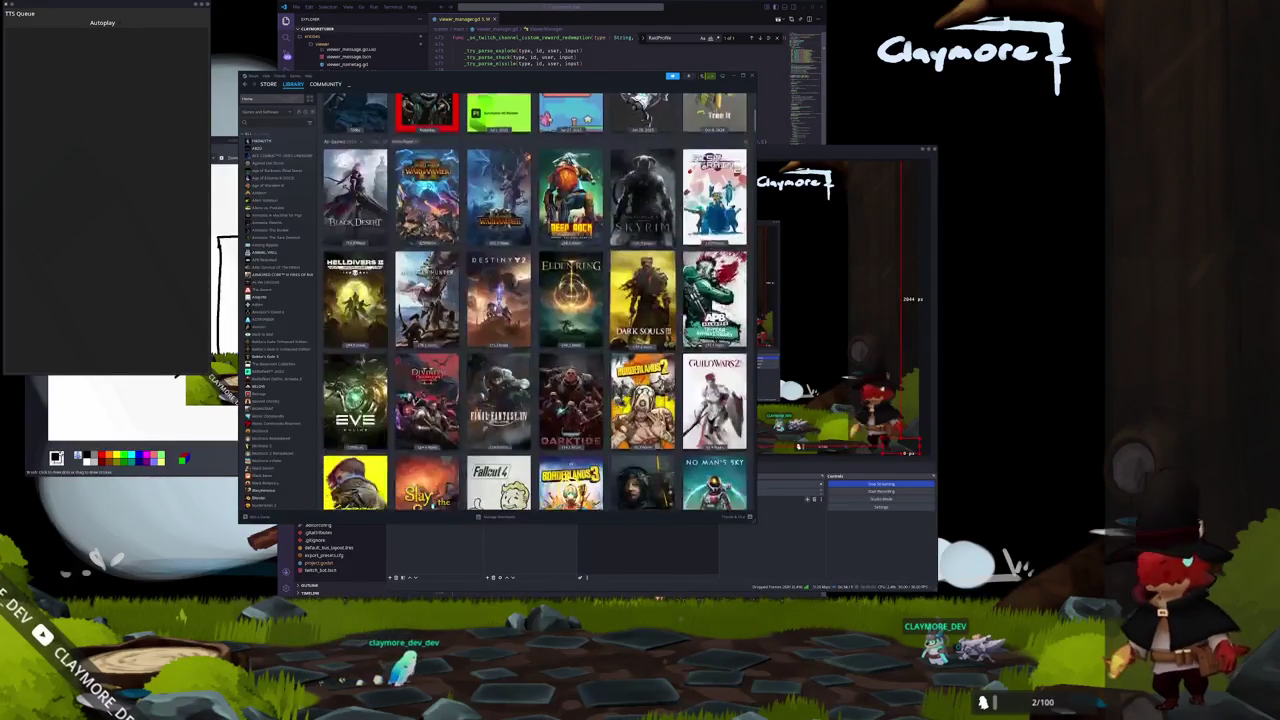
scroll(626, 312, down, 2)
scroll(626, 312, up, 2)
scroll(626, 312, down, 4)
scroll(626, 312, down, 5)
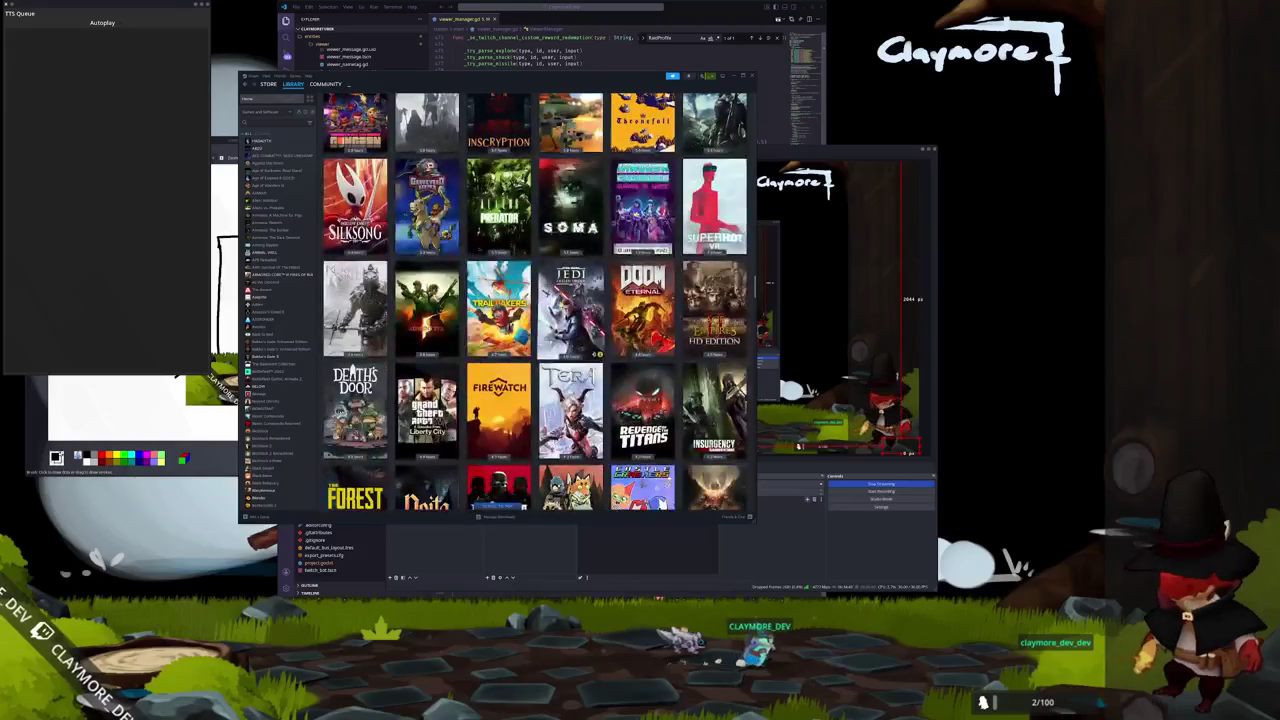
scroll(626, 312, down, 4)
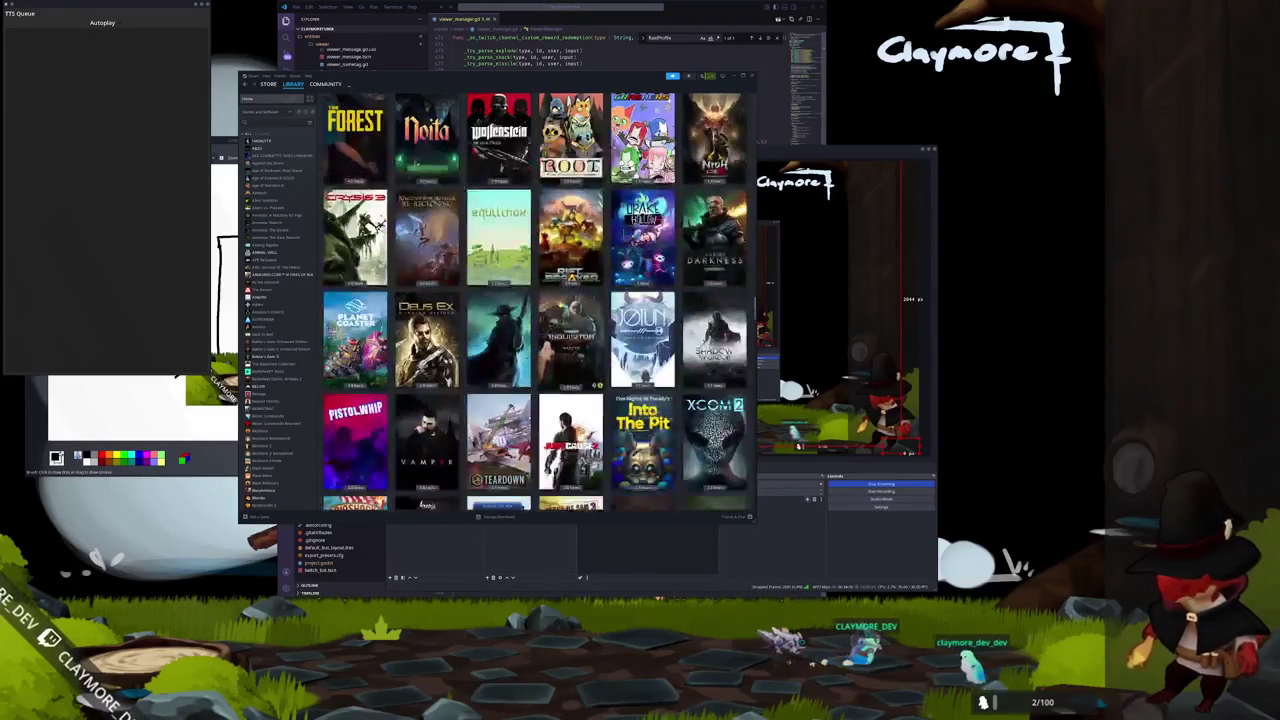
scroll(626, 312, up, 1)
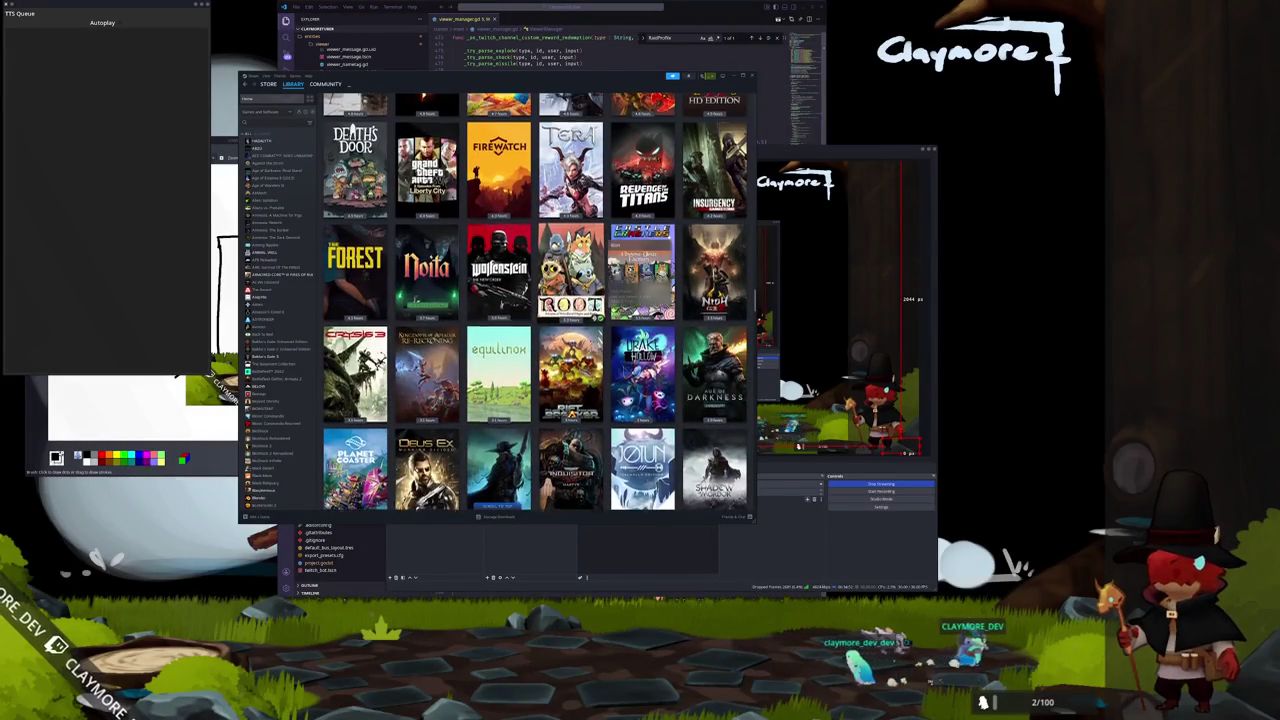
scroll(535, 305, down, 3)
scroll(560, 305, down, 2)
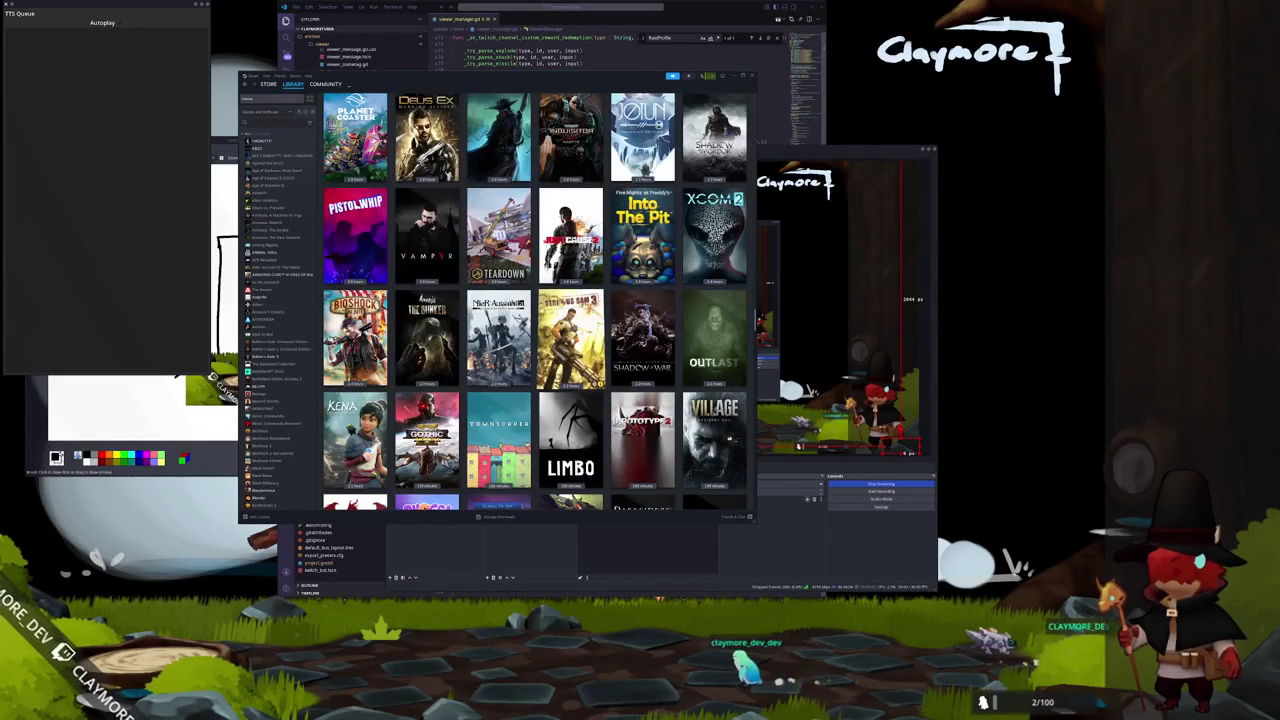
scroll(560, 305, down, 1)
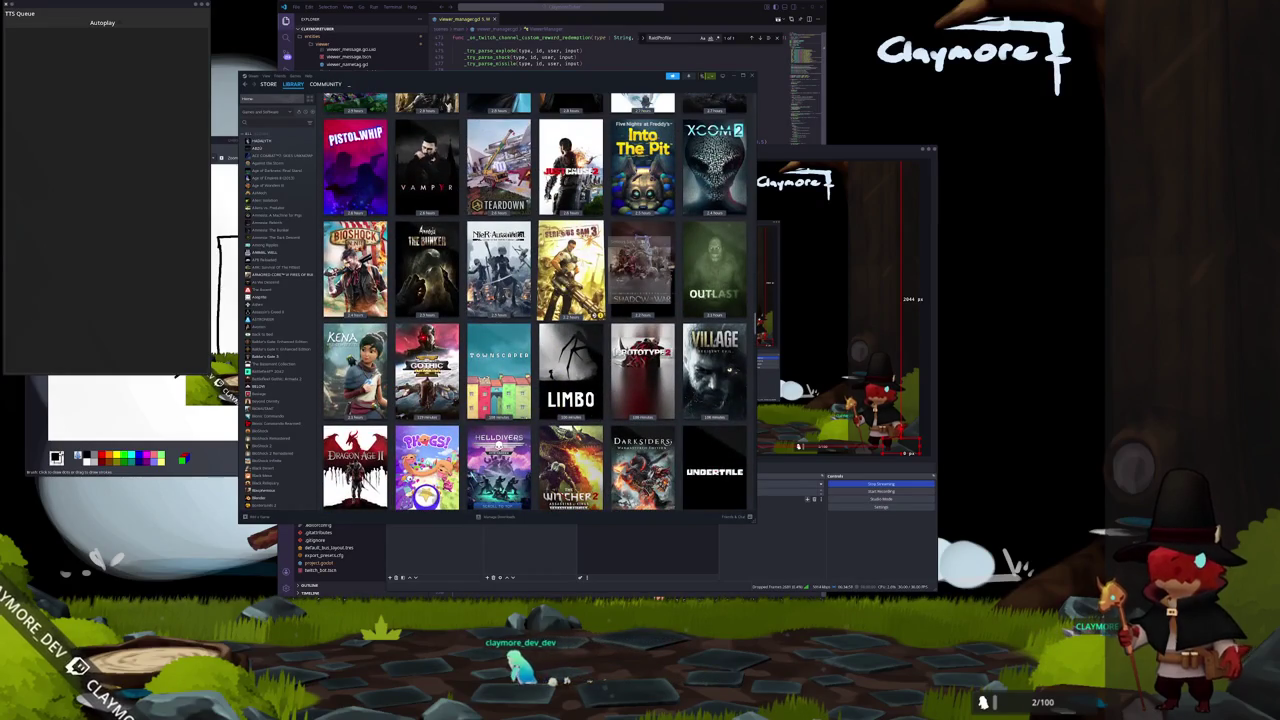
scroll(536, 373, down, 5)
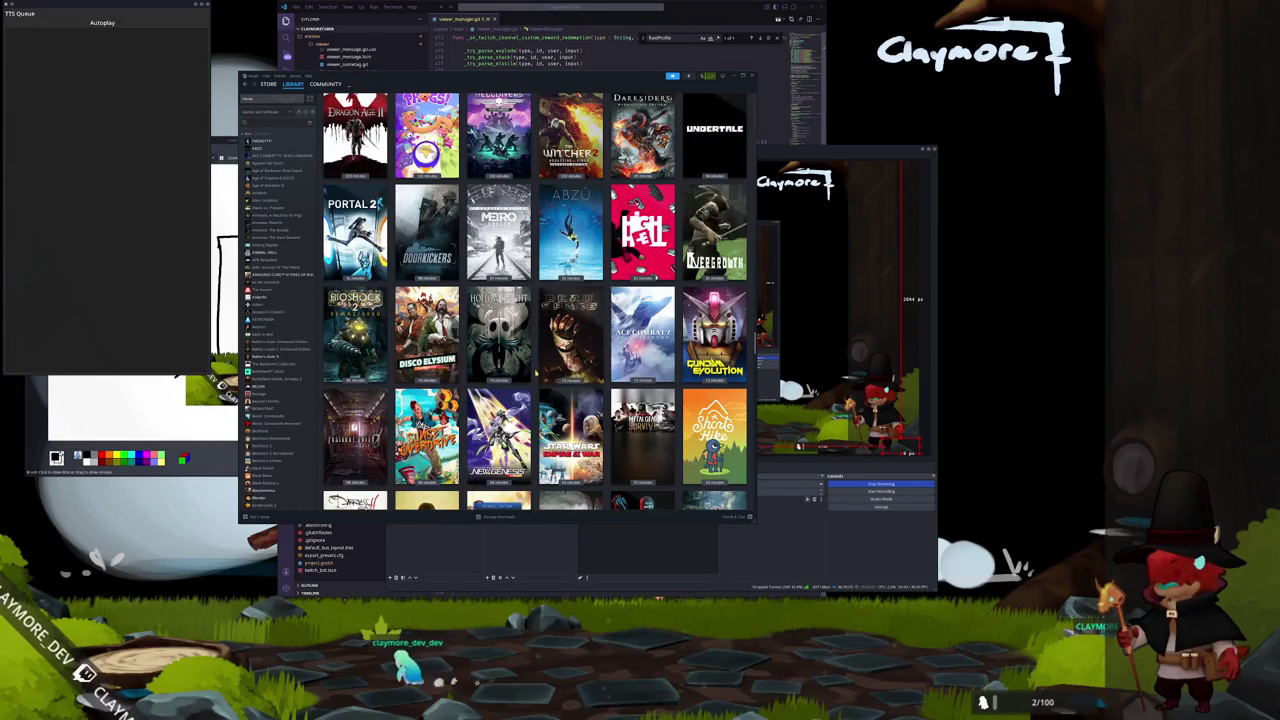
scroll(536, 373, up, 4)
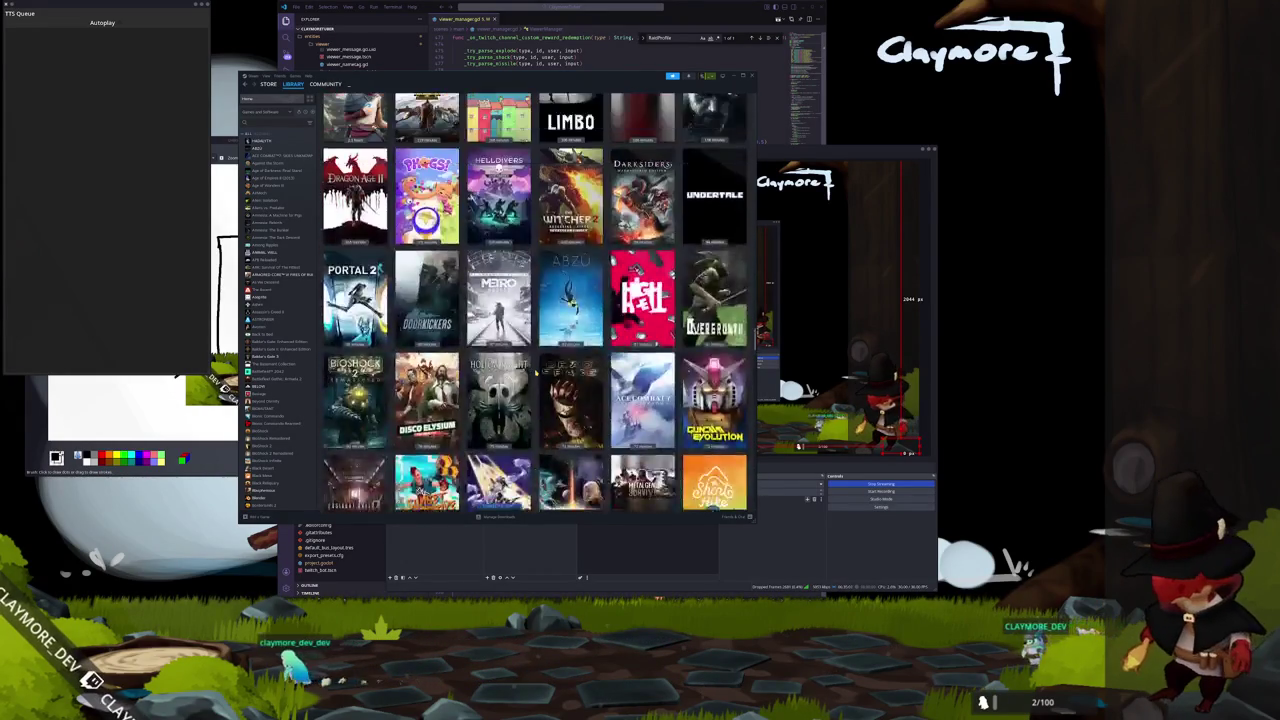
scroll(430, 300, up, 2)
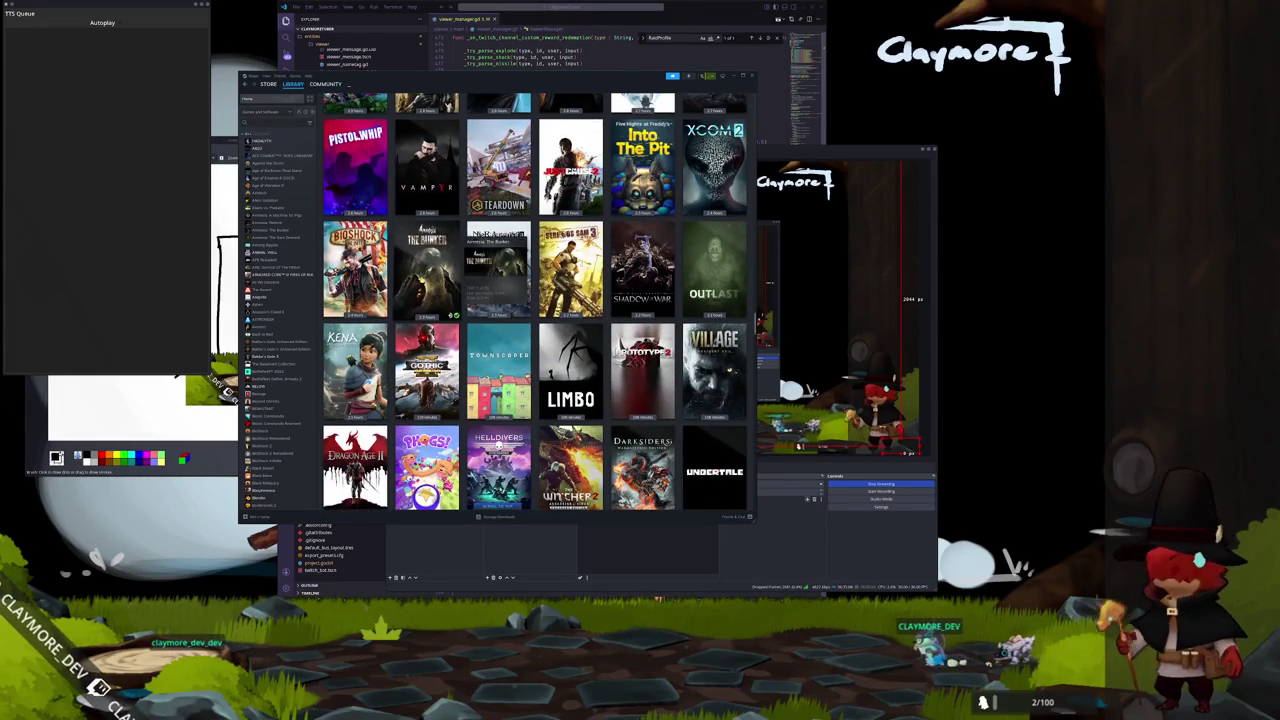
scroll(535, 300, down, 5)
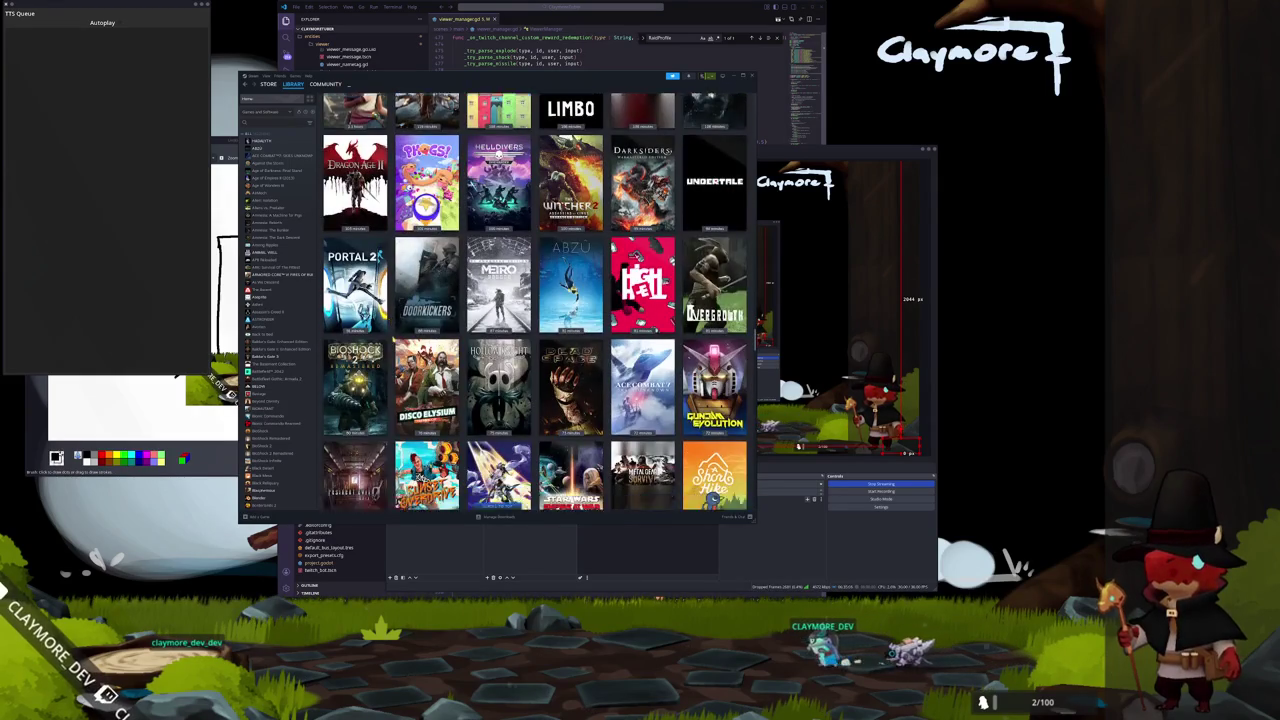
scroll(535, 300, down, 3)
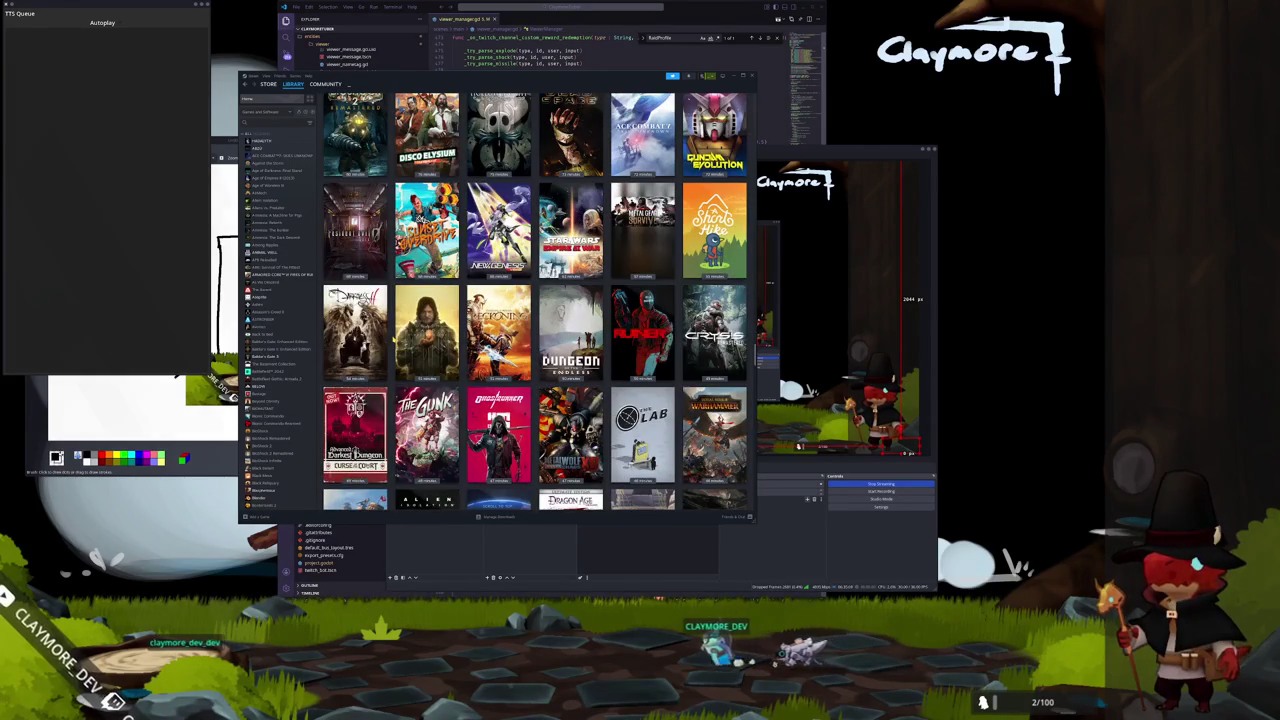
scroll(535, 300, down, 1)
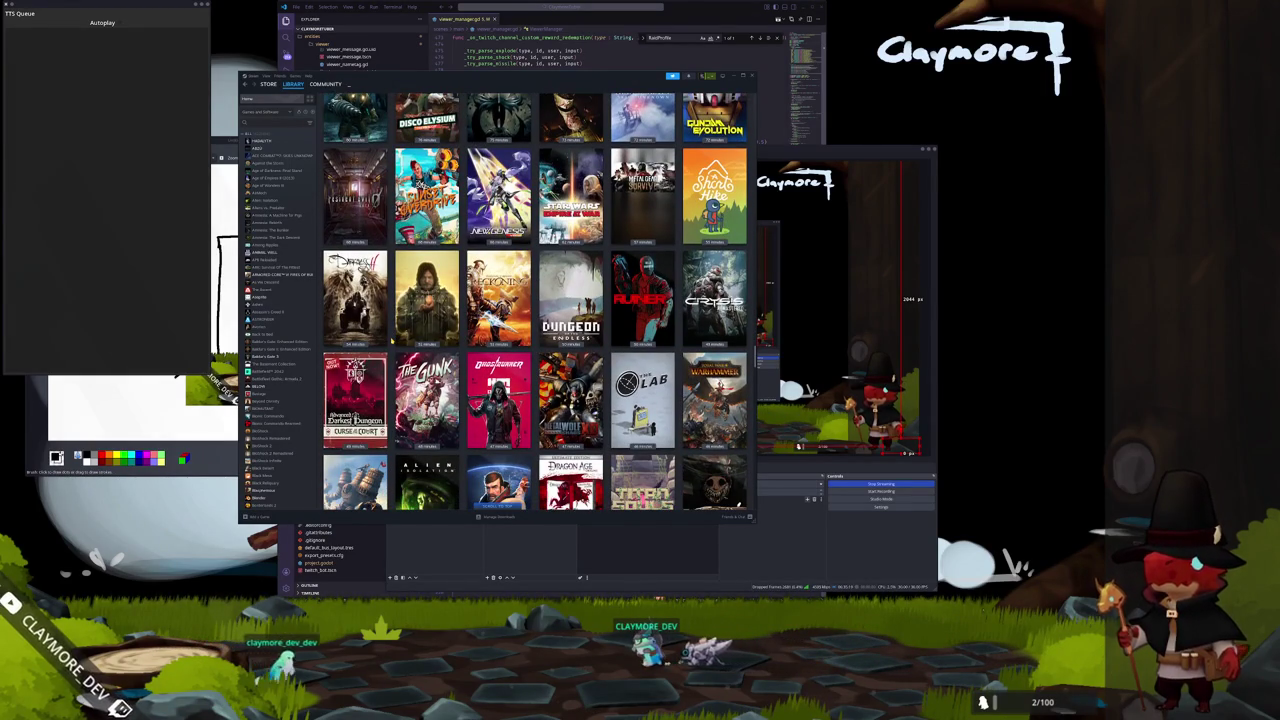
scroll(392, 342, down, 1)
scroll(392, 342, down, 3)
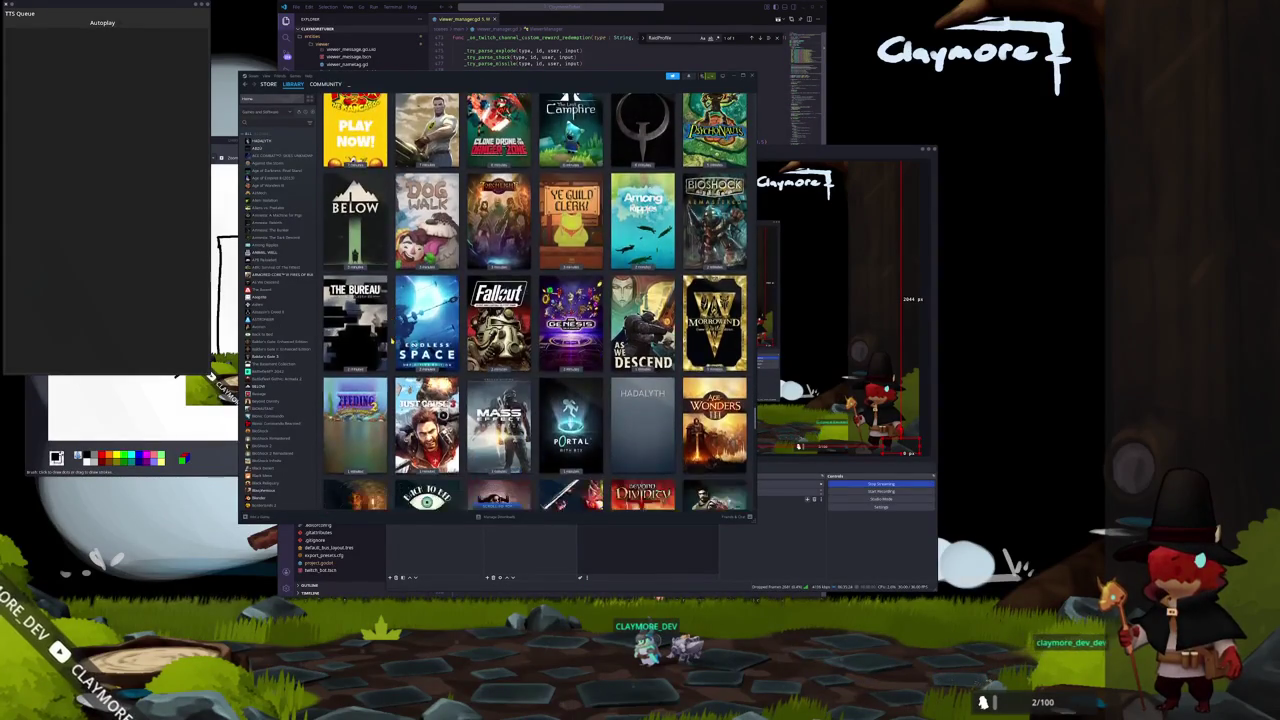
scroll(391, 341, down, 2)
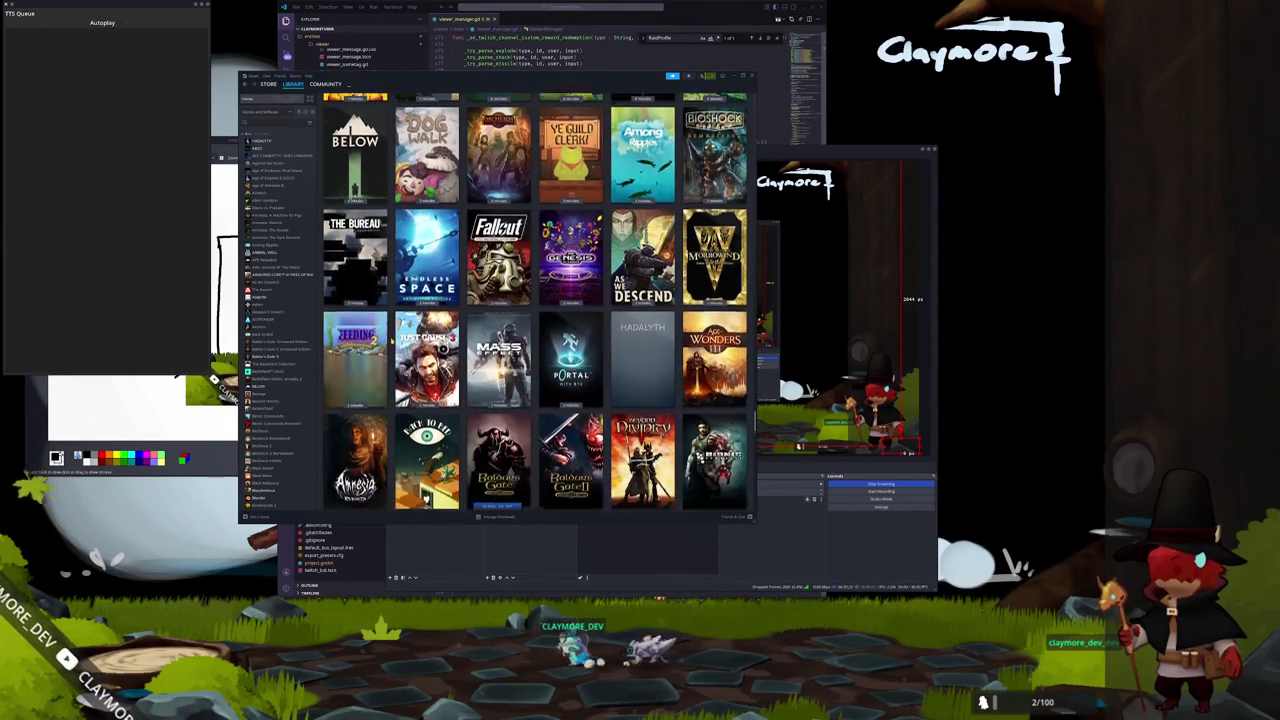
scroll(391, 341, down, 5)
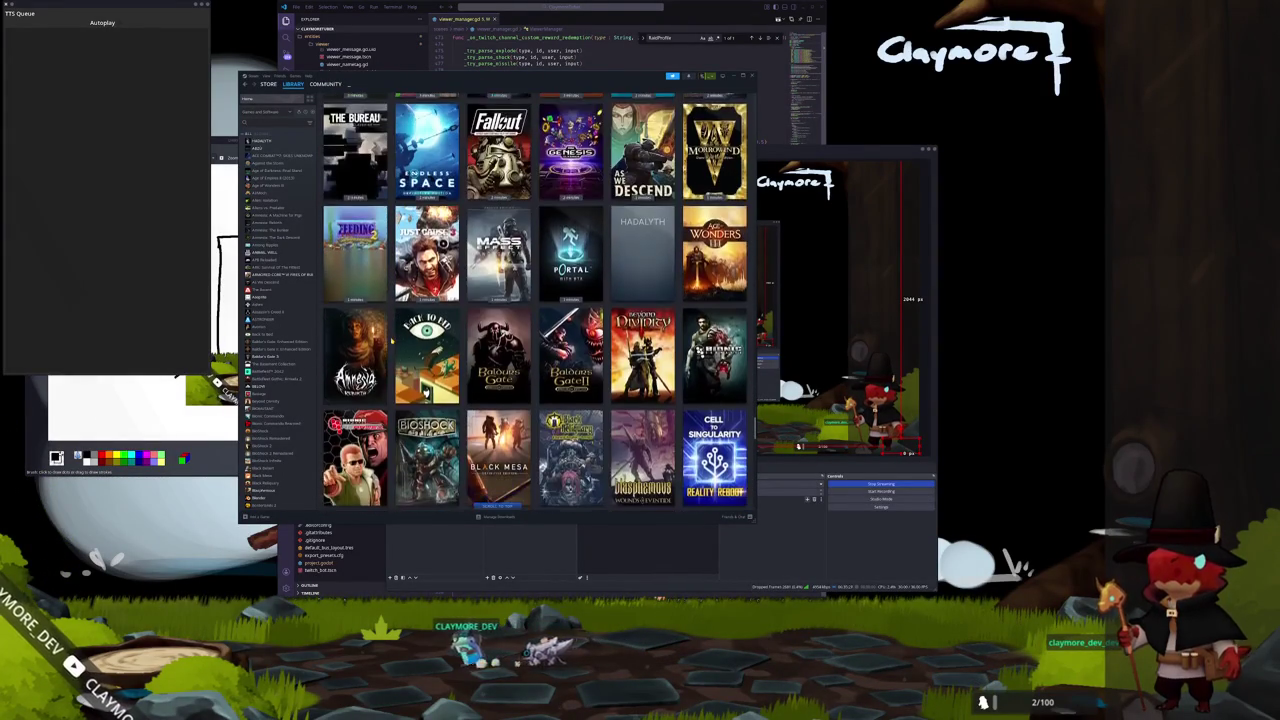
scroll(391, 341, down, 2)
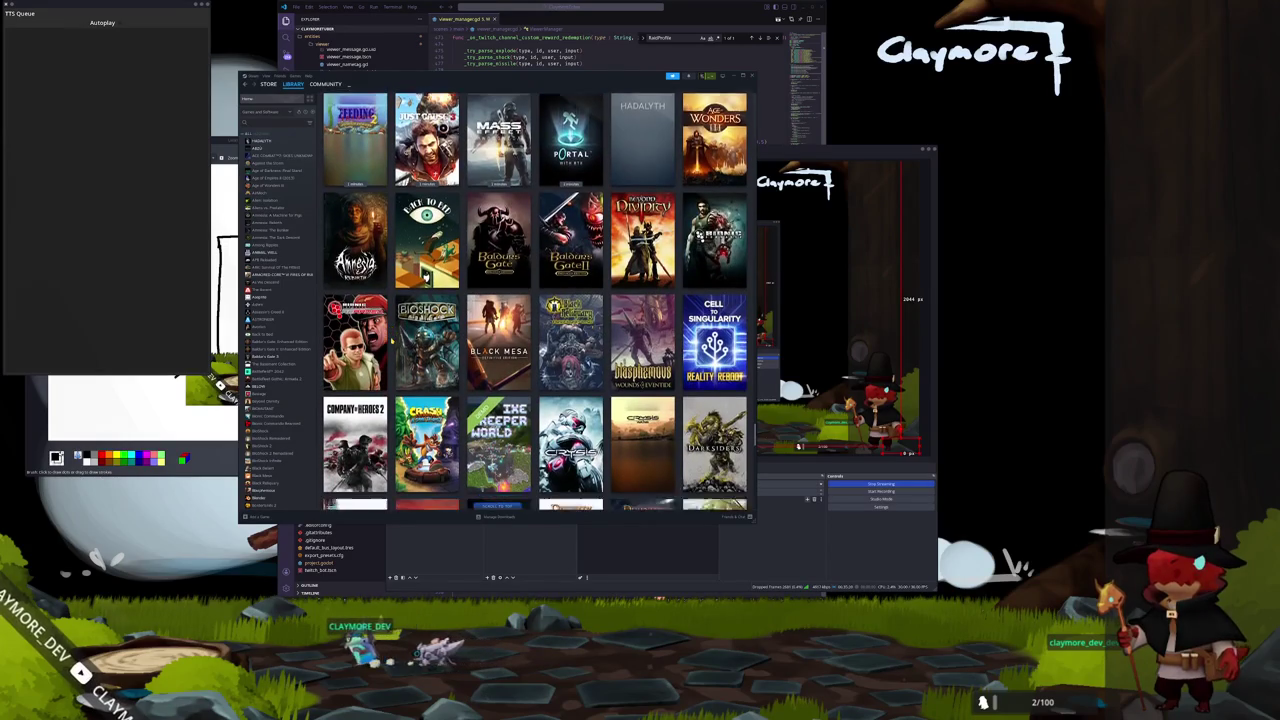
scroll(391, 341, up, 2)
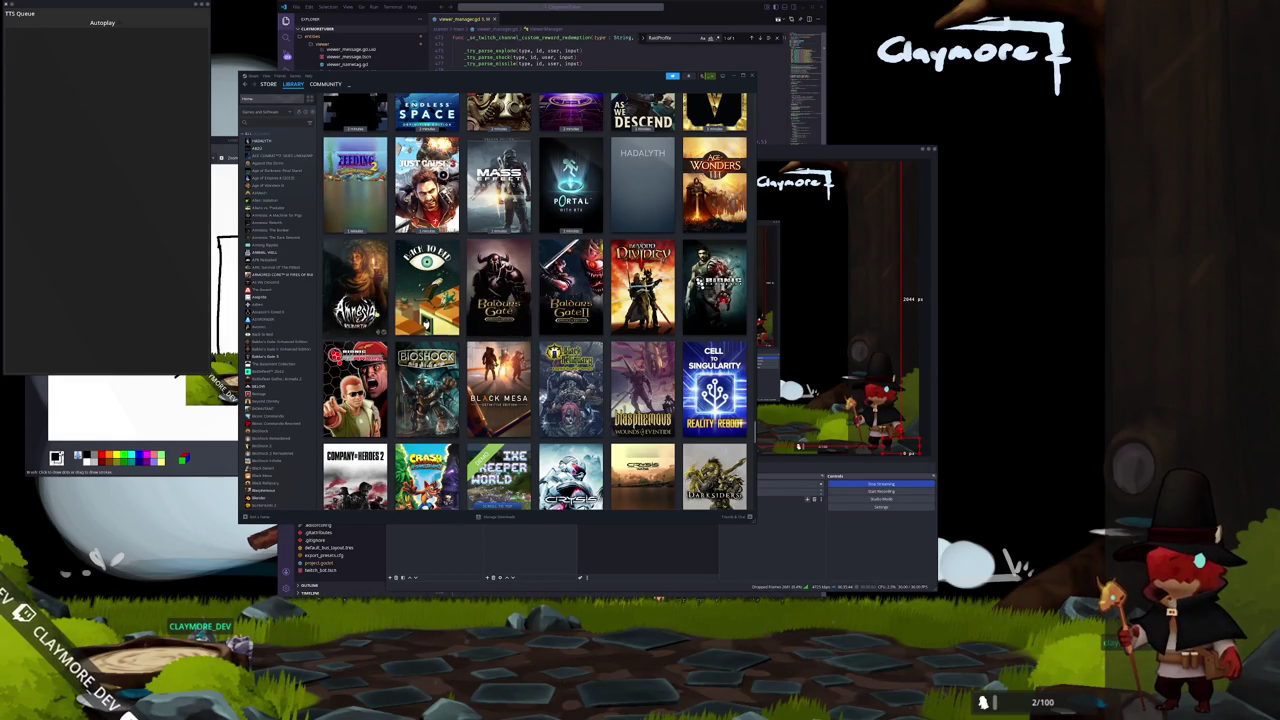
click(389, 298)
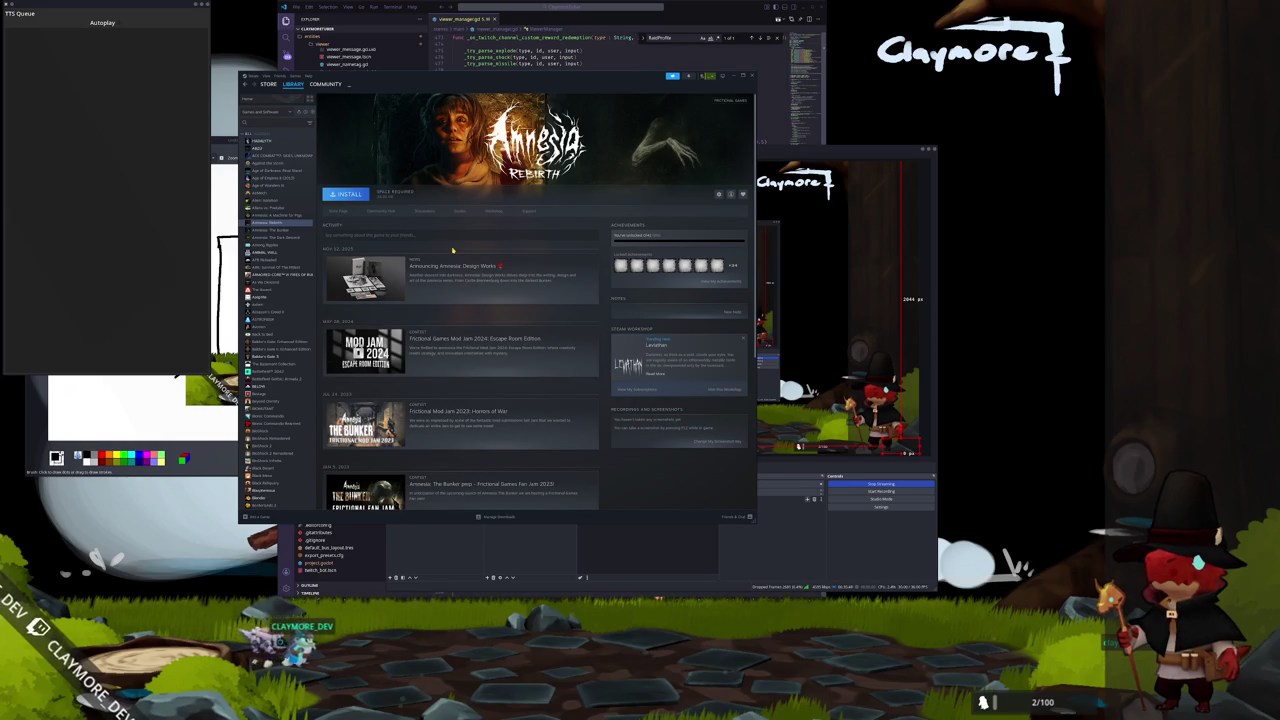
Install Amnesia: Rebirth to the second drive.
click(344, 193)
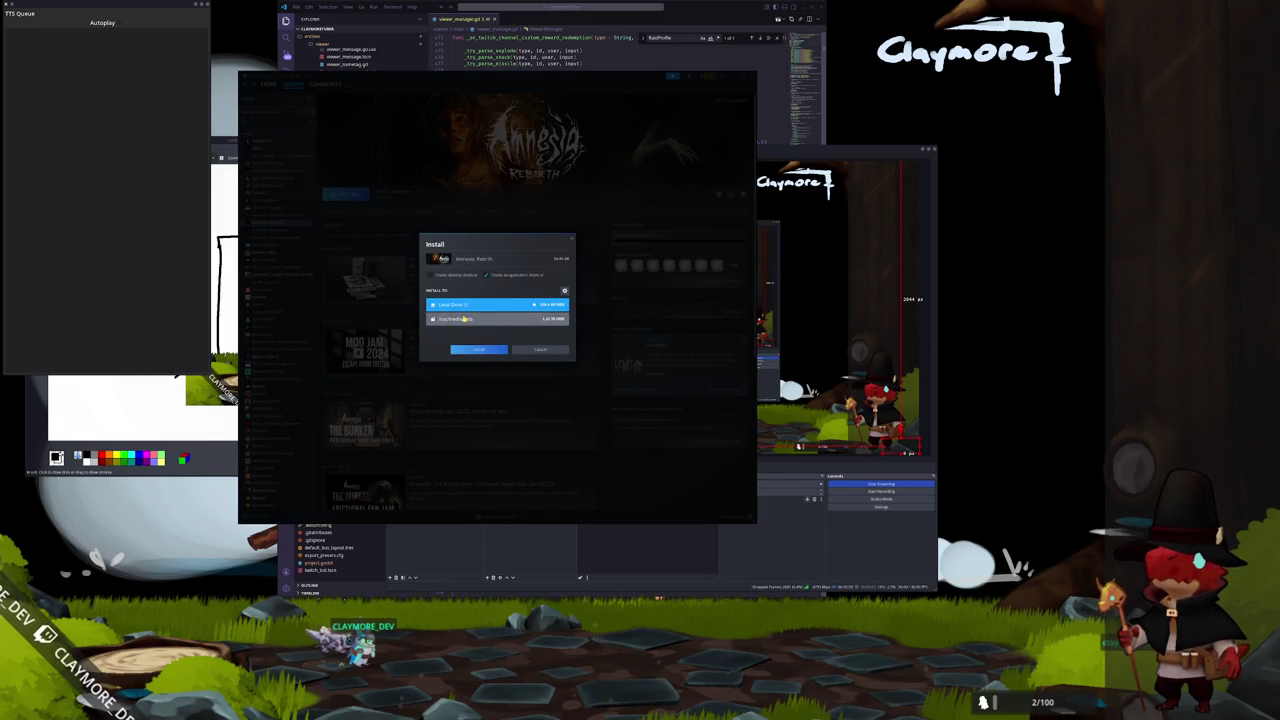
click(464, 318)
click(480, 350)
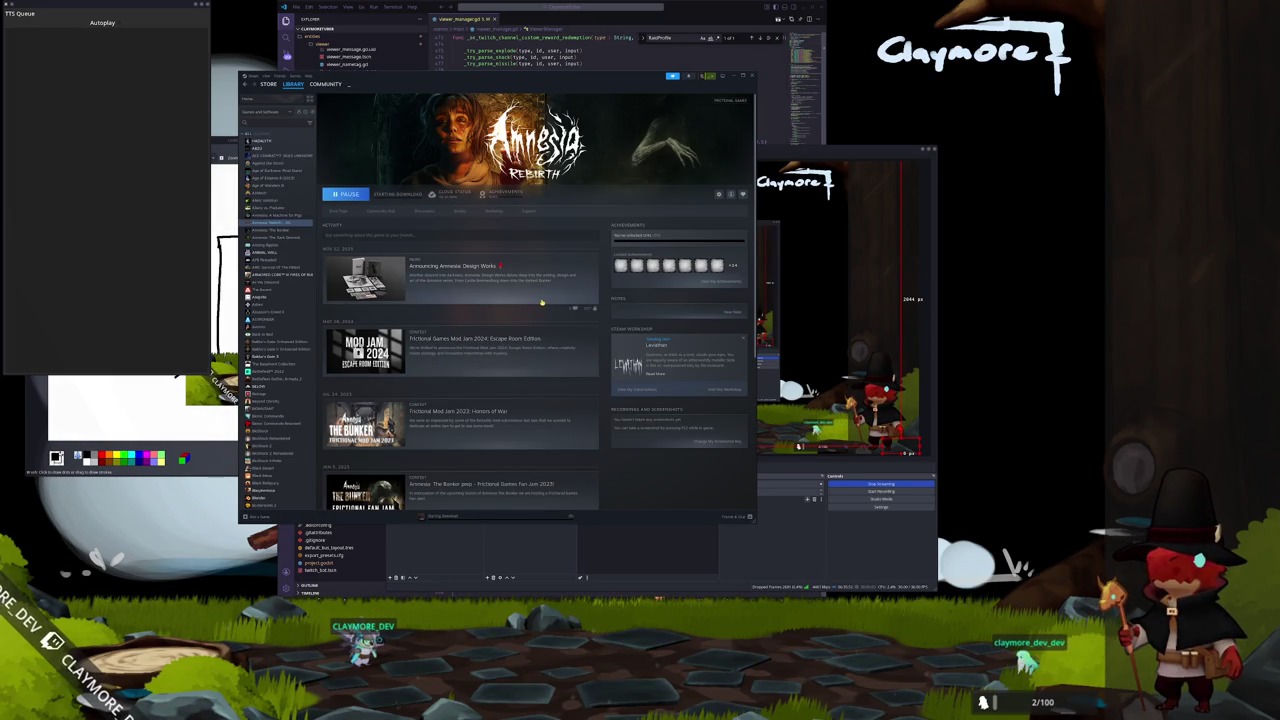
scroll(615, 316, down, 5)
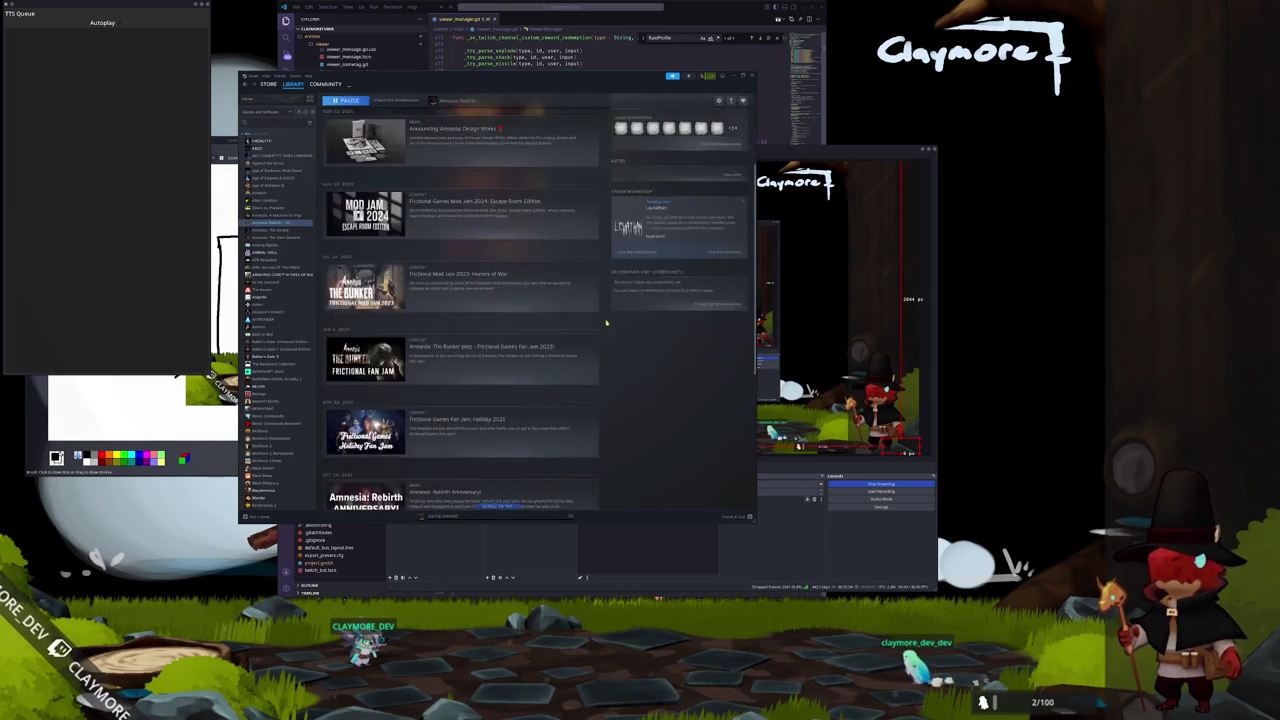
scroll(565, 322, up, 10)
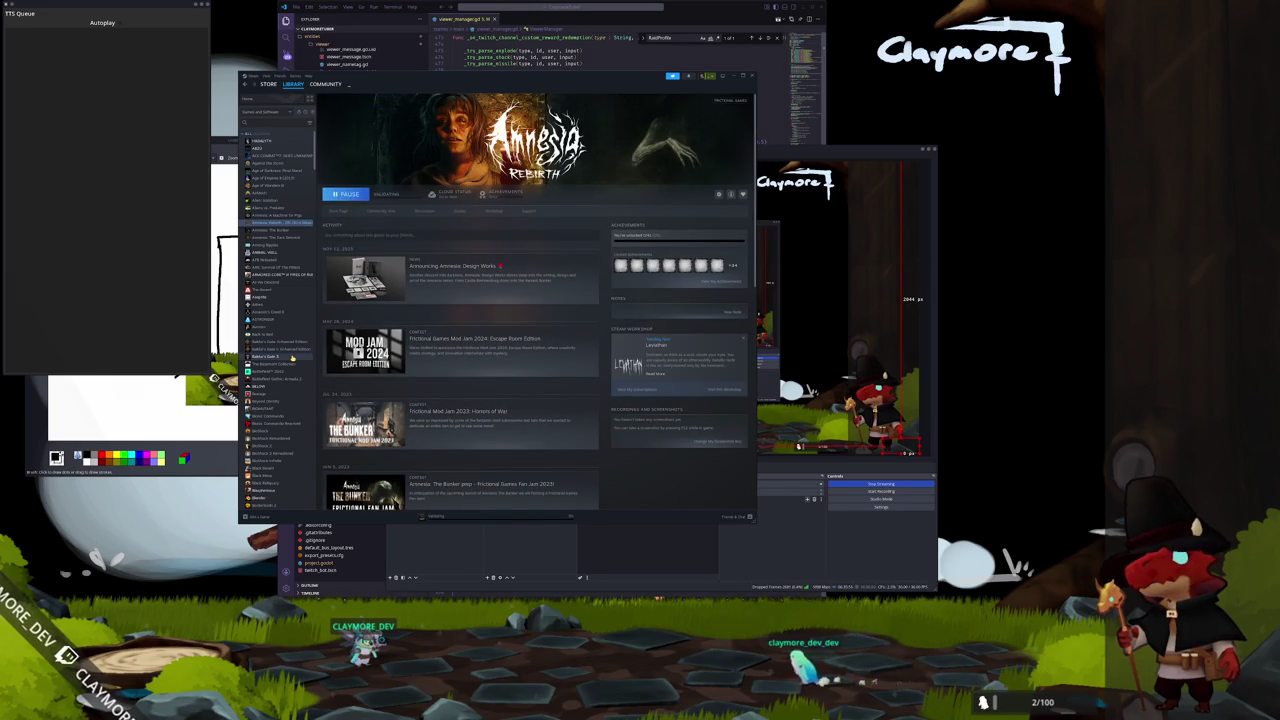
Browse the Baldur's Gate 3 and Baldur's Gate II: Enhanced Edition pages, then a DOOM page.
click(290, 356)
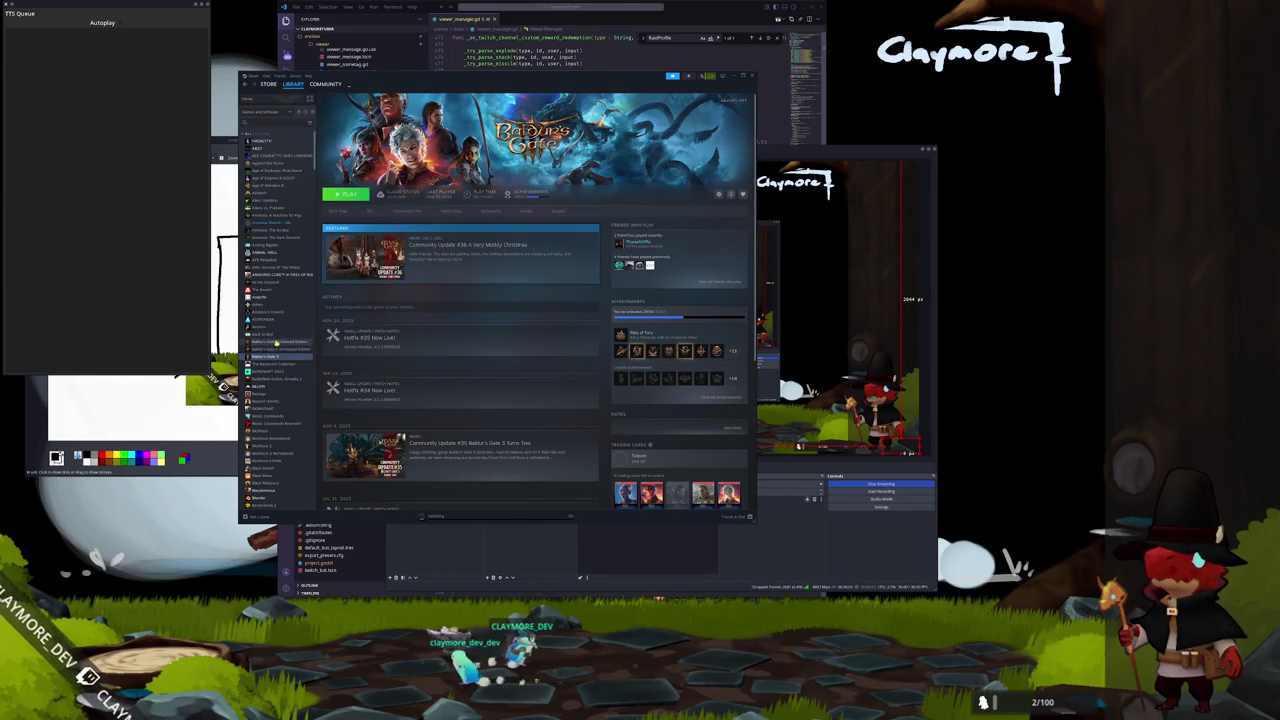
click(278, 349)
scroll(270, 385, down, 3)
scroll(268, 392, down, 3)
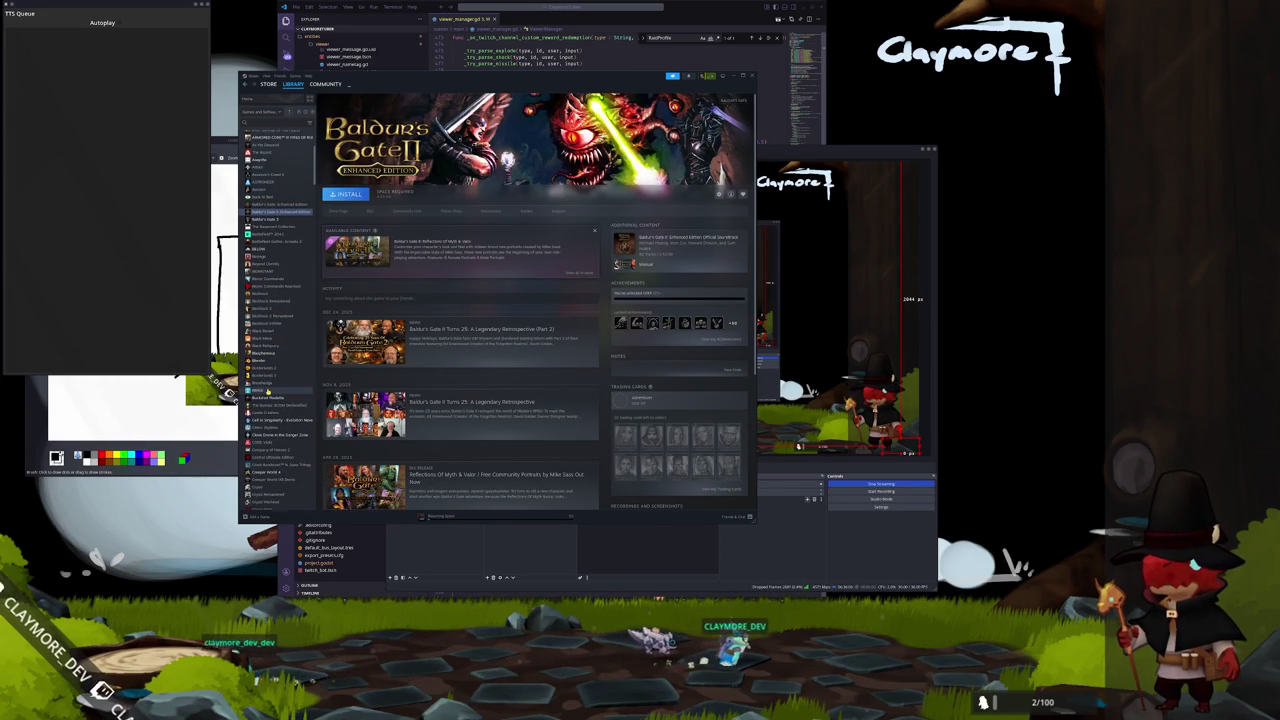
scroll(268, 391, down, 1)
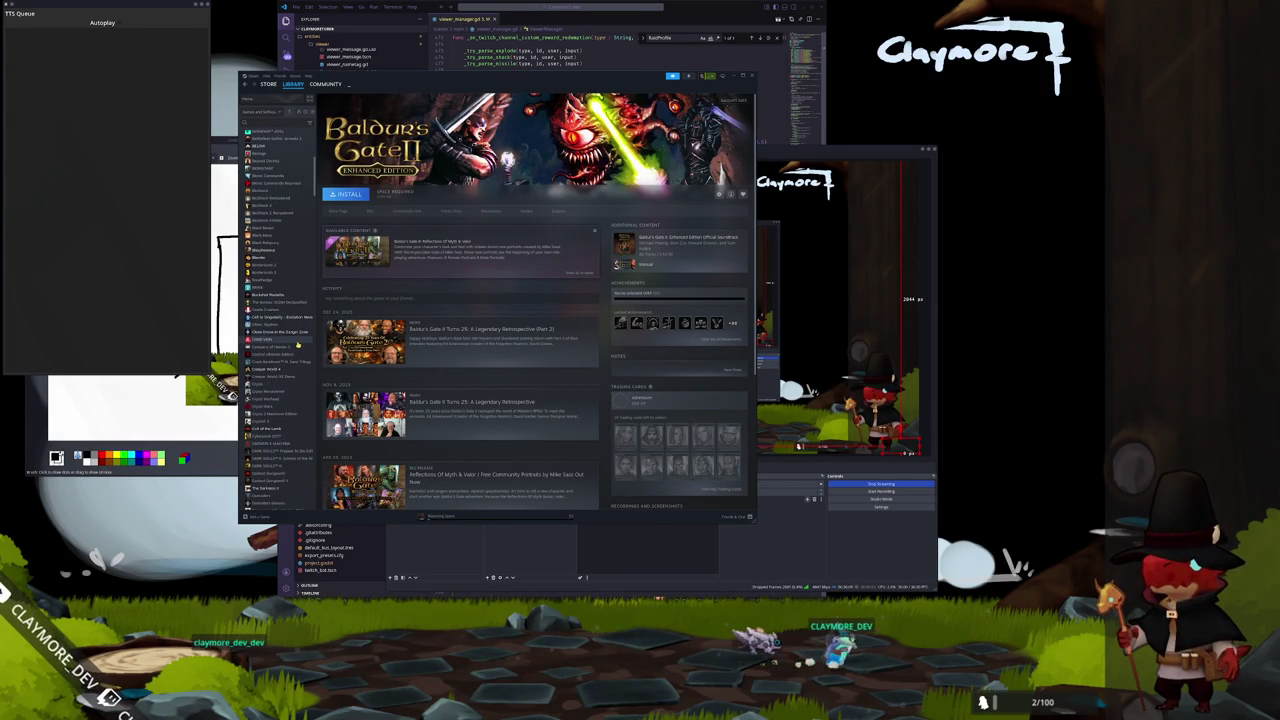
scroll(290, 355, down, 10)
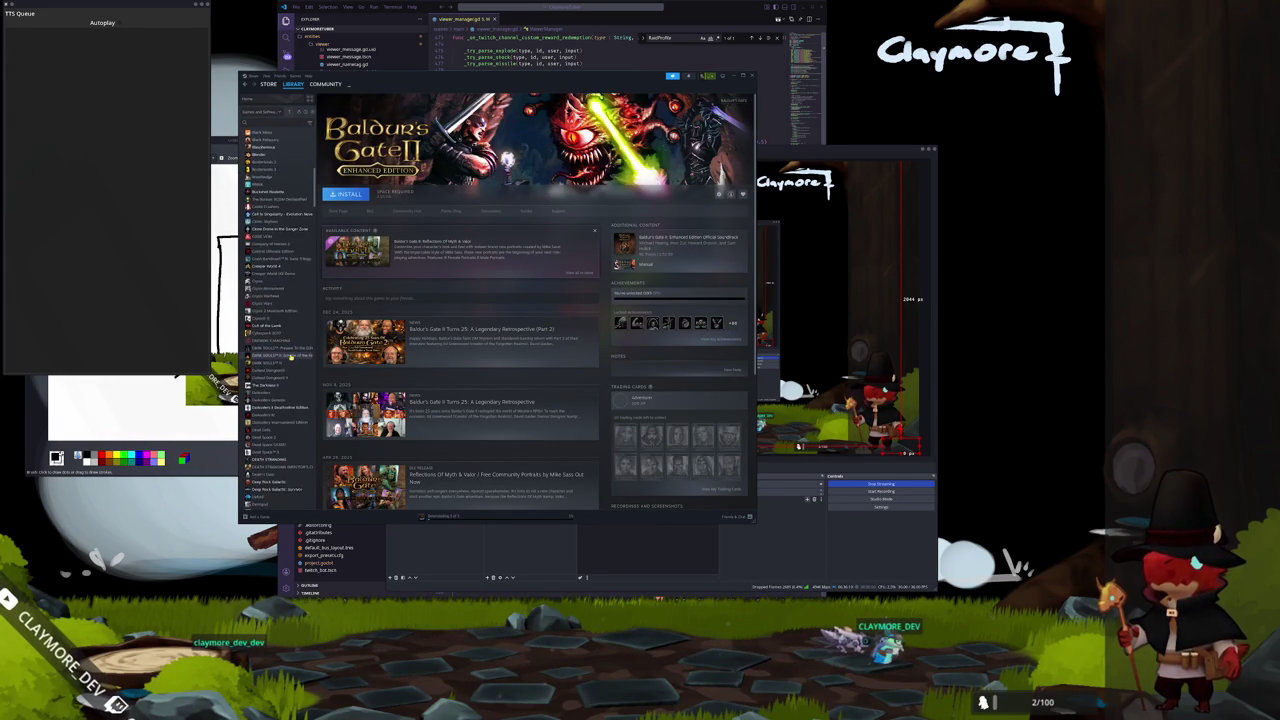
scroll(286, 362, down, 2)
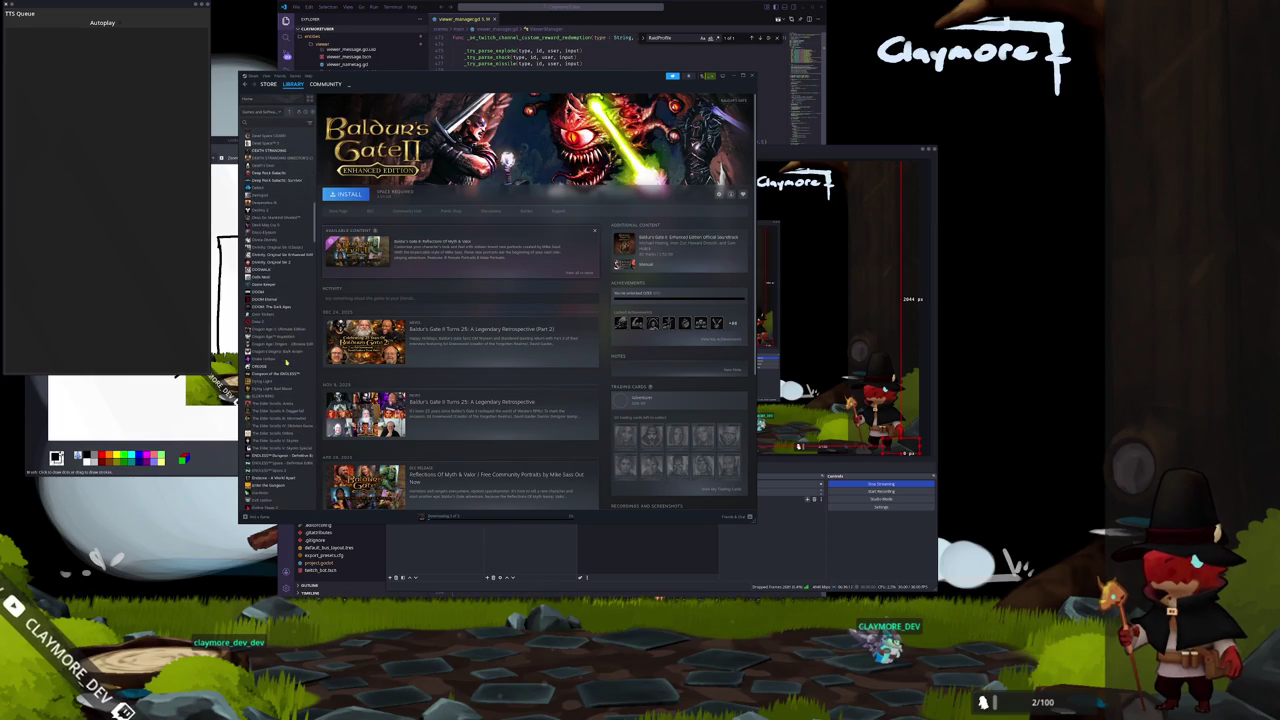
click(283, 307)
Look through the DOOM, DOOM Eternal and DOOM: The Dark Ages pages.
click(284, 292)
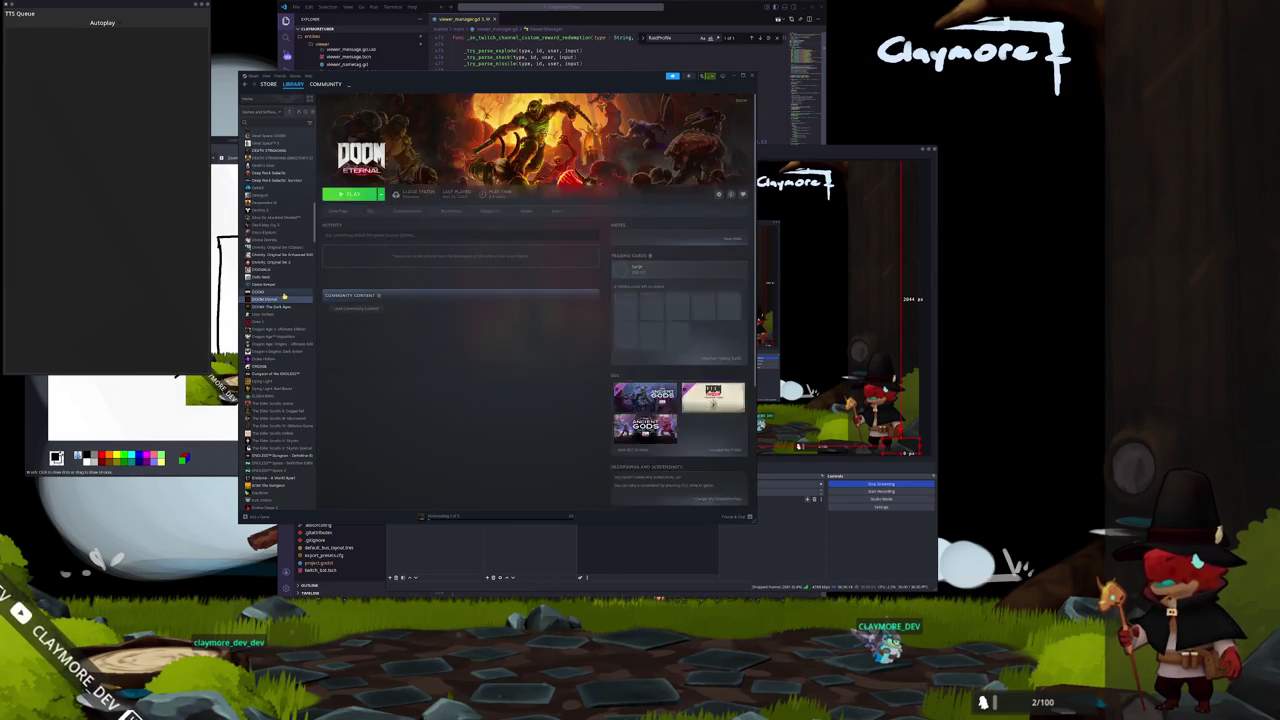
click(284, 299)
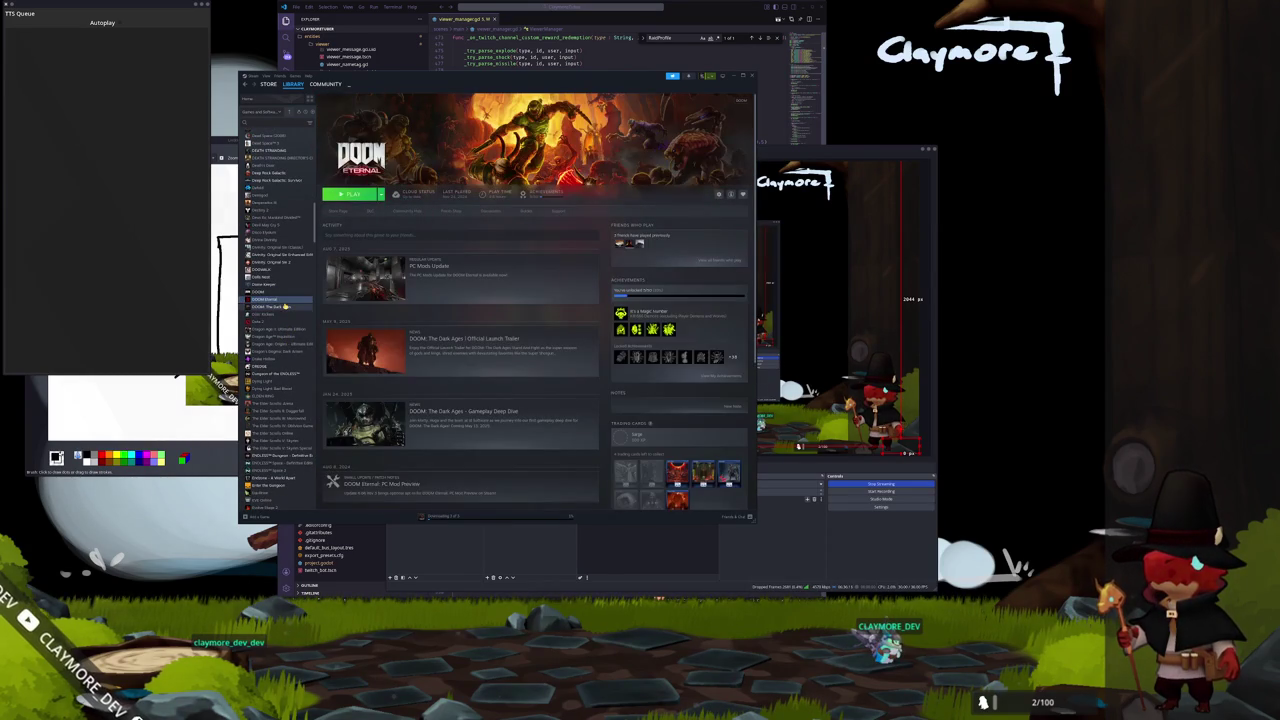
click(285, 307)
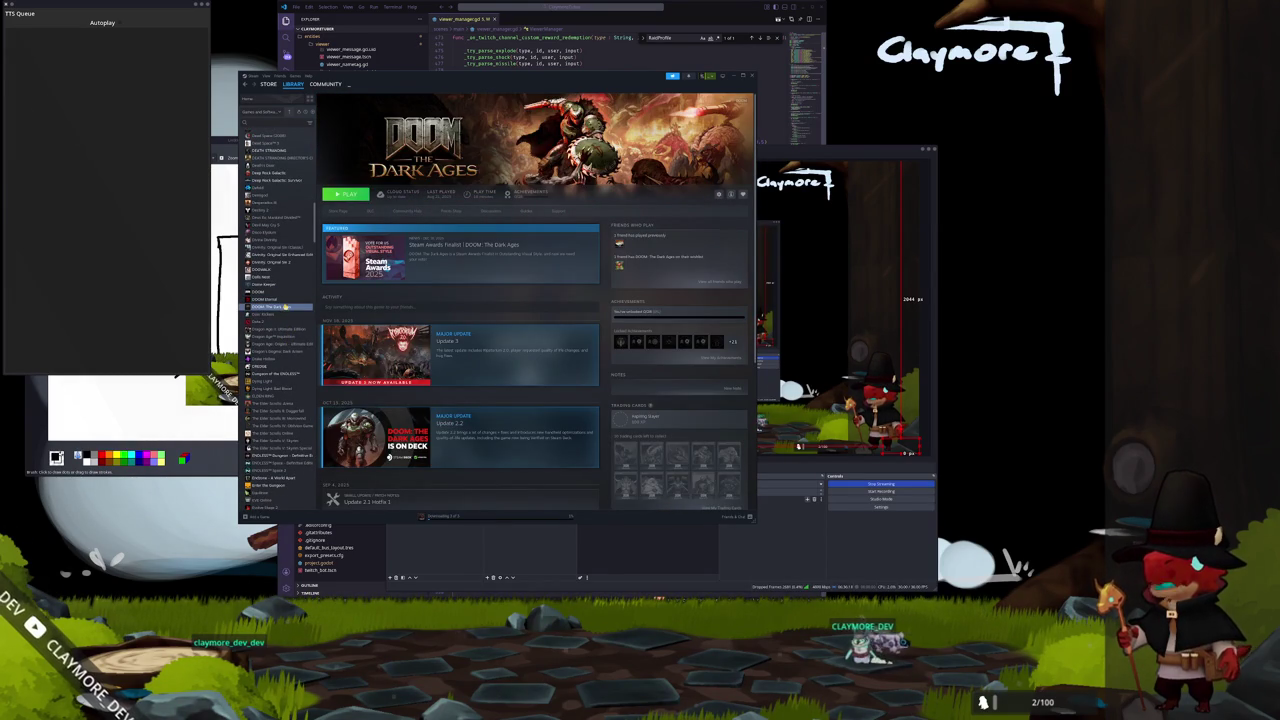
scroll(285, 305, down, 1)
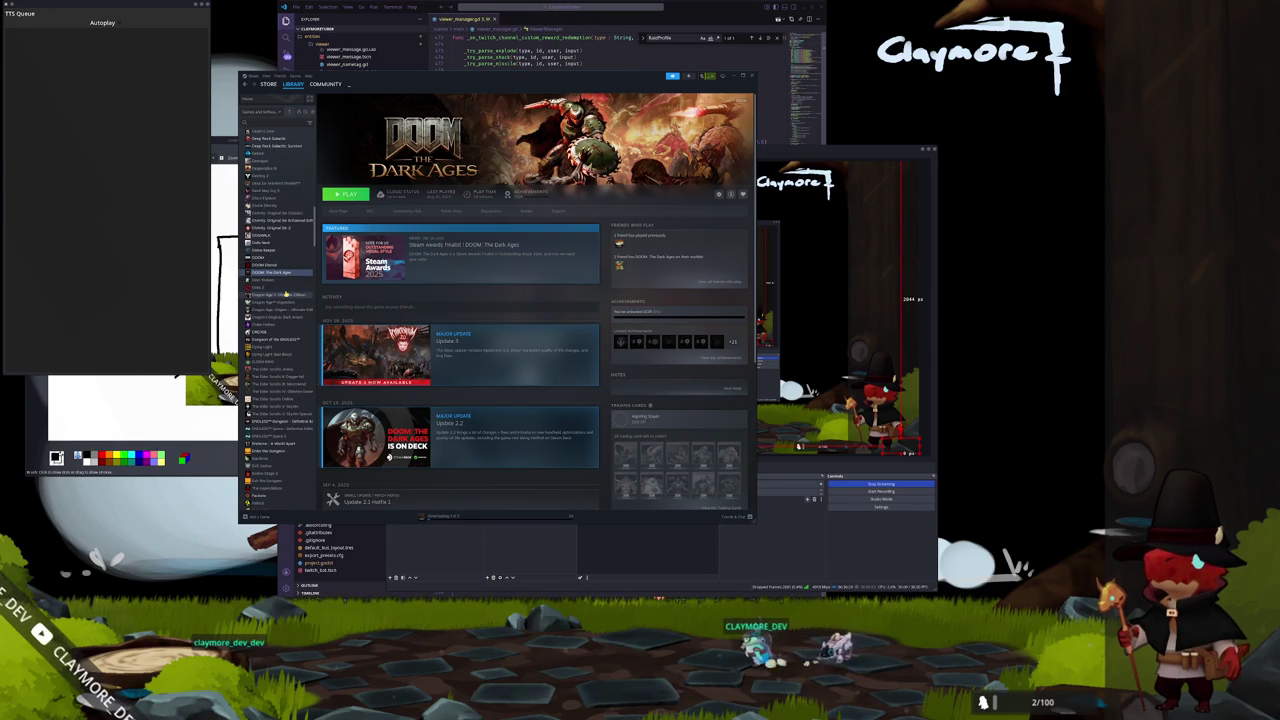
scroll(278, 324, down, 1)
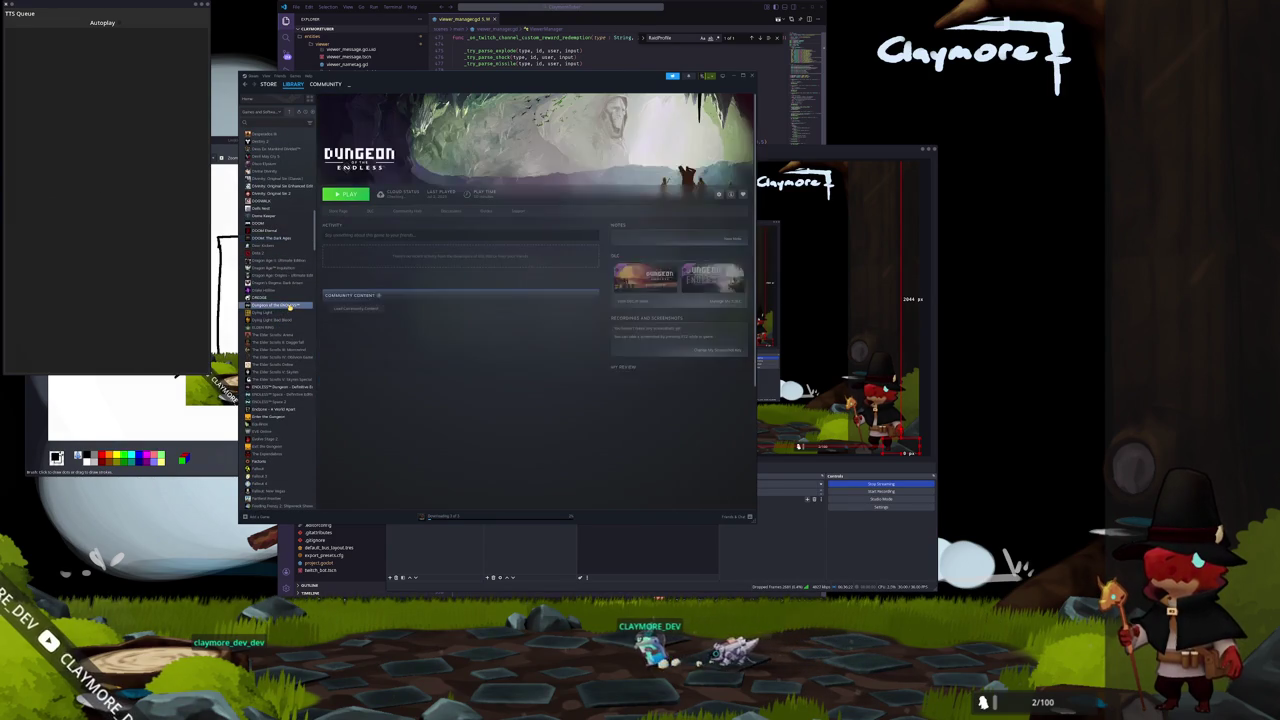
Uninstall Dungeon of the Endless.
click(285, 305)
right_click(290, 308)
mouse_move(302, 339)
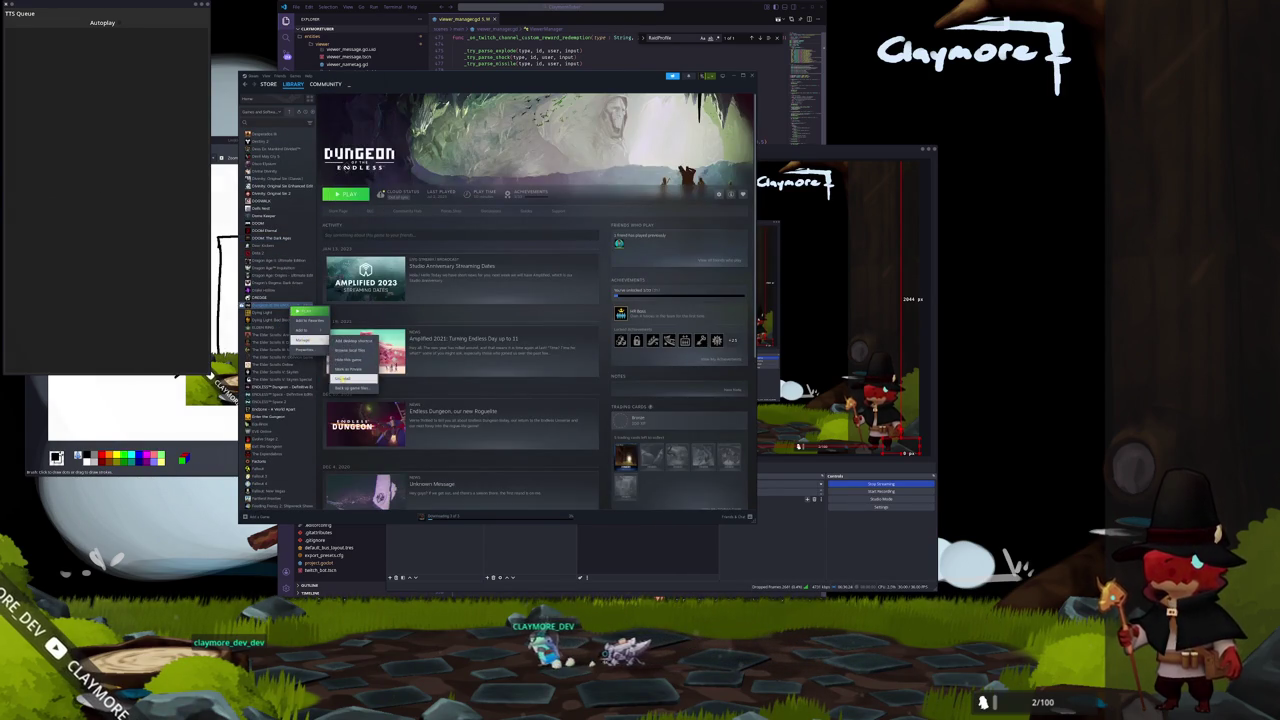
click(360, 372)
click(529, 319)
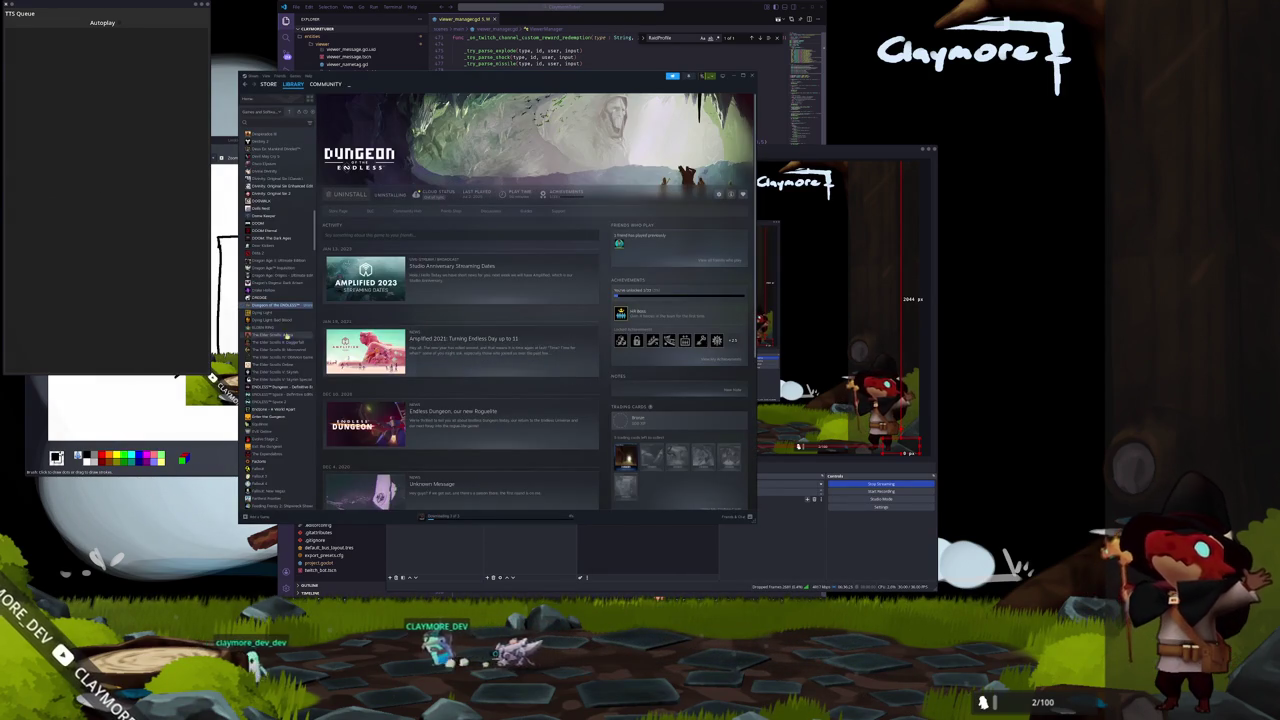
Filter the library with 'total war' and open the Total War: WARHAMMER III page.
click(275, 299)
scroll(276, 310, down, 3)
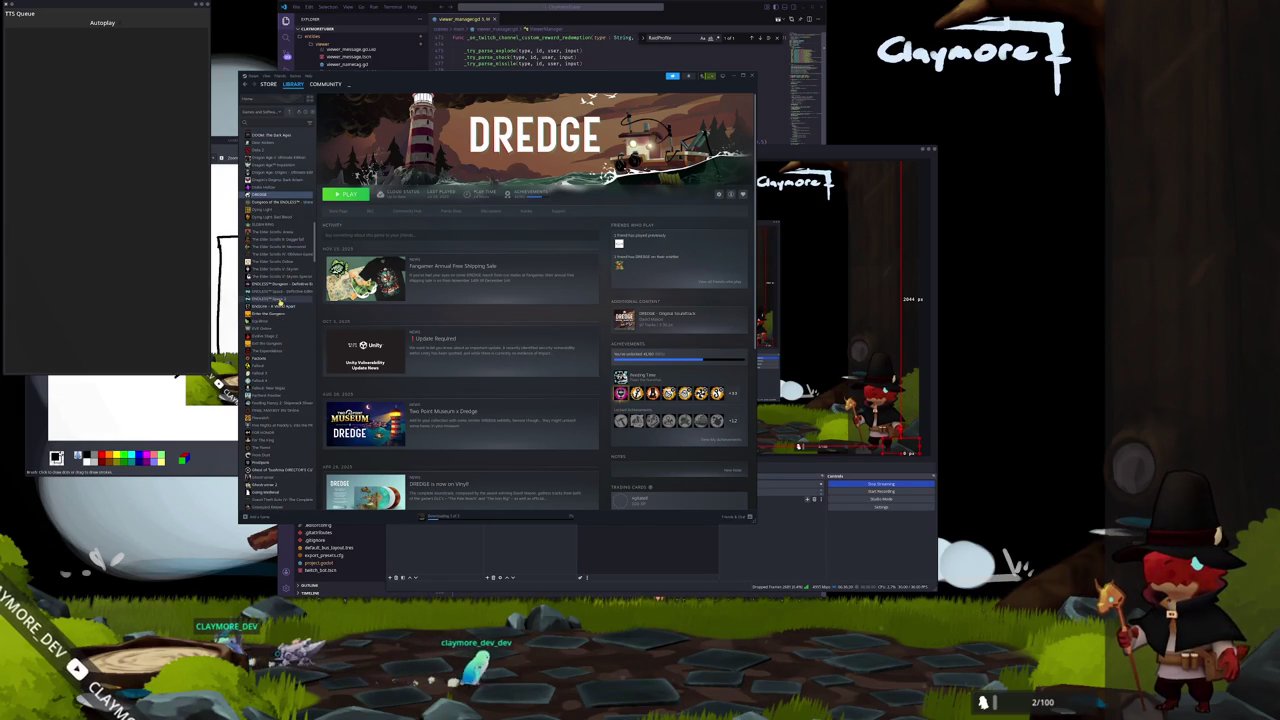
click(284, 297)
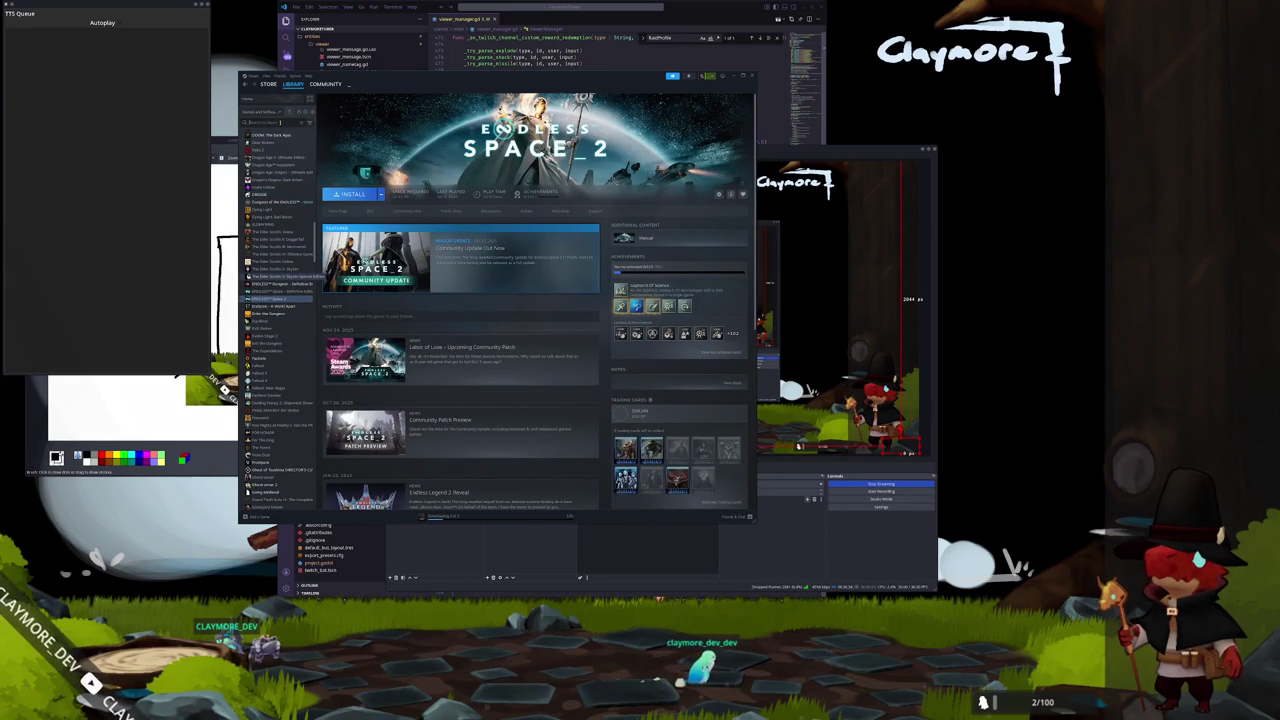
text(total war)
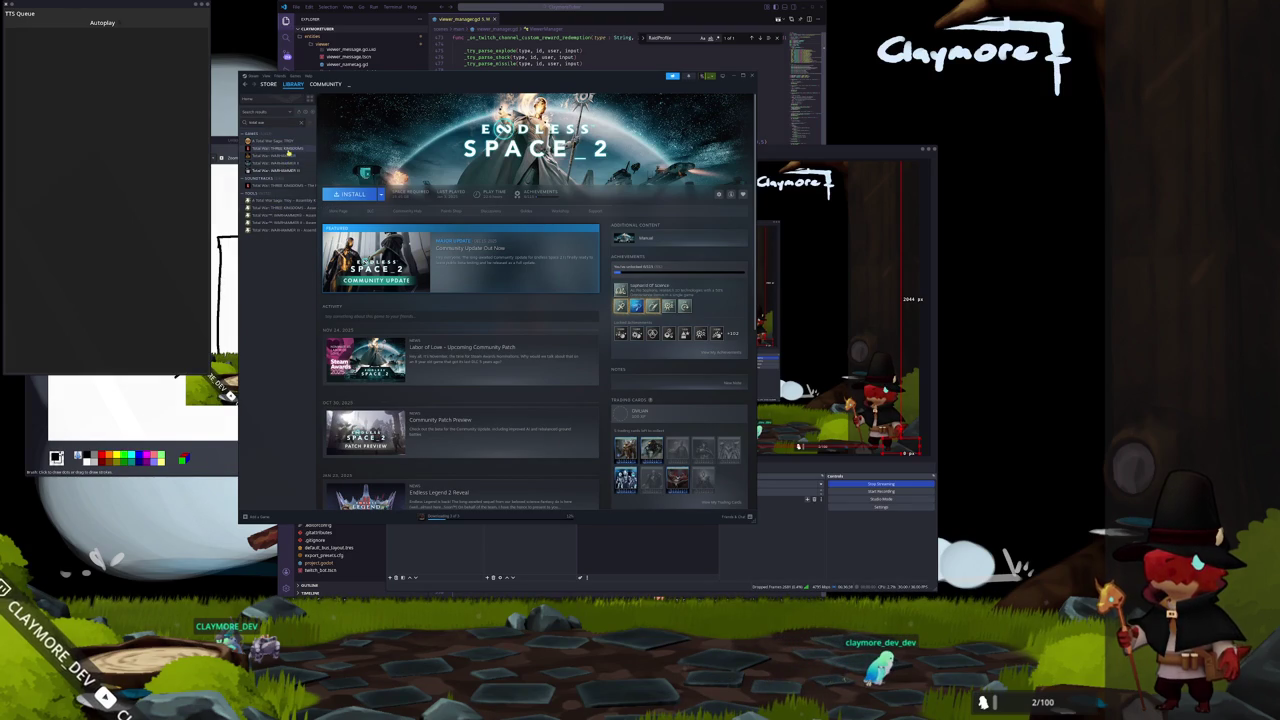
click(288, 150)
click(278, 170)
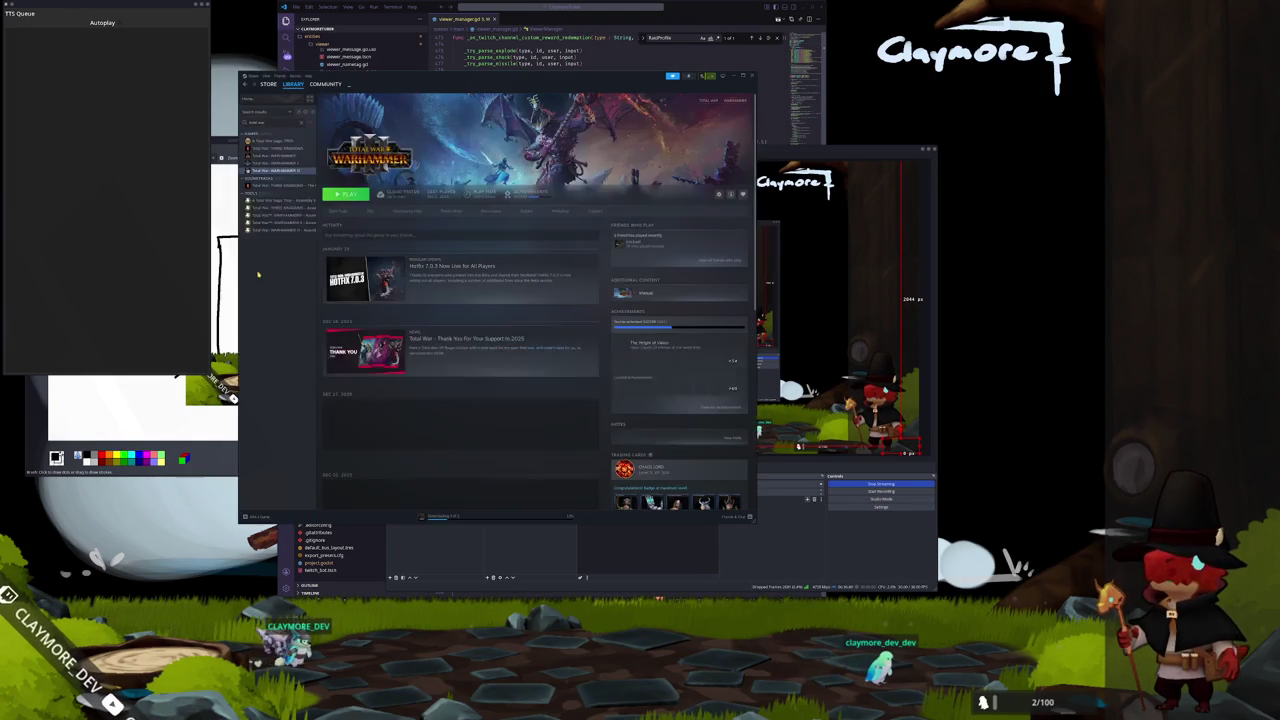
Move Steam aside, review the mod list, and start Total War: WARHAMMER III from its launcher.
drag(500, 76, 602, 94)
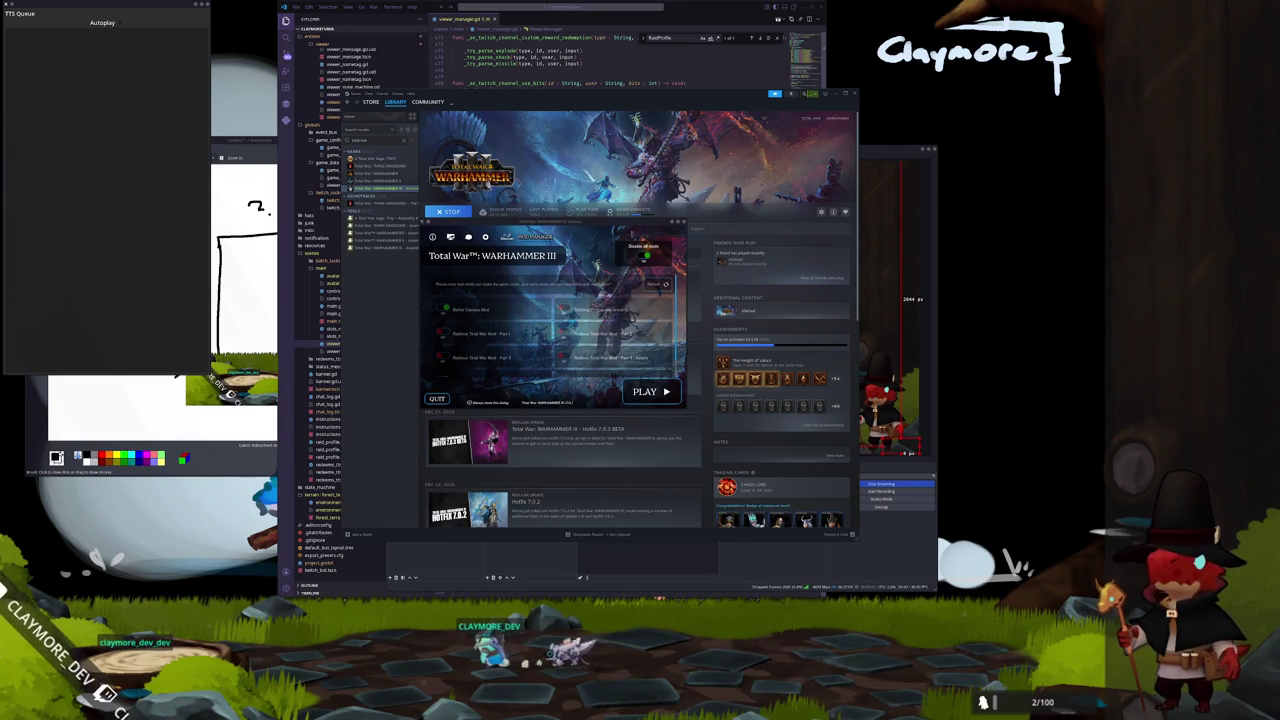
scroll(585, 283, down, 1)
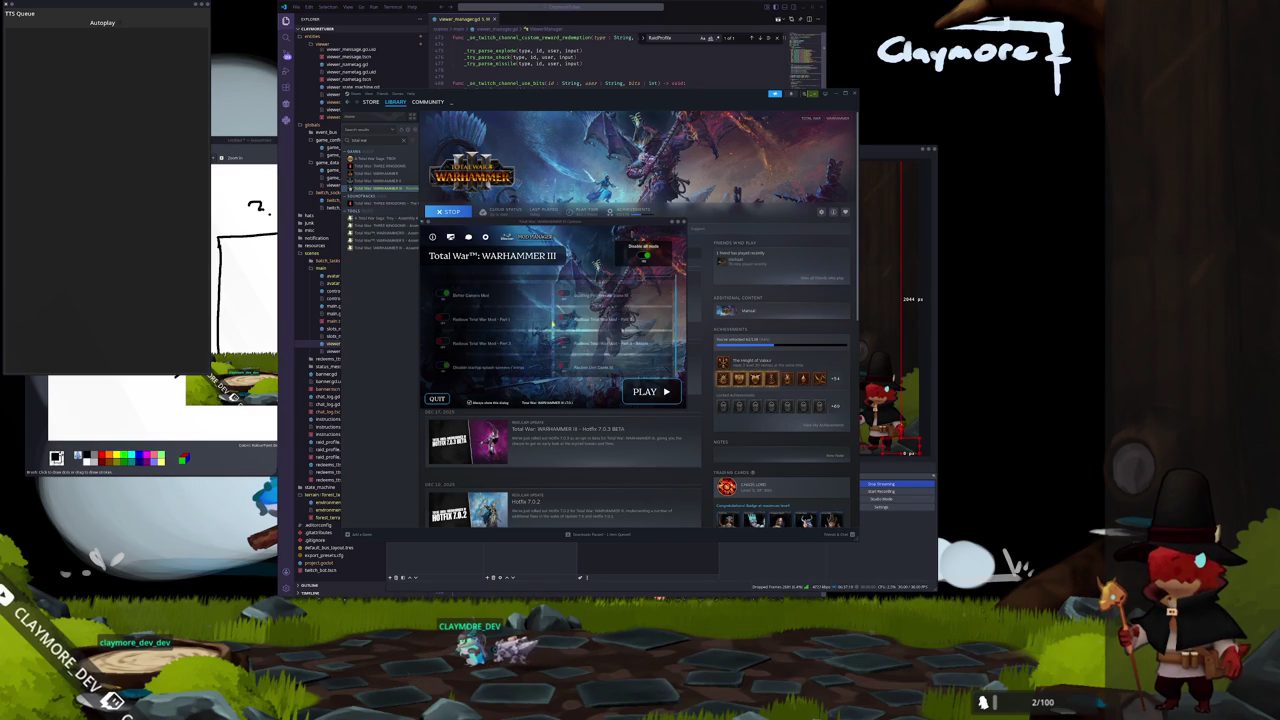
scroll(555, 323, down, 1)
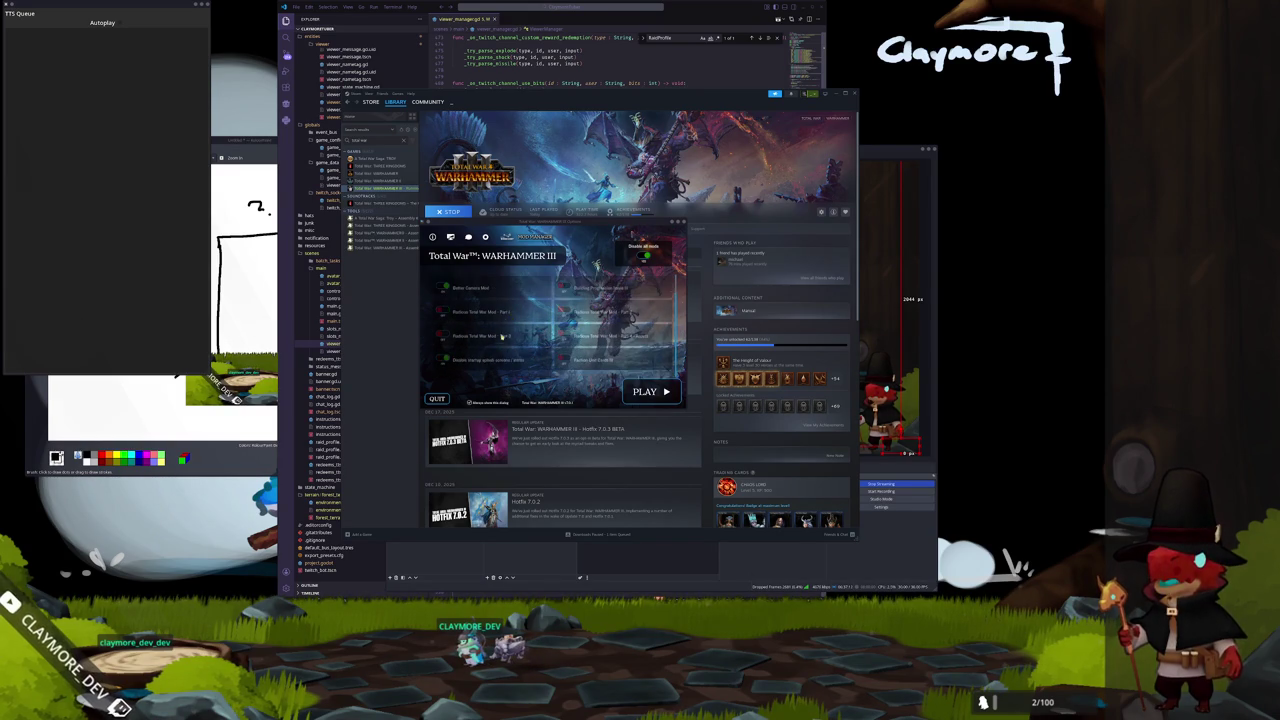
scroll(510, 361, up, 2)
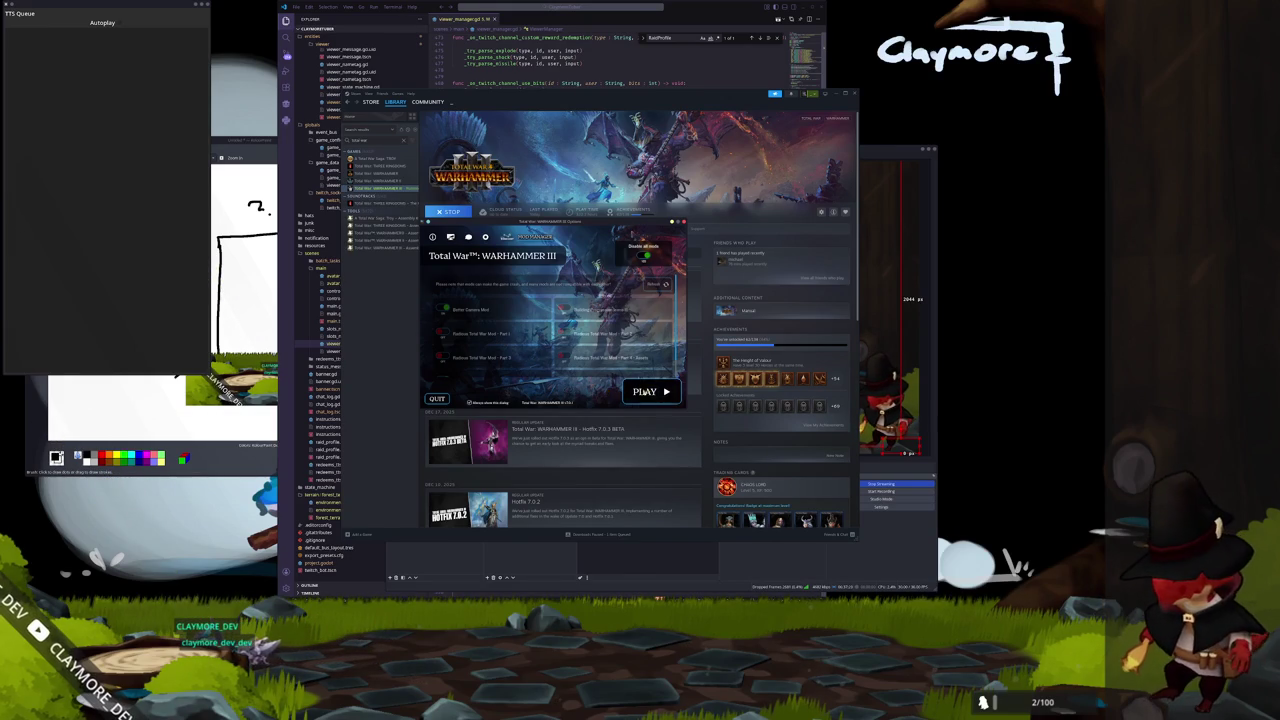
click(651, 392)
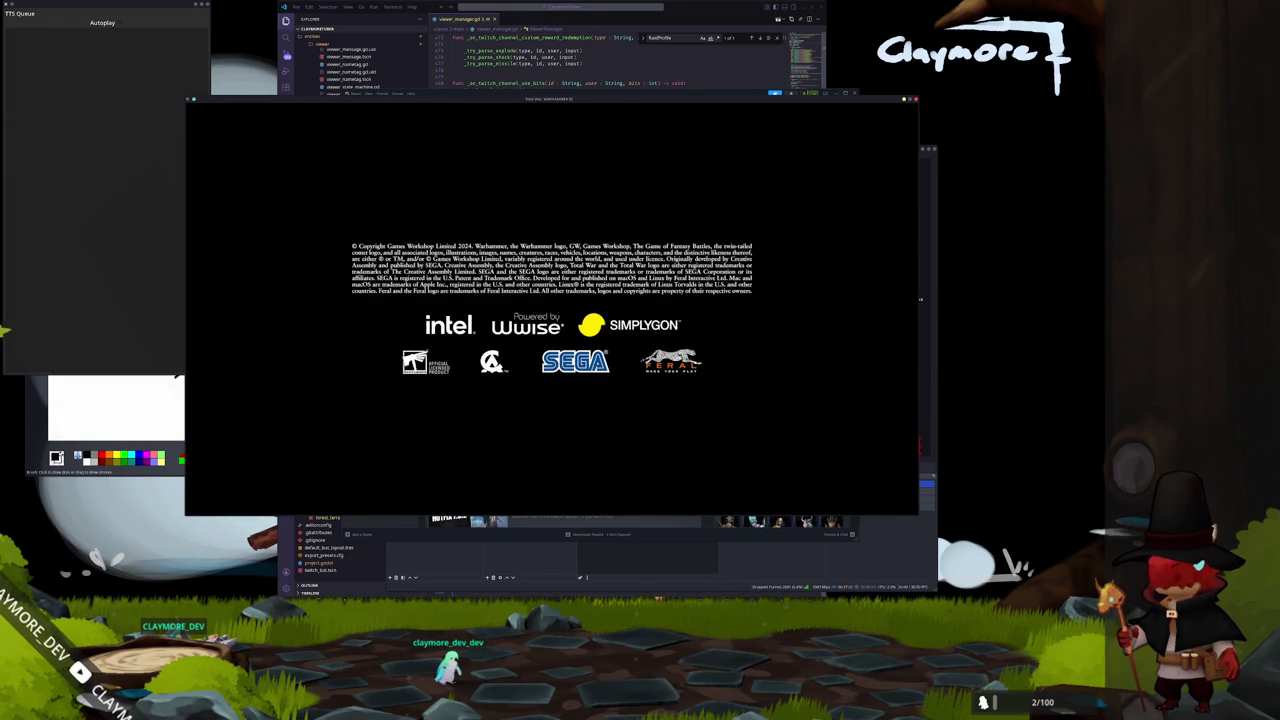
Add a Screen Capture (PipeWire) source in OBS targeting the Total War: WARHAMMER III window.
click(539, 523)
right_click(520, 532)
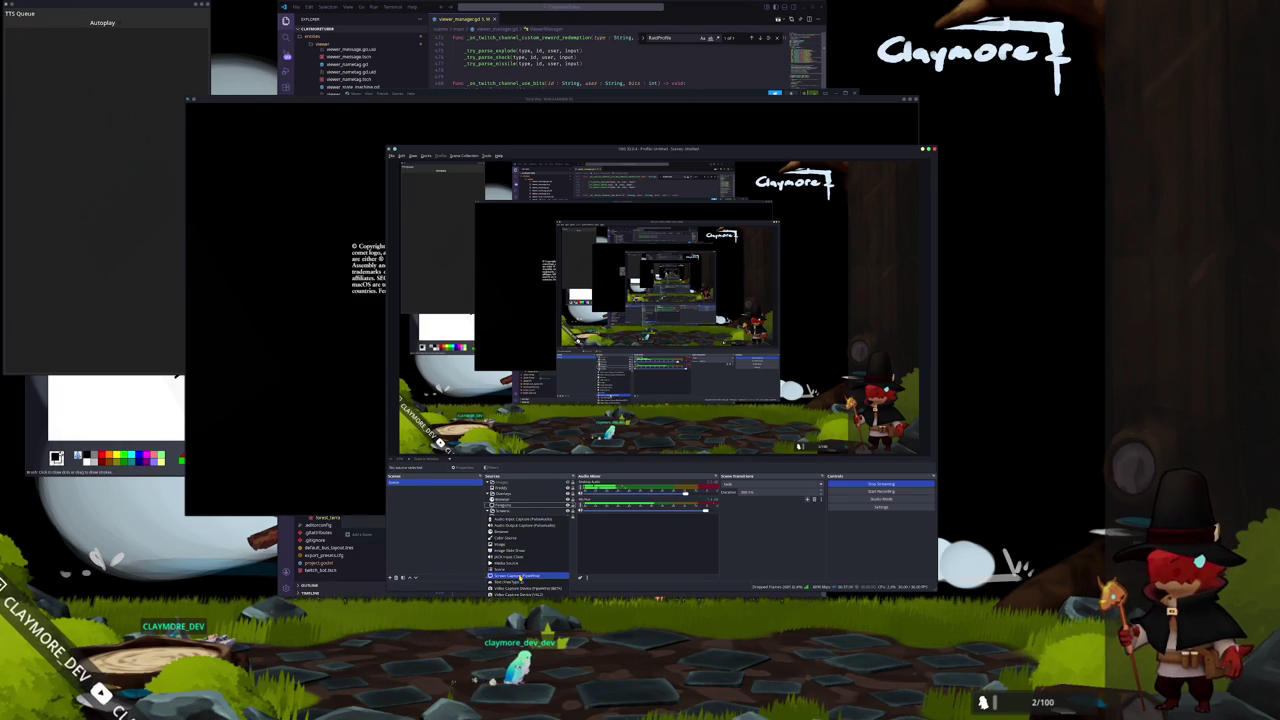
click(522, 576)
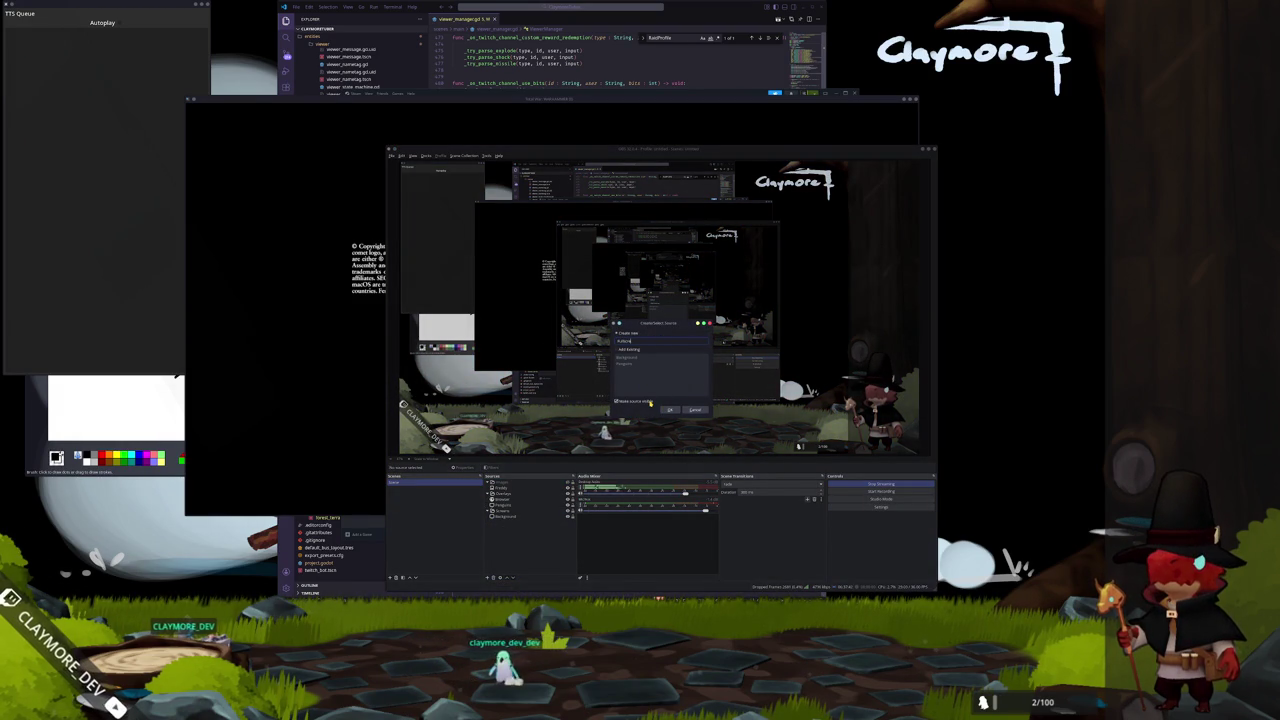
click(669, 410)
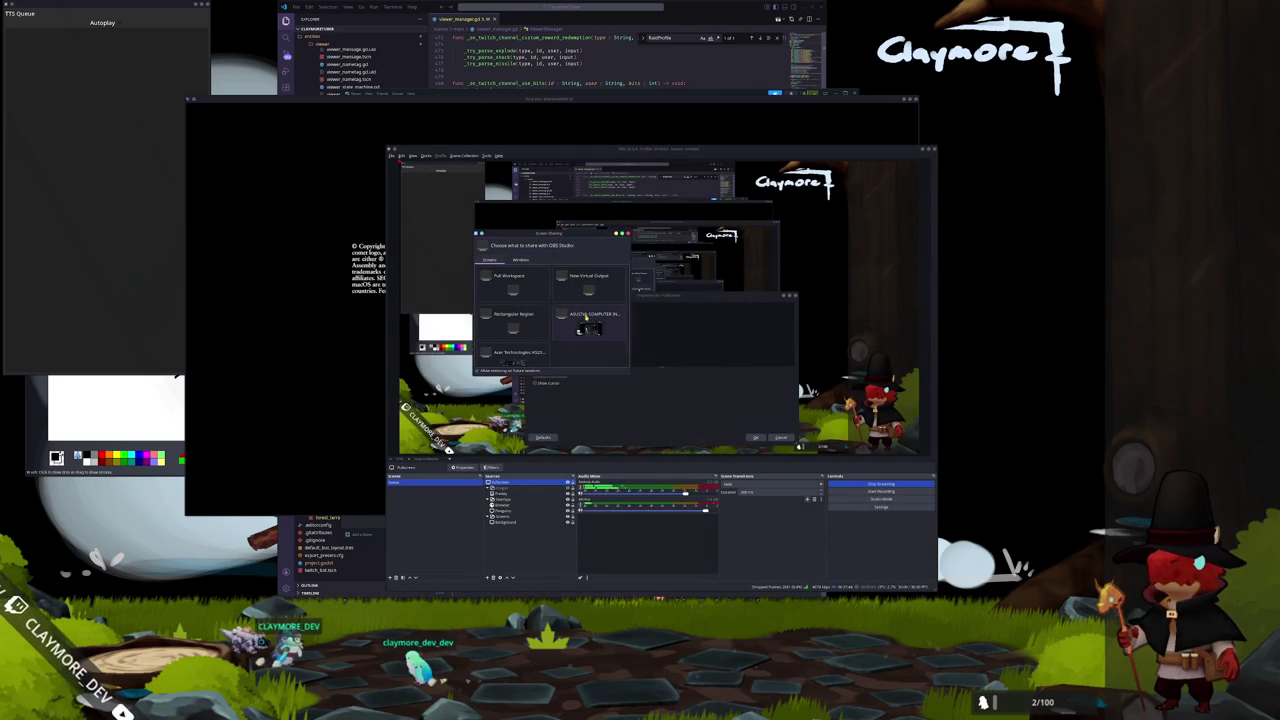
click(520, 259)
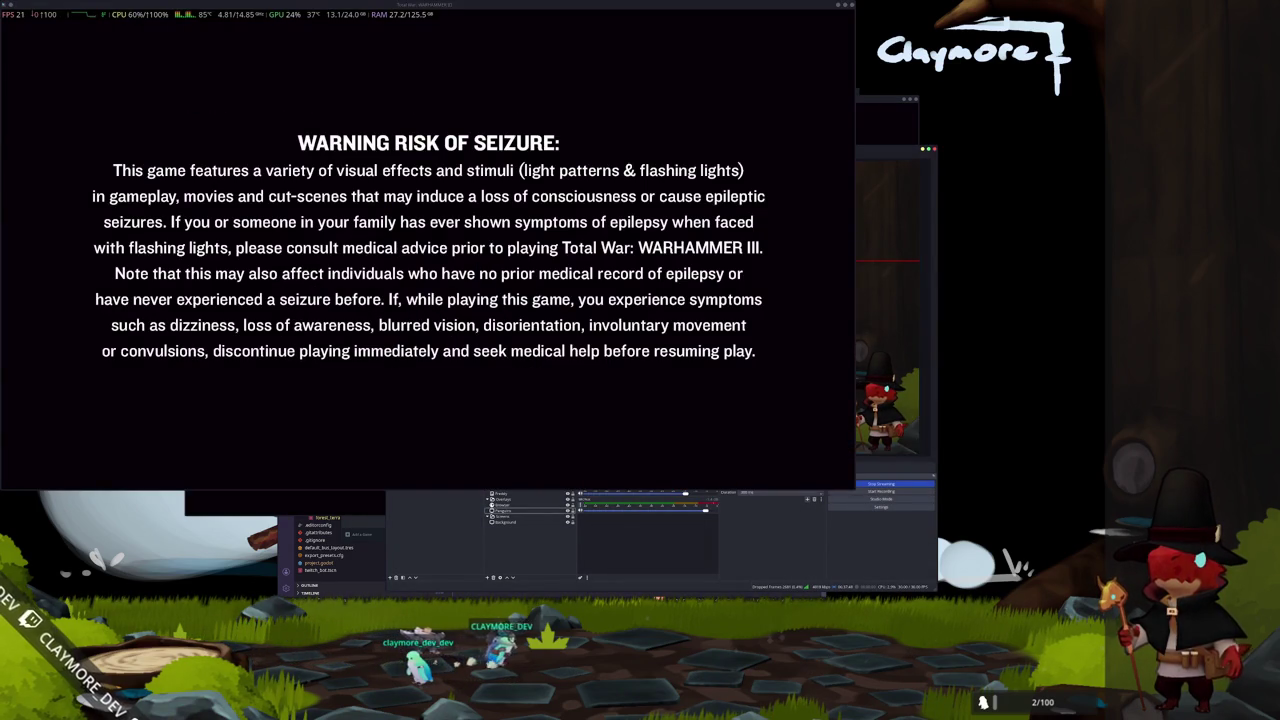
Move the new capture source above Screens in OBS, then open the game's Campaign menu.
click(510, 520)
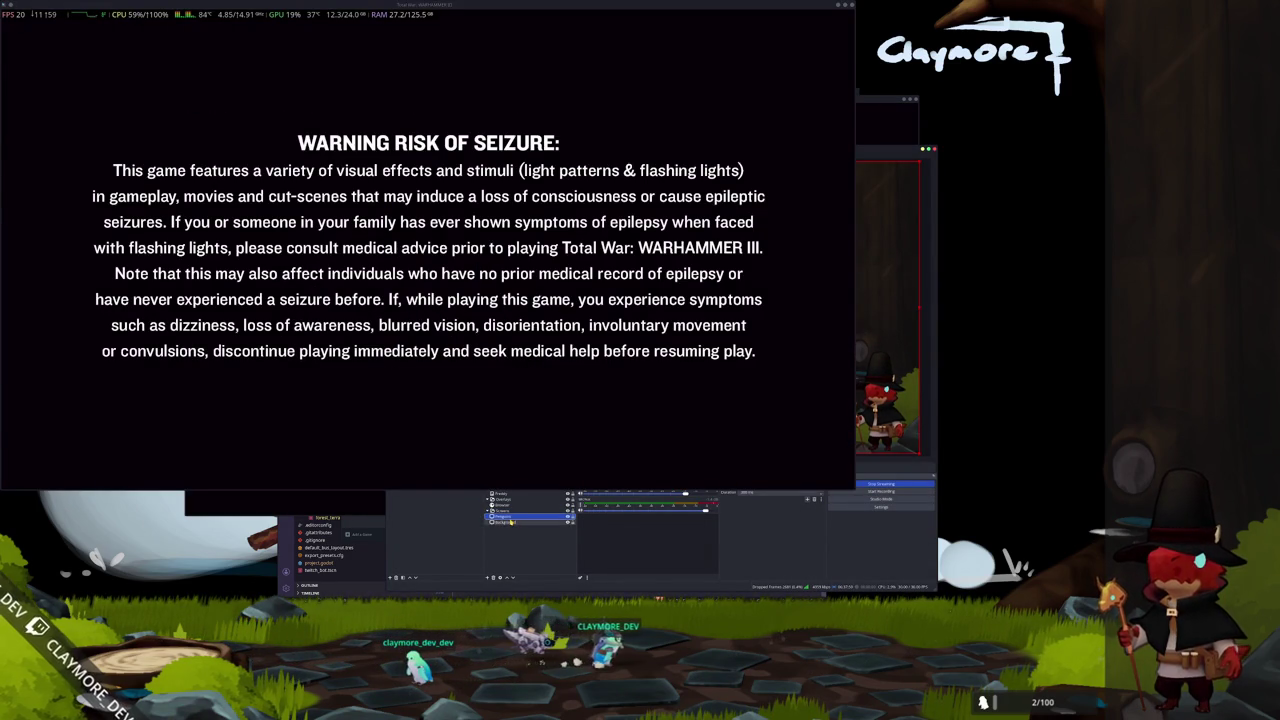
mouse_move(512, 522)
mouse_down()
mouse_move(503, 494)
mouse_move(518, 518)
mouse_up()
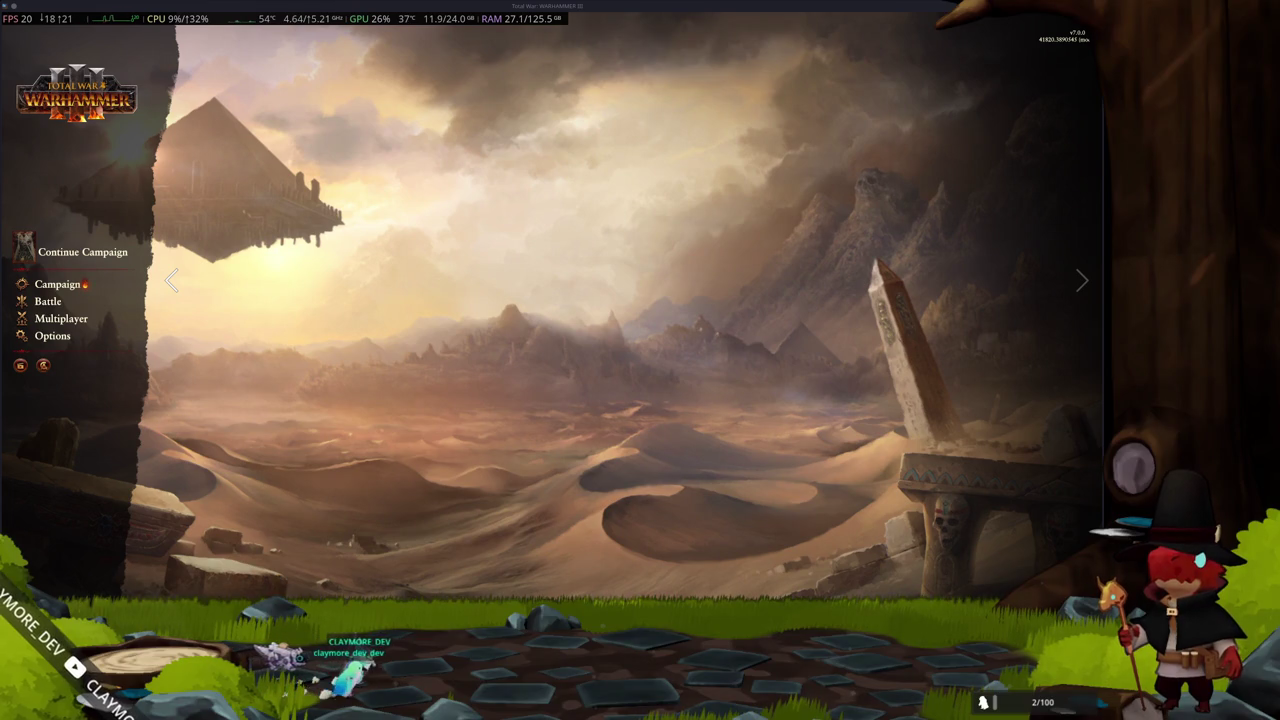
click(60, 284)
Set up a new Immortal Empires campaign with Ogre Kingdoms as the race.
click(55, 302)
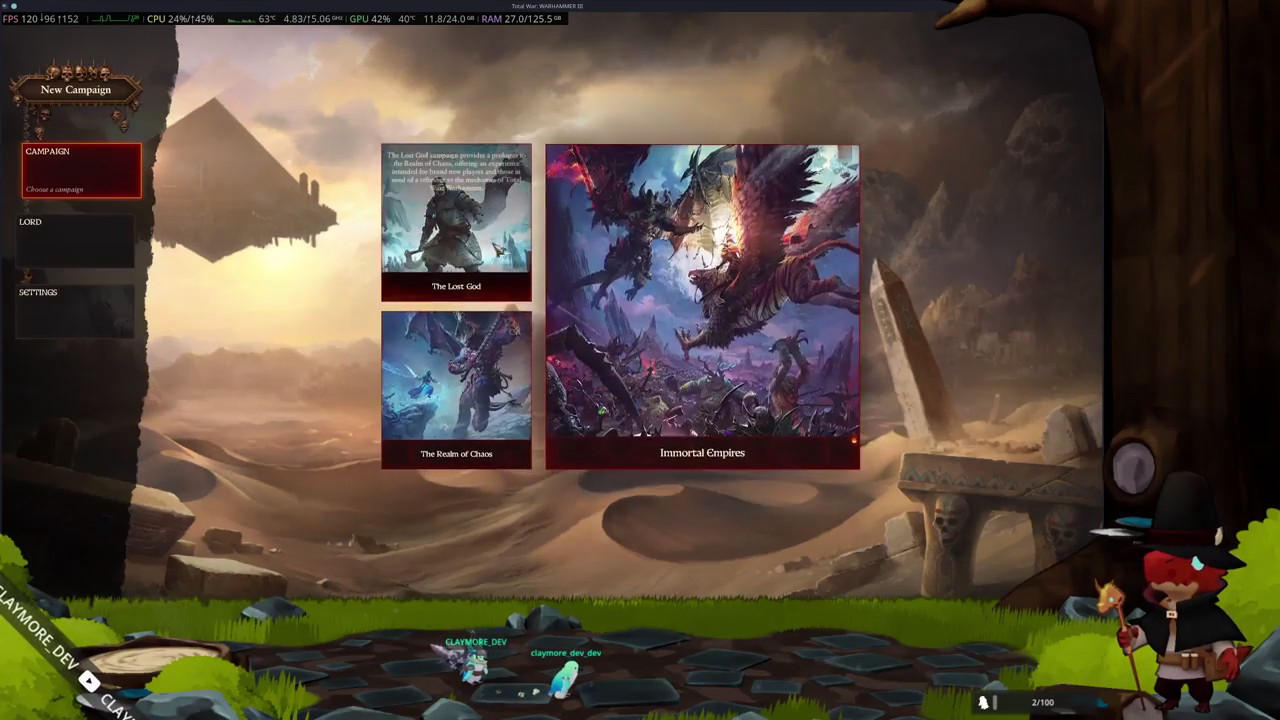
click(698, 345)
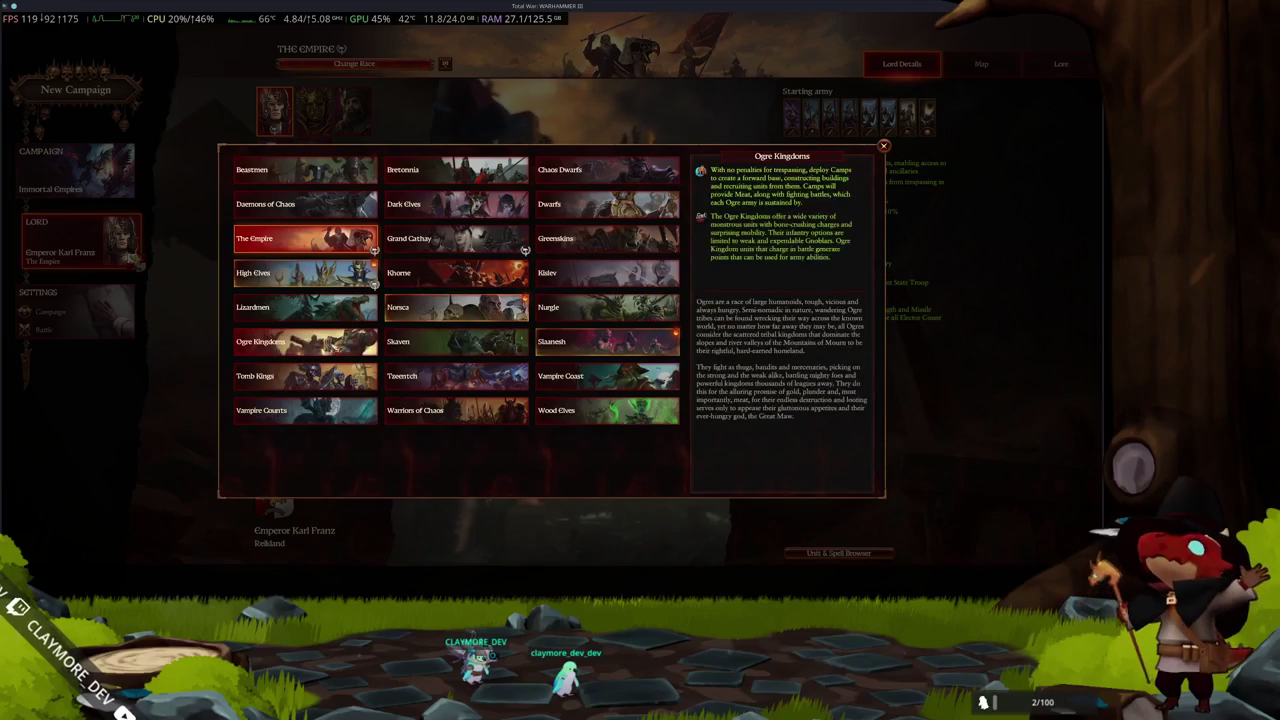
click(300, 341)
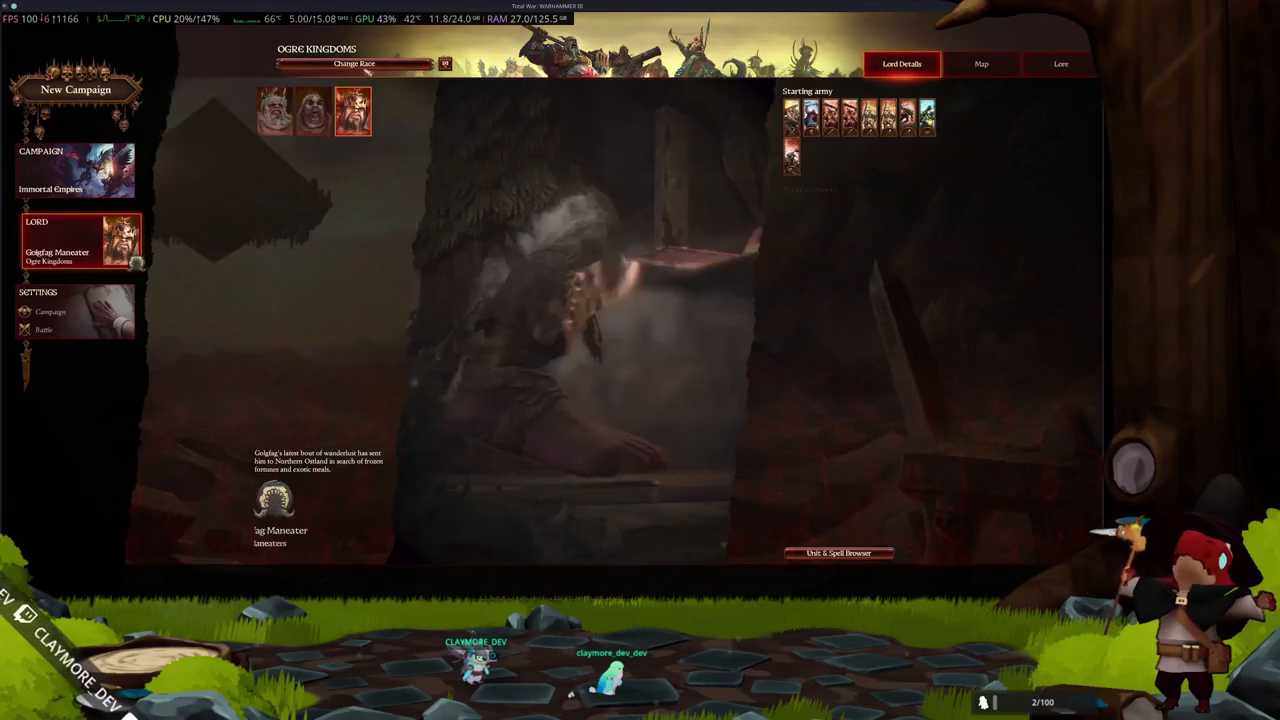
click(362, 64)
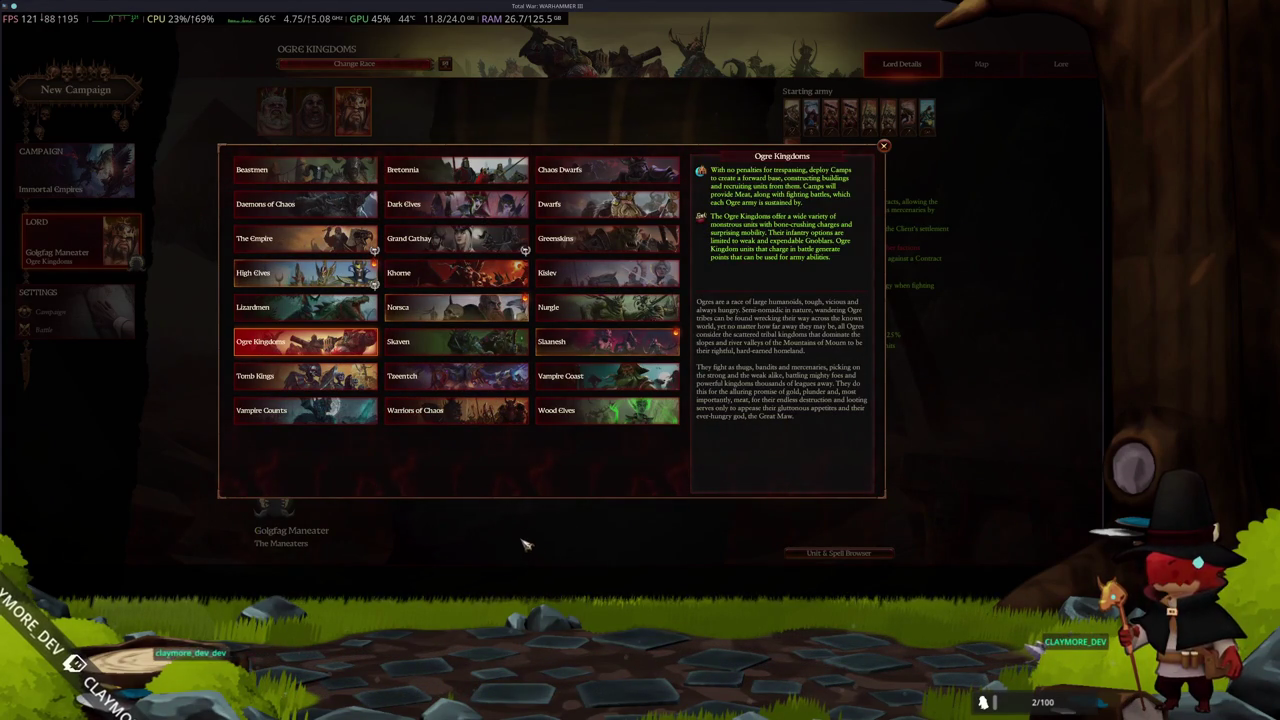
Back out to the main menu and quit Total War: WARHAMMER III to the desktop.
key(Escape)
key(Escape)
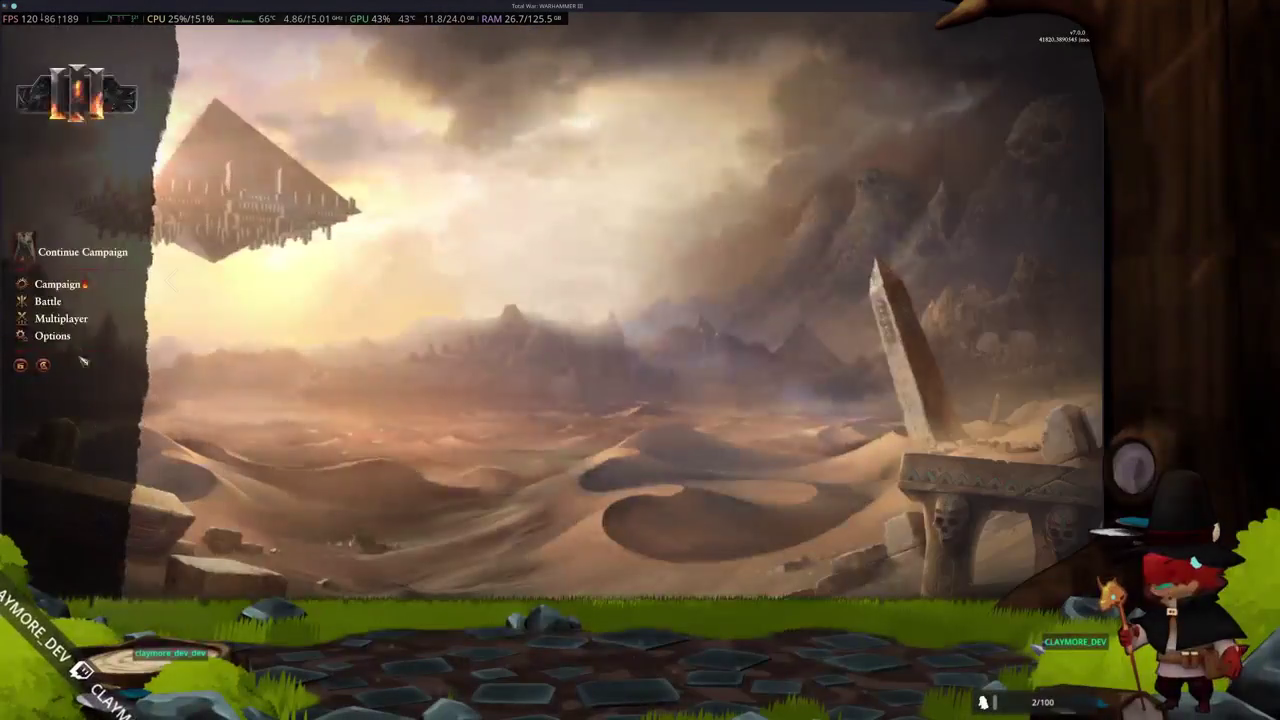
key(Escape)
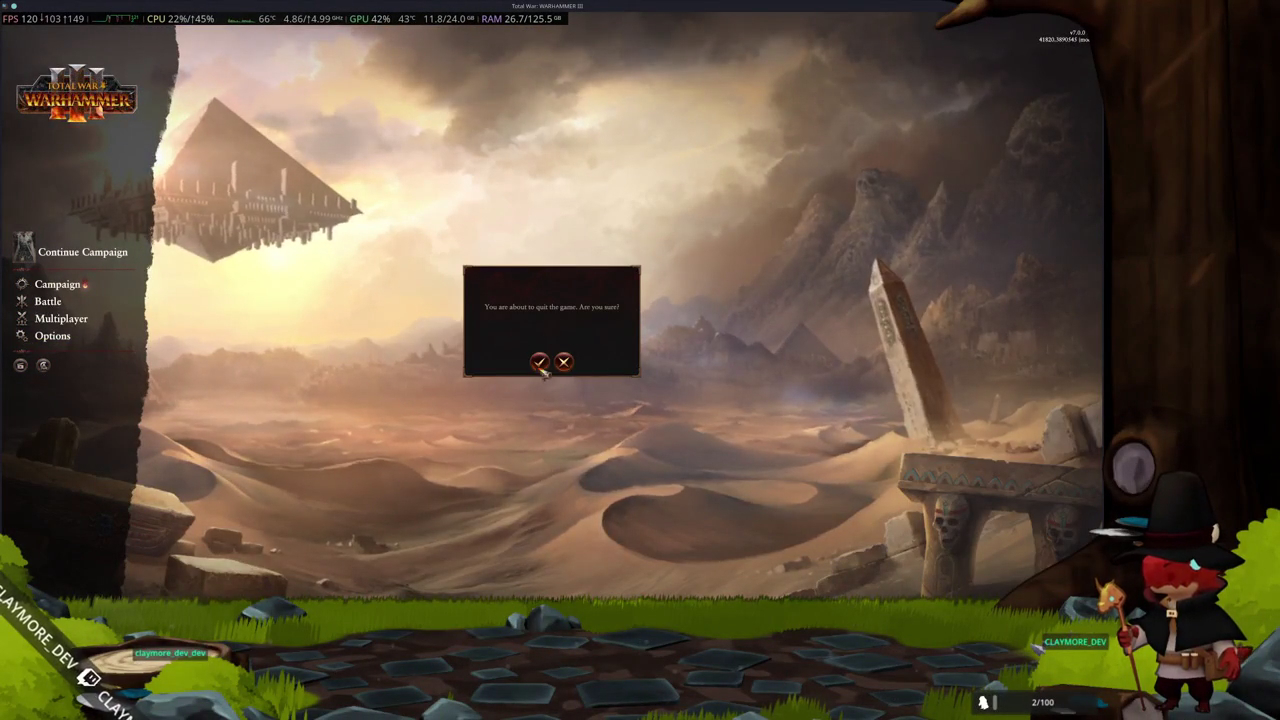
click(546, 365)
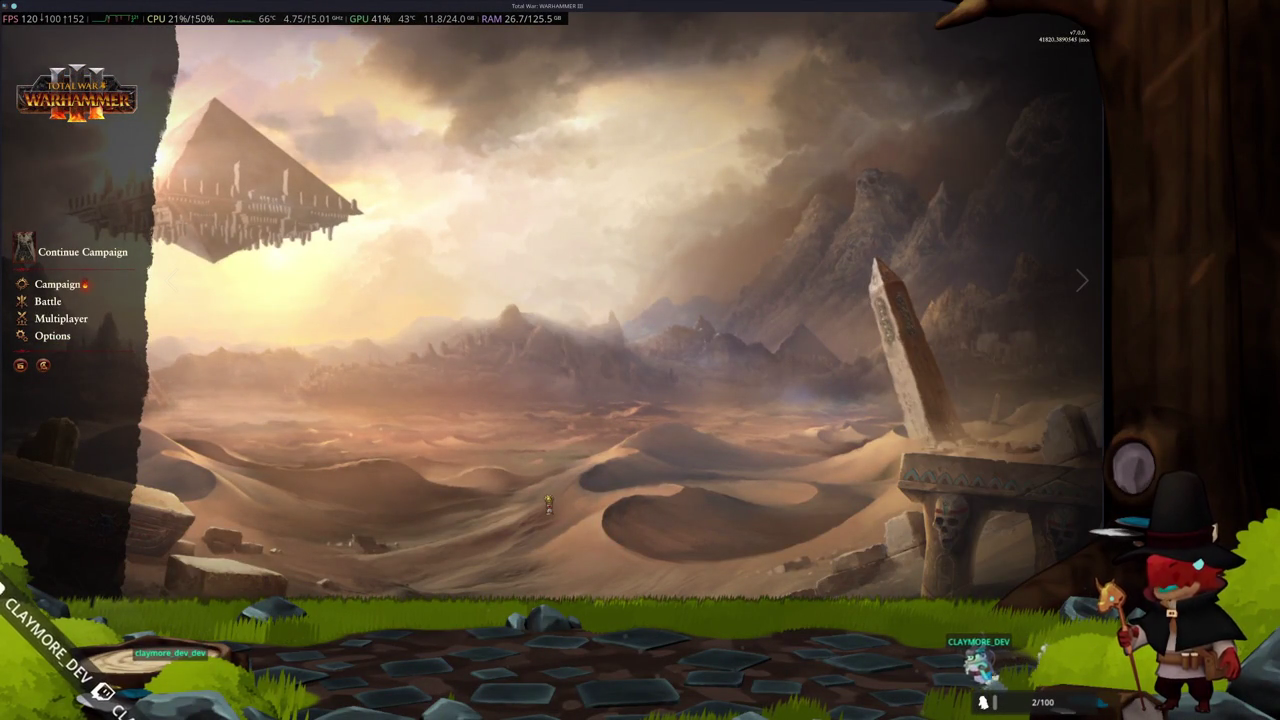
key(alt+Tab)
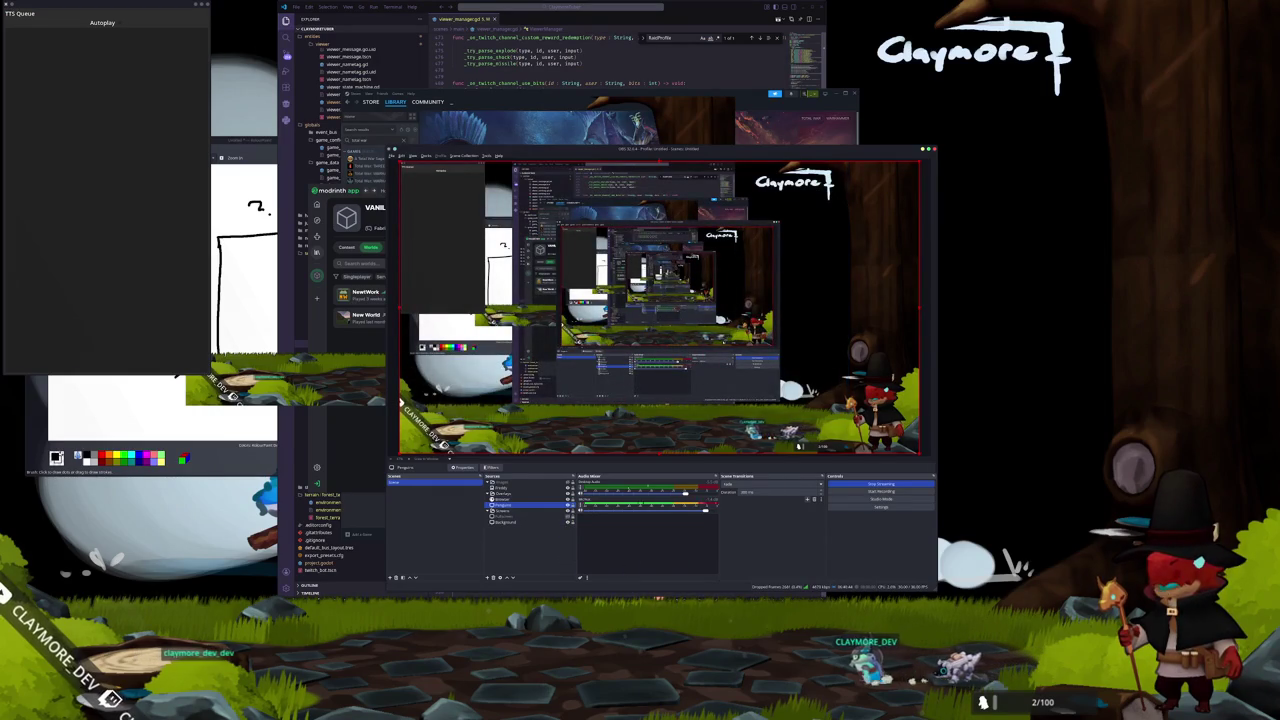
Clear the Steam library search and close the paint program without saving the drawing.
click(375, 160)
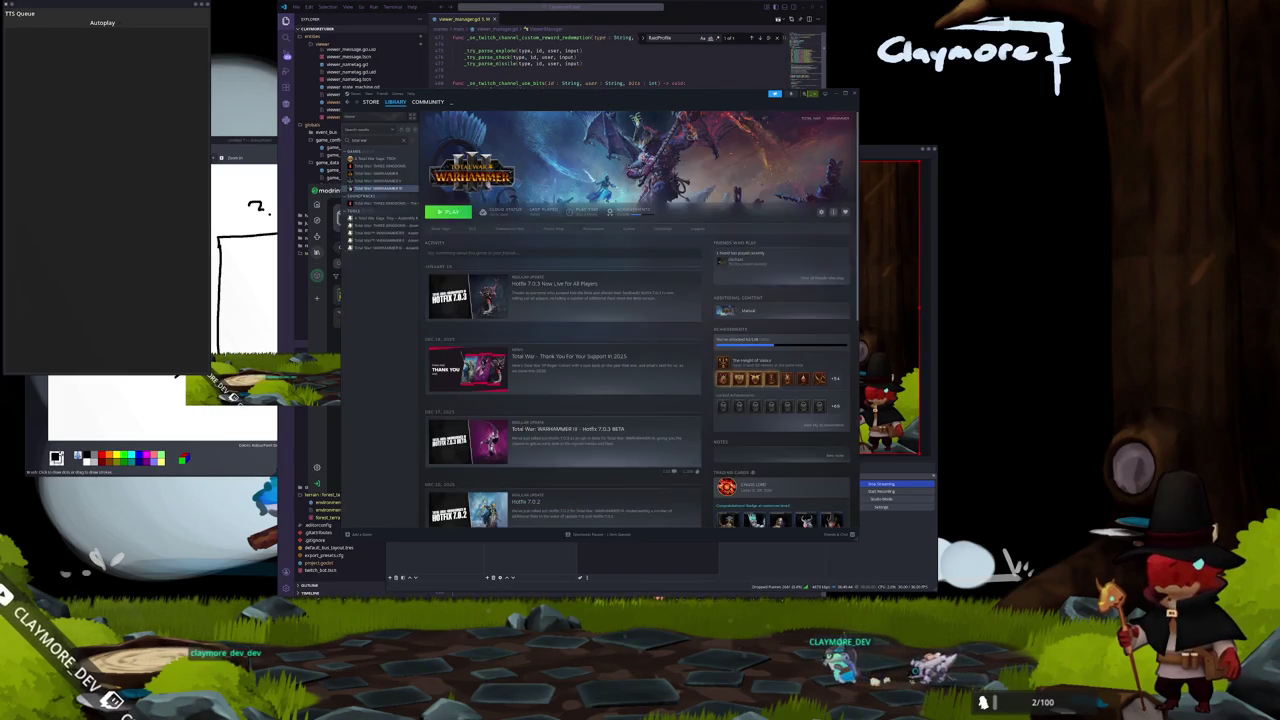
click(404, 140)
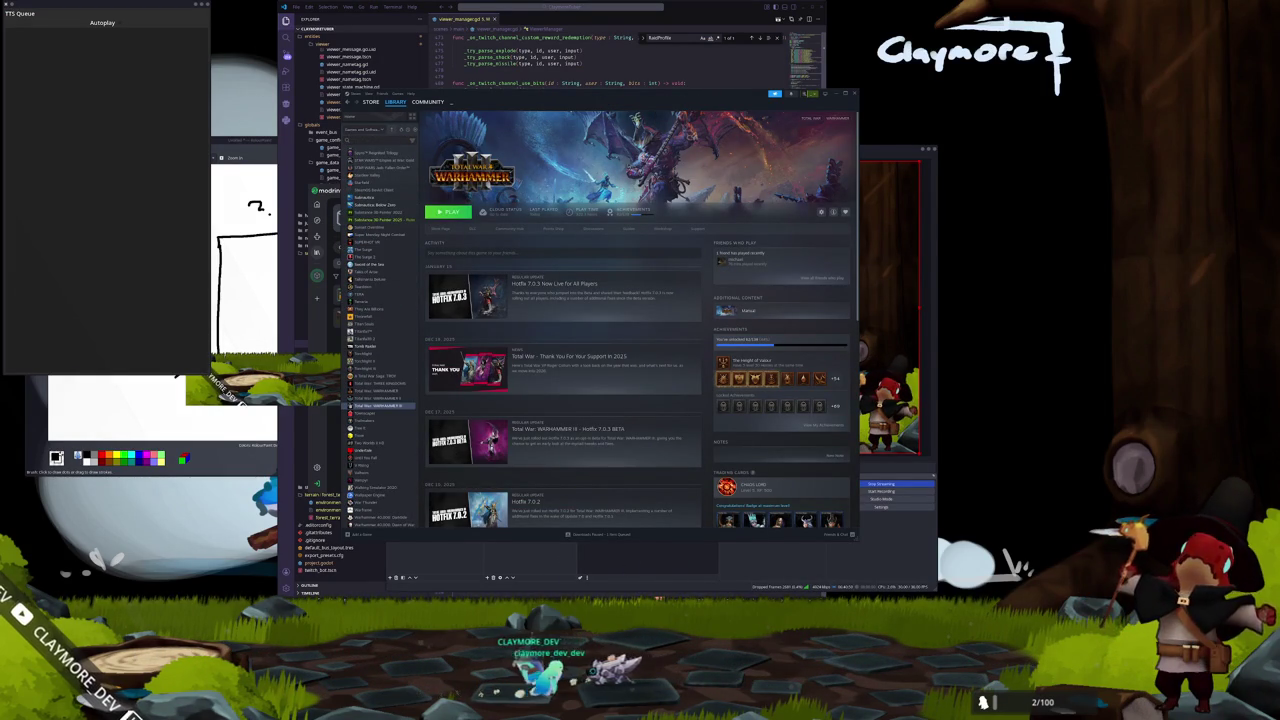
click(634, 566)
click(642, 587)
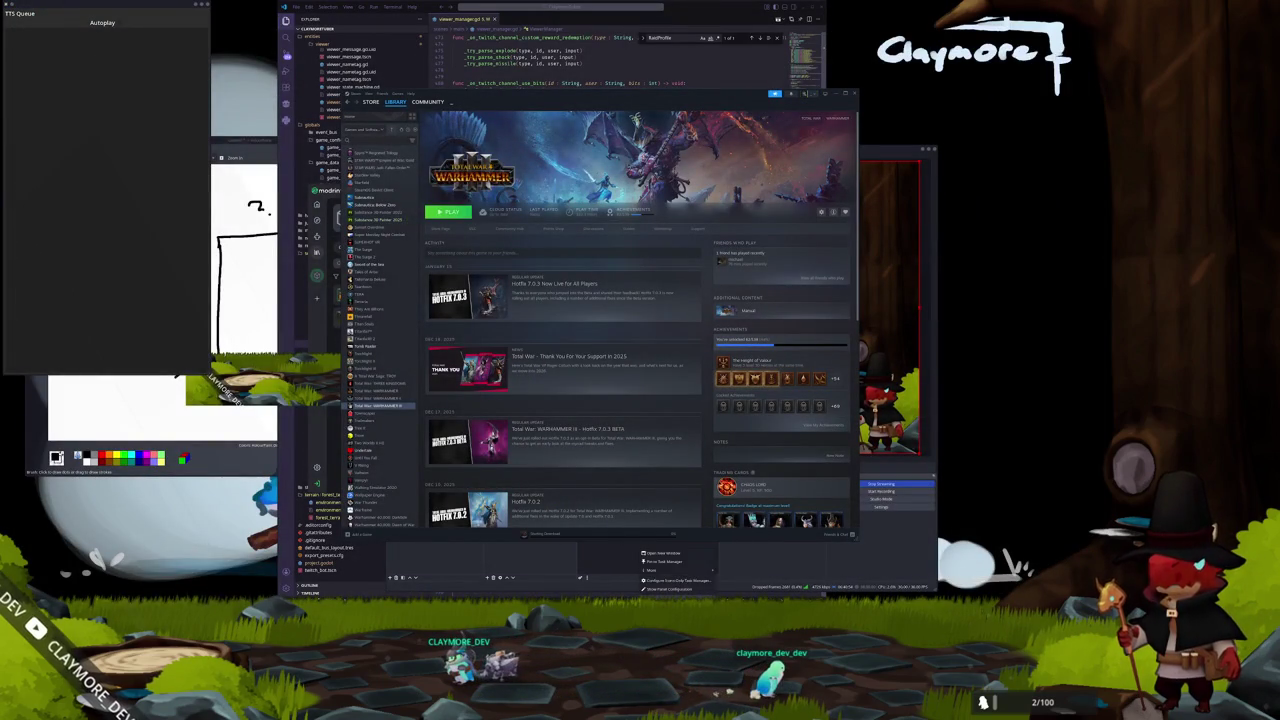
click(650, 584)
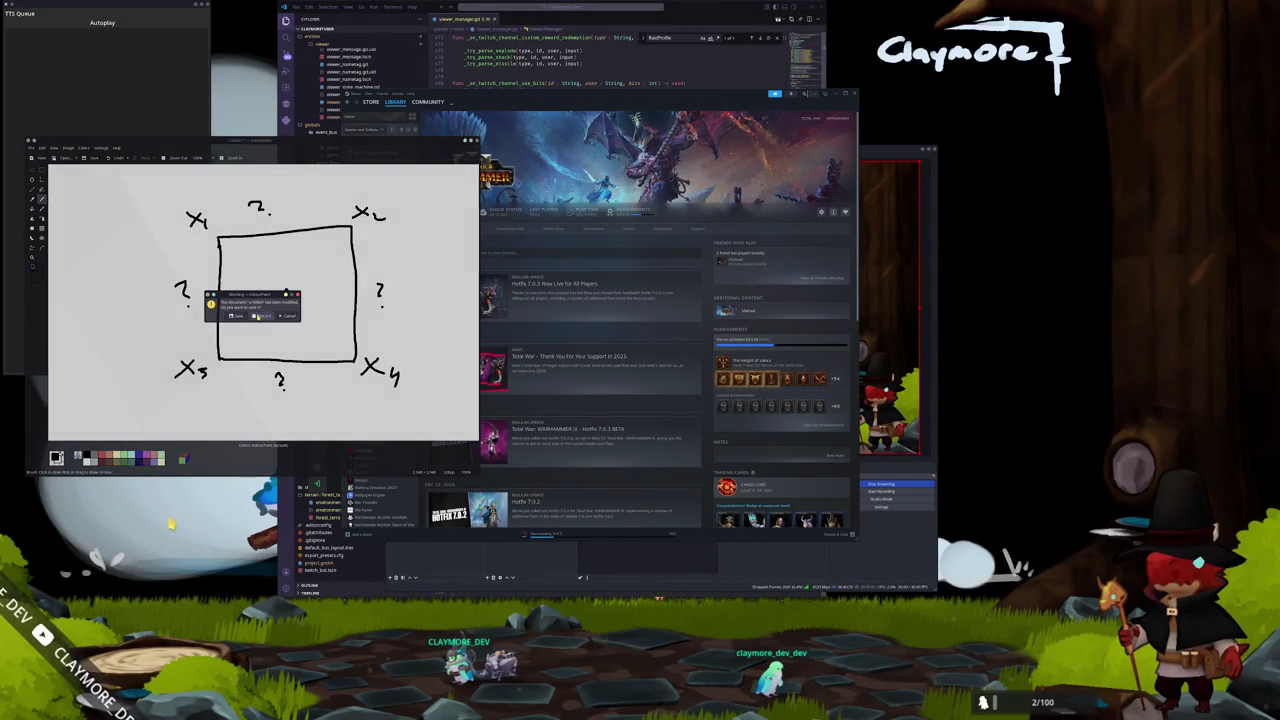
click(258, 316)
Close the Matrix Transformations image viewer and hide then restore the Steam library window.
click(650, 587)
right_click(650, 587)
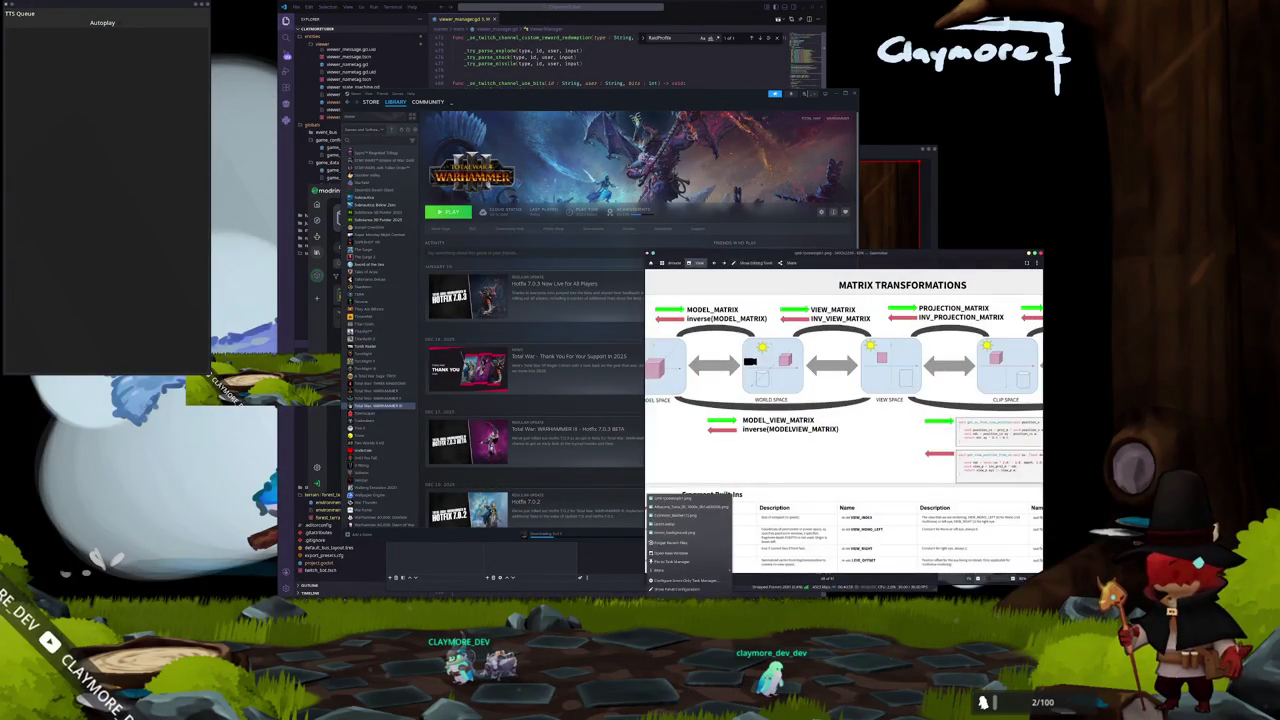
click(662, 569)
right_click(660, 588)
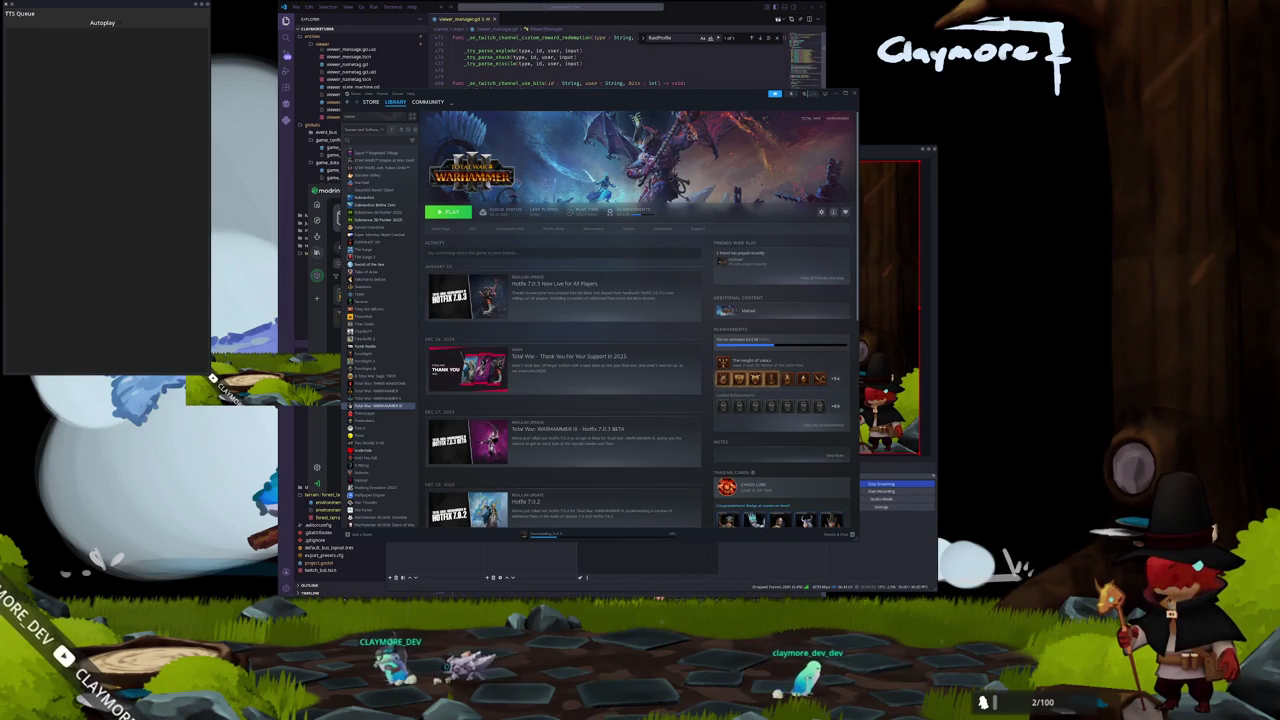
click(655, 588)
click(658, 598)
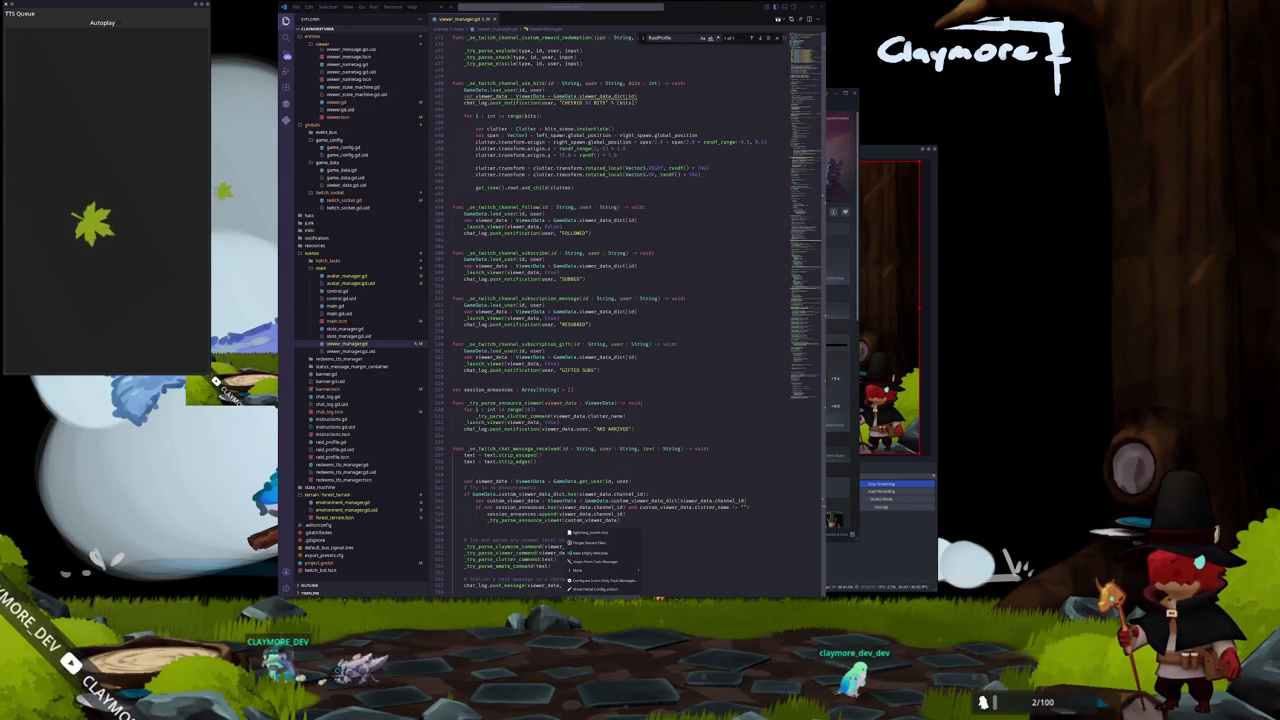
Close the Tools, LED Fluffy, CABSmall.png, Guild Sheet and Reddit Firefox windows.
mouse_move(500, 578)
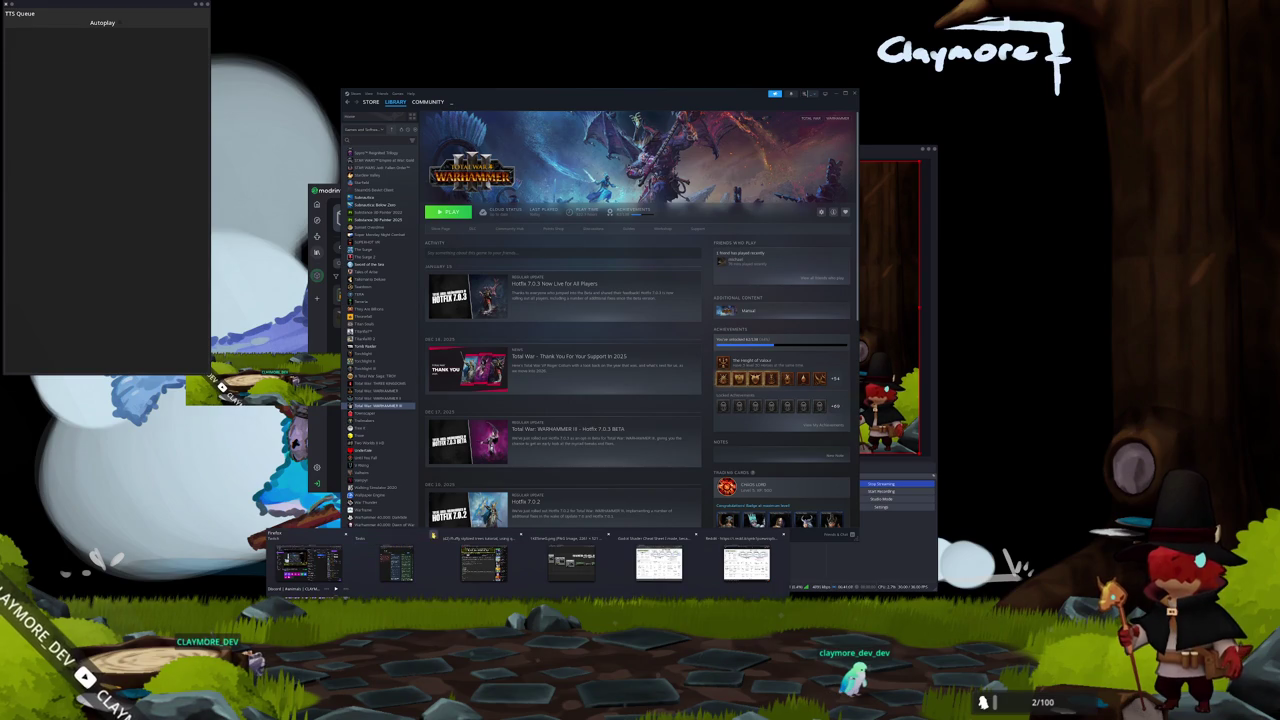
click(433, 536)
click(476, 536)
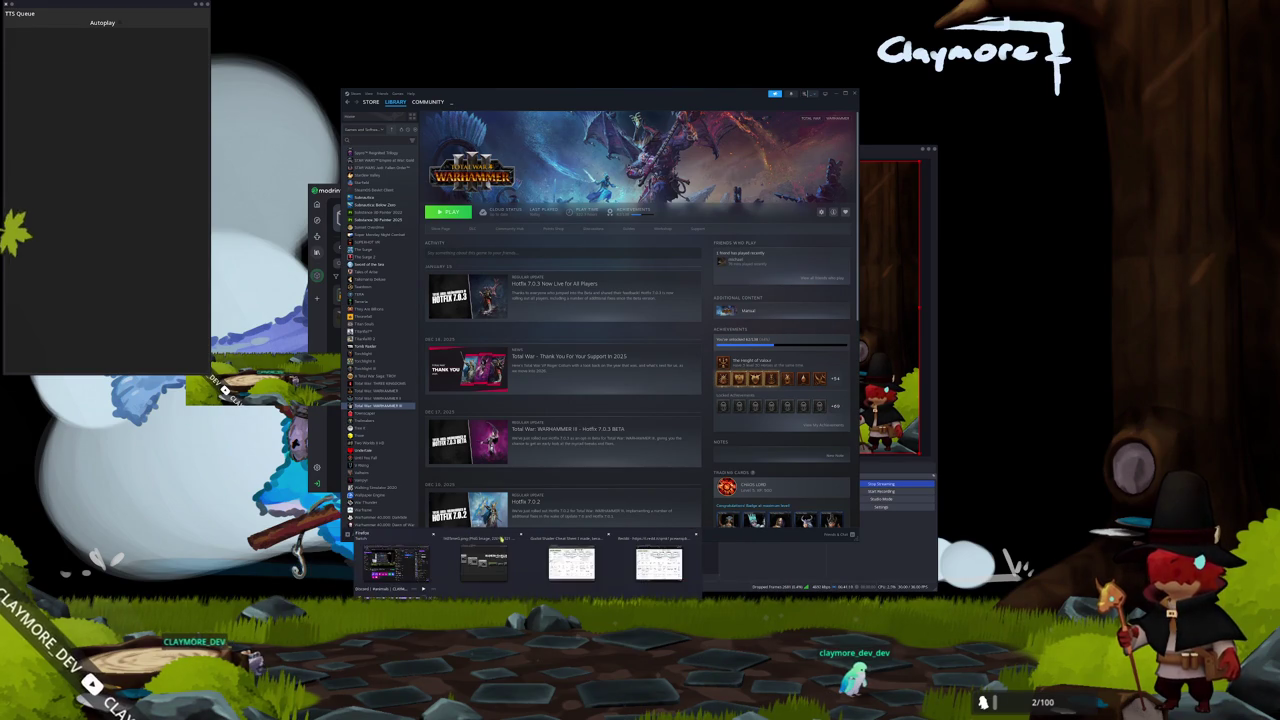
click(521, 536)
click(563, 536)
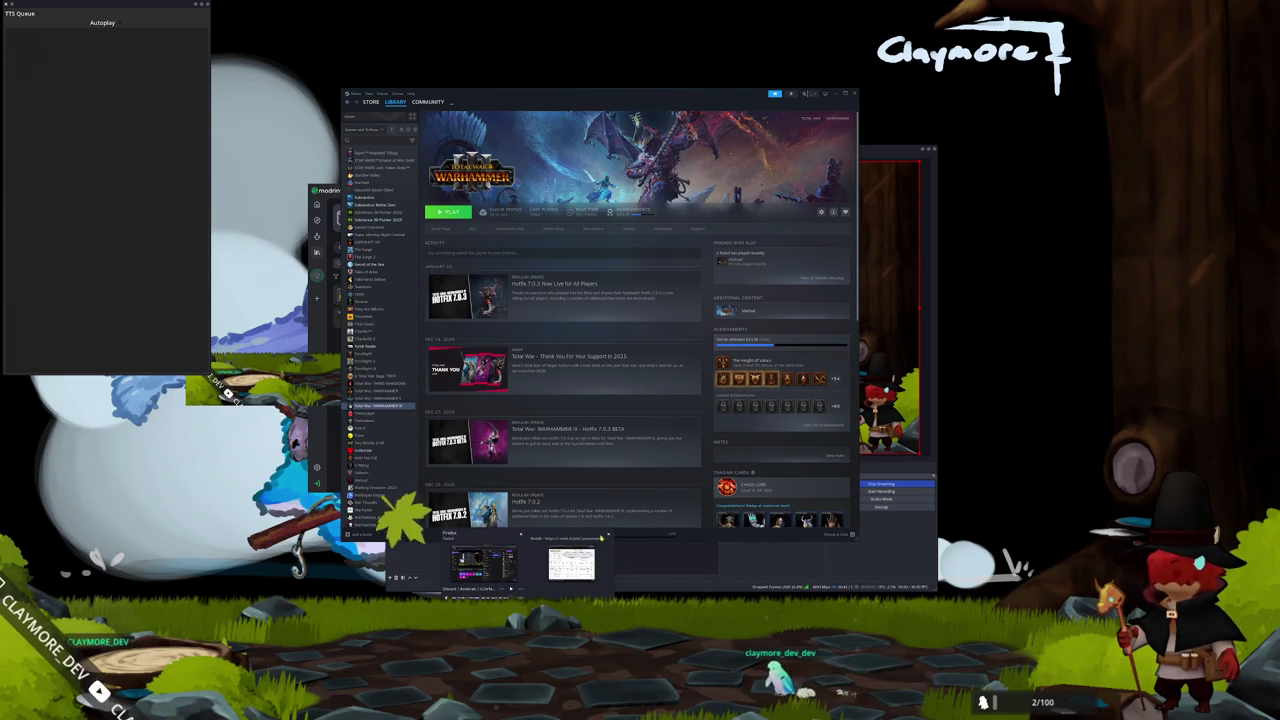
click(606, 536)
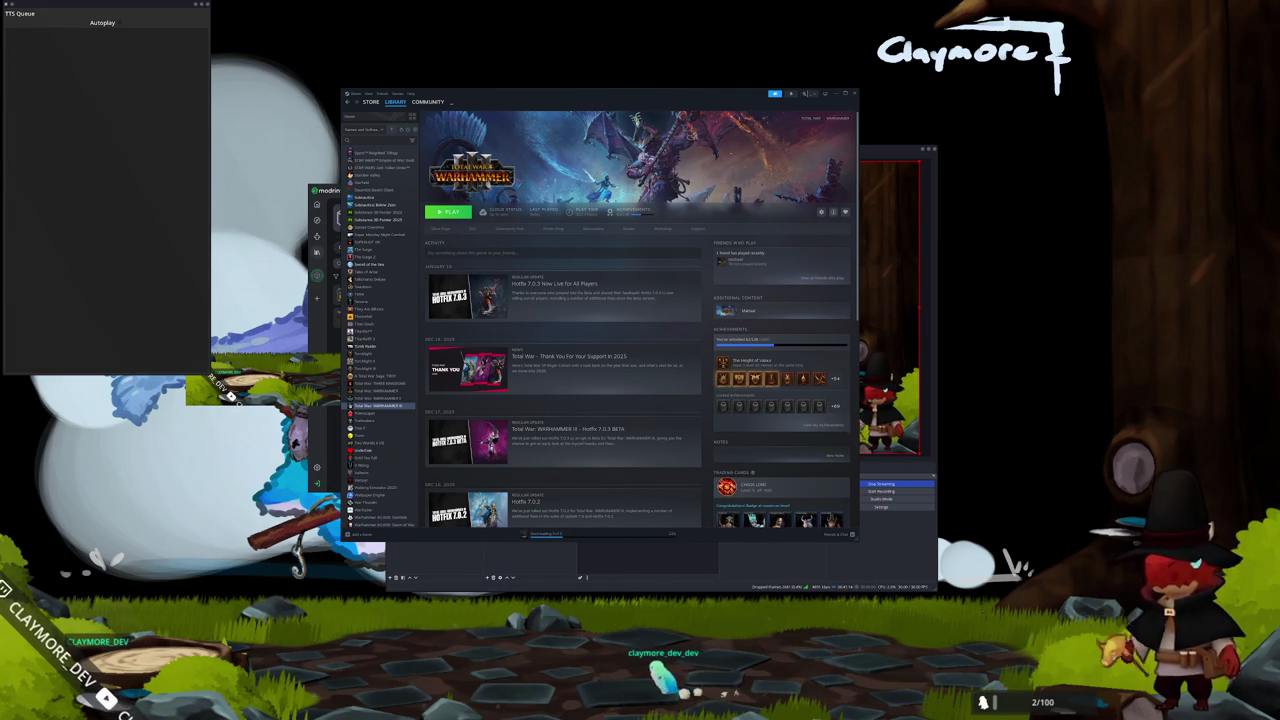
Show the whole Steam library as game covers and browse down the grid.
scroll(378, 322, up, 5)
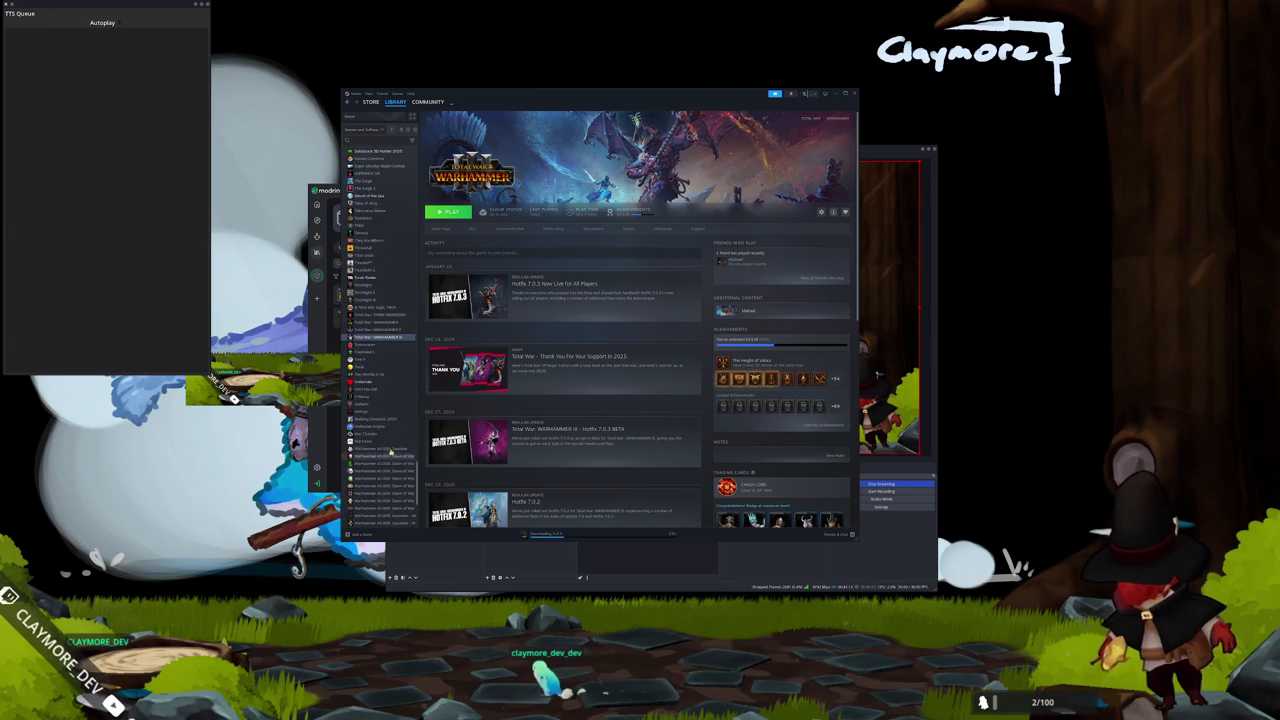
click(352, 116)
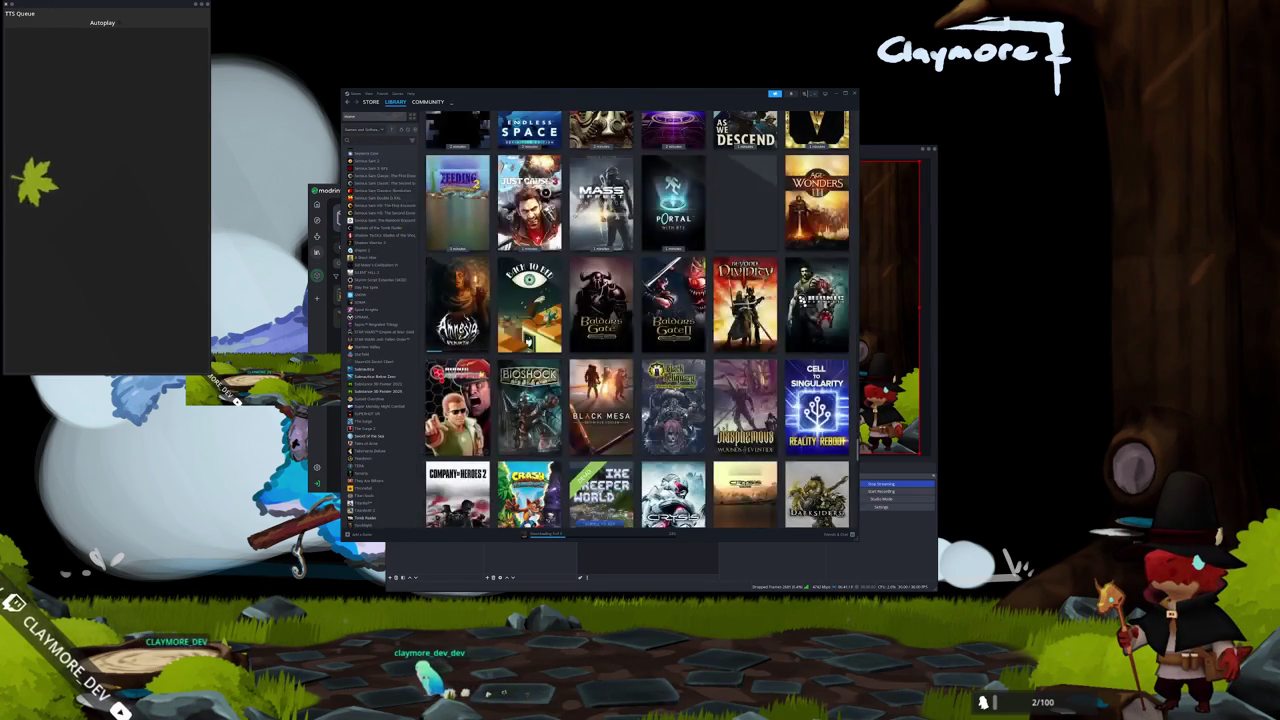
scroll(637, 320, up, 5)
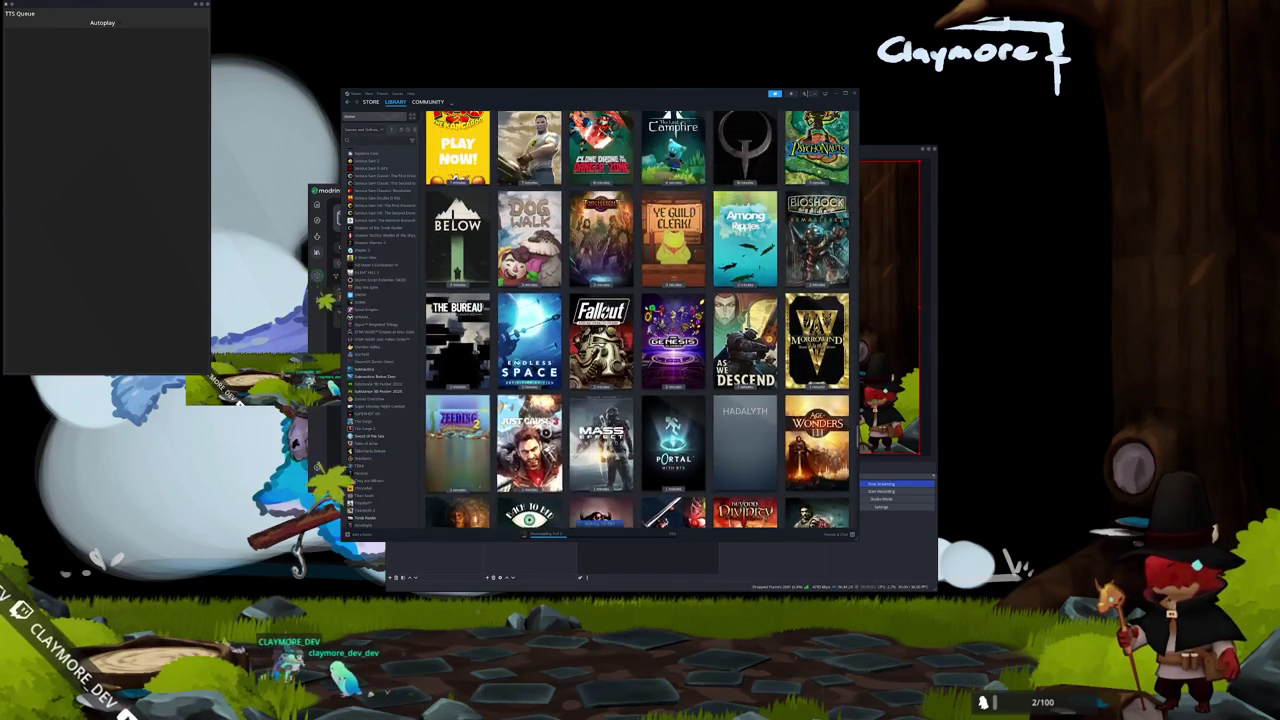
scroll(492, 403, down, 3)
scroll(492, 403, up, 10)
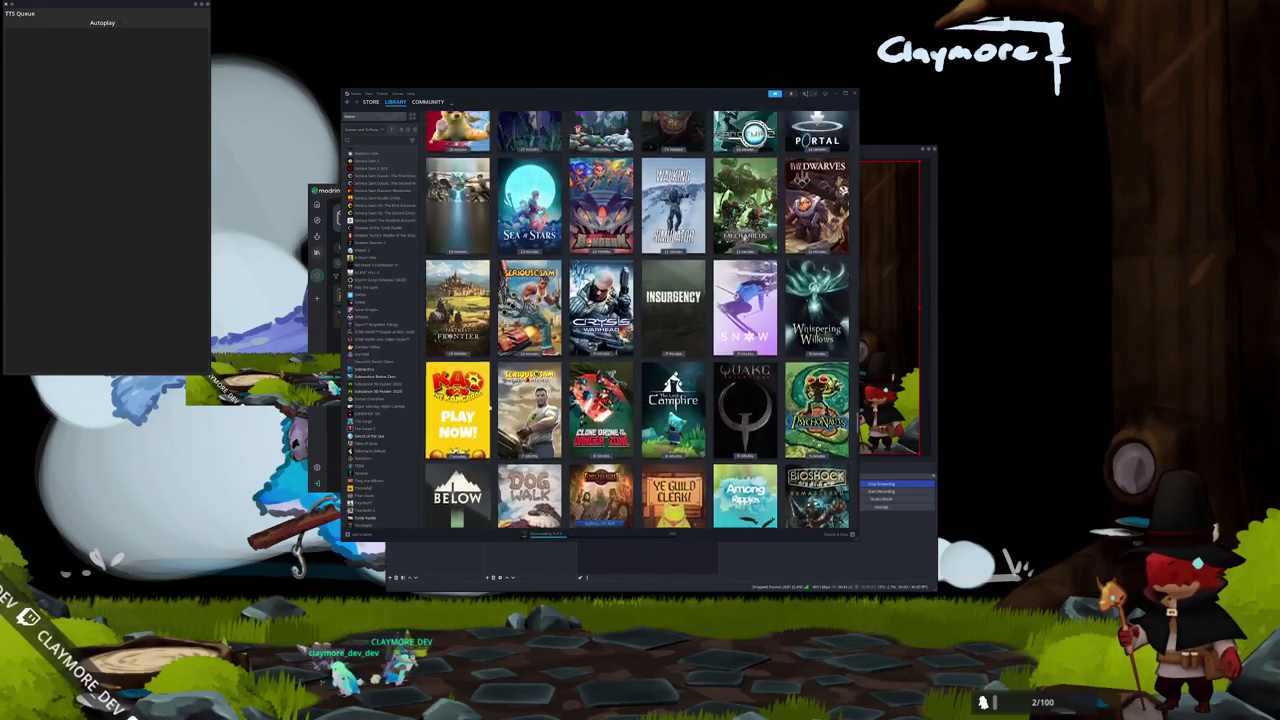
scroll(492, 403, down, 10)
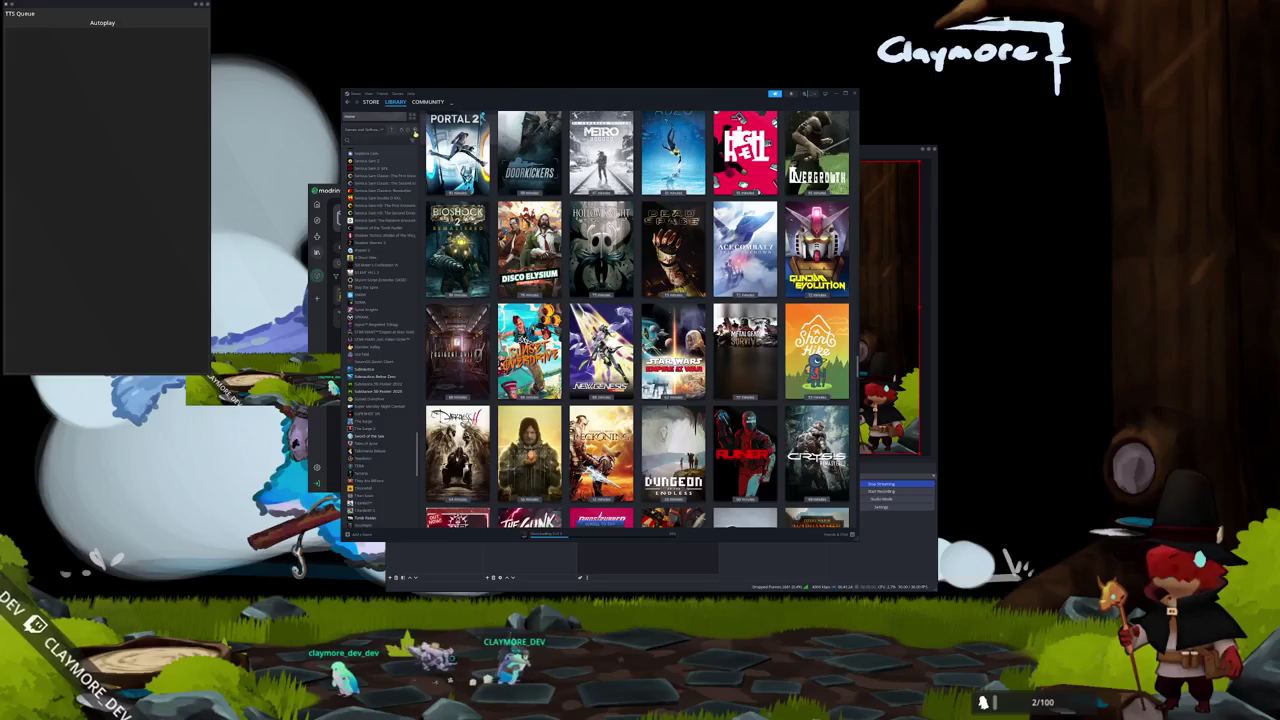
scroll(672, 138, down, 5)
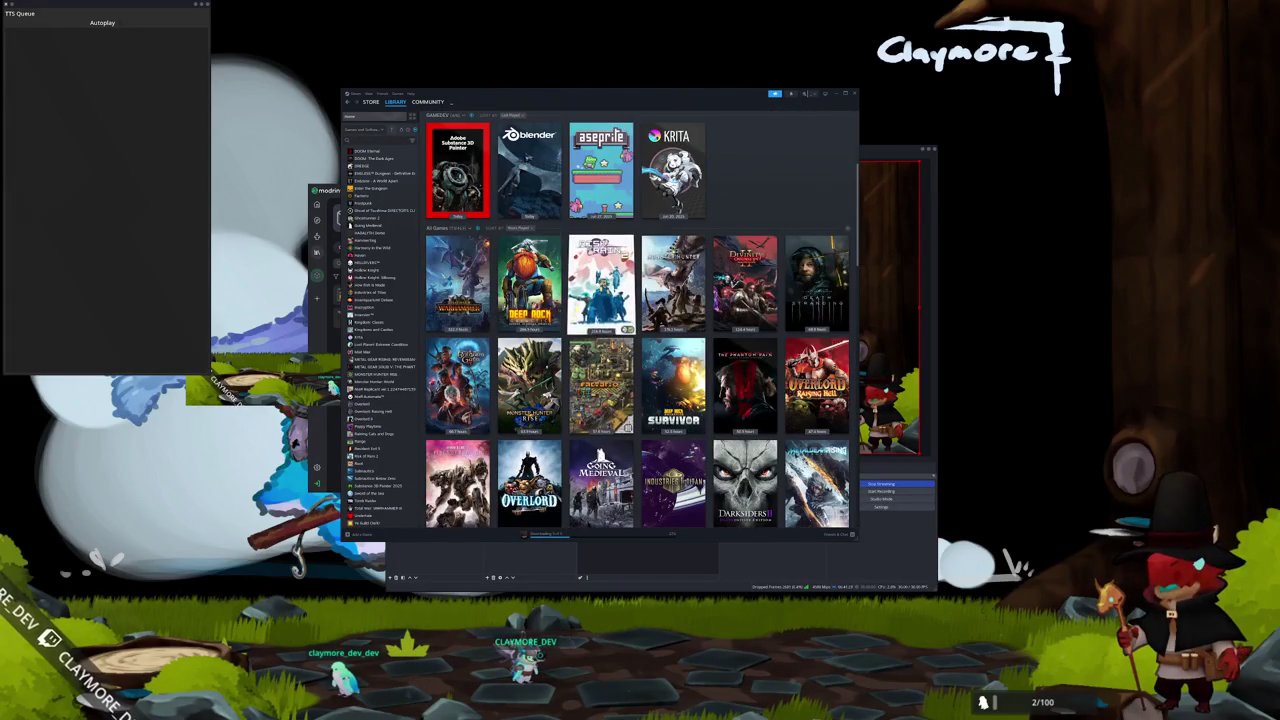
scroll(783, 301, down, 4)
scroll(779, 315, down, 1)
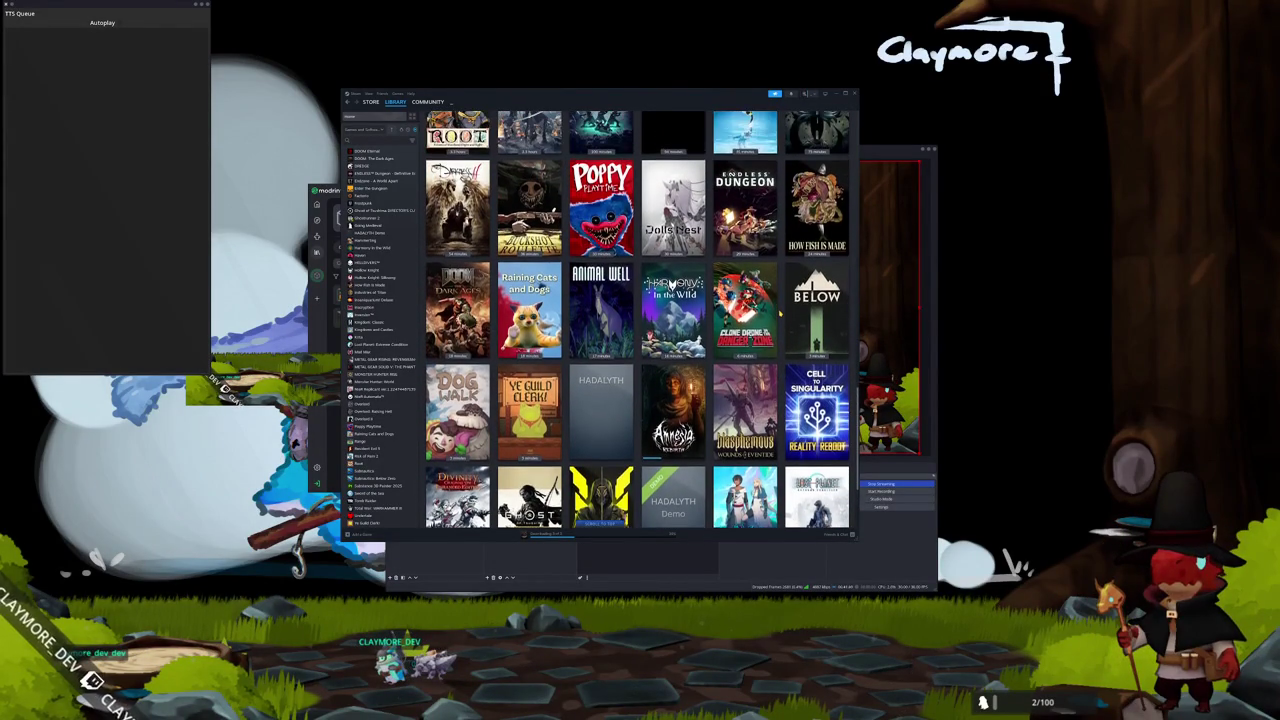
Locate the Divinity: Original Sin tile in the cover grid and open its game page.
scroll(779, 315, up, 3)
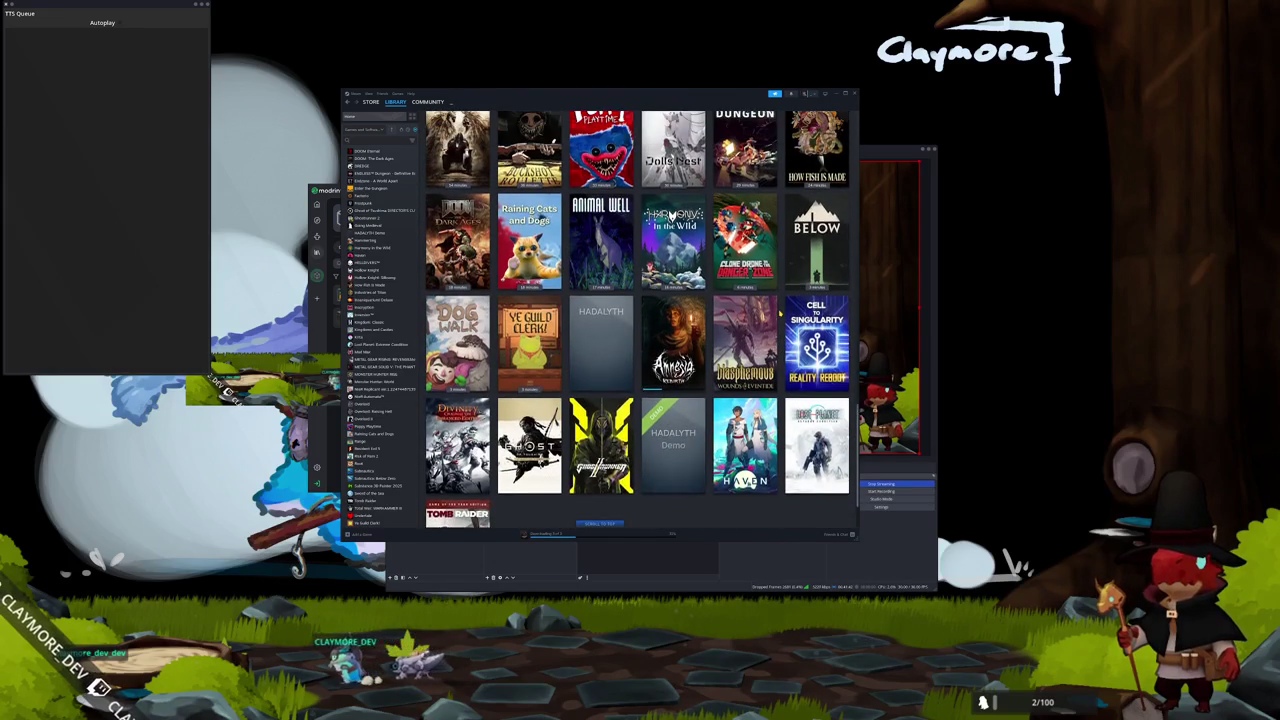
scroll(779, 313, up, 1)
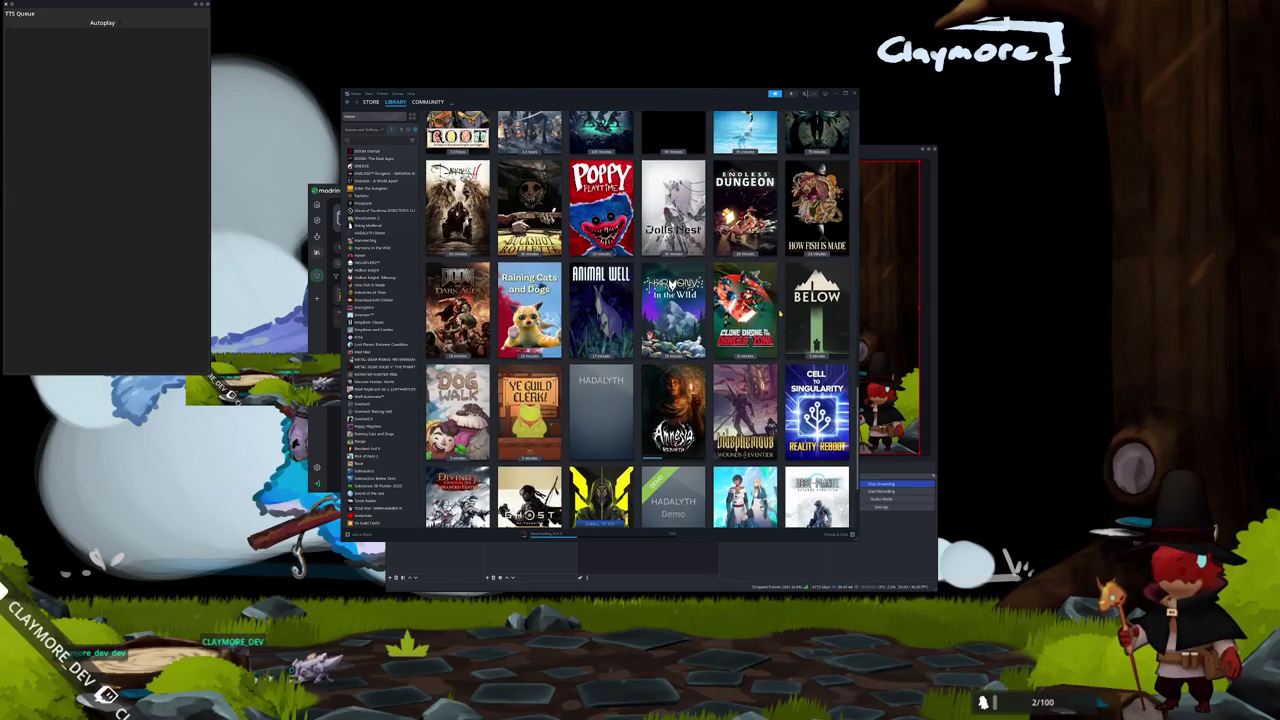
scroll(781, 313, down, 7)
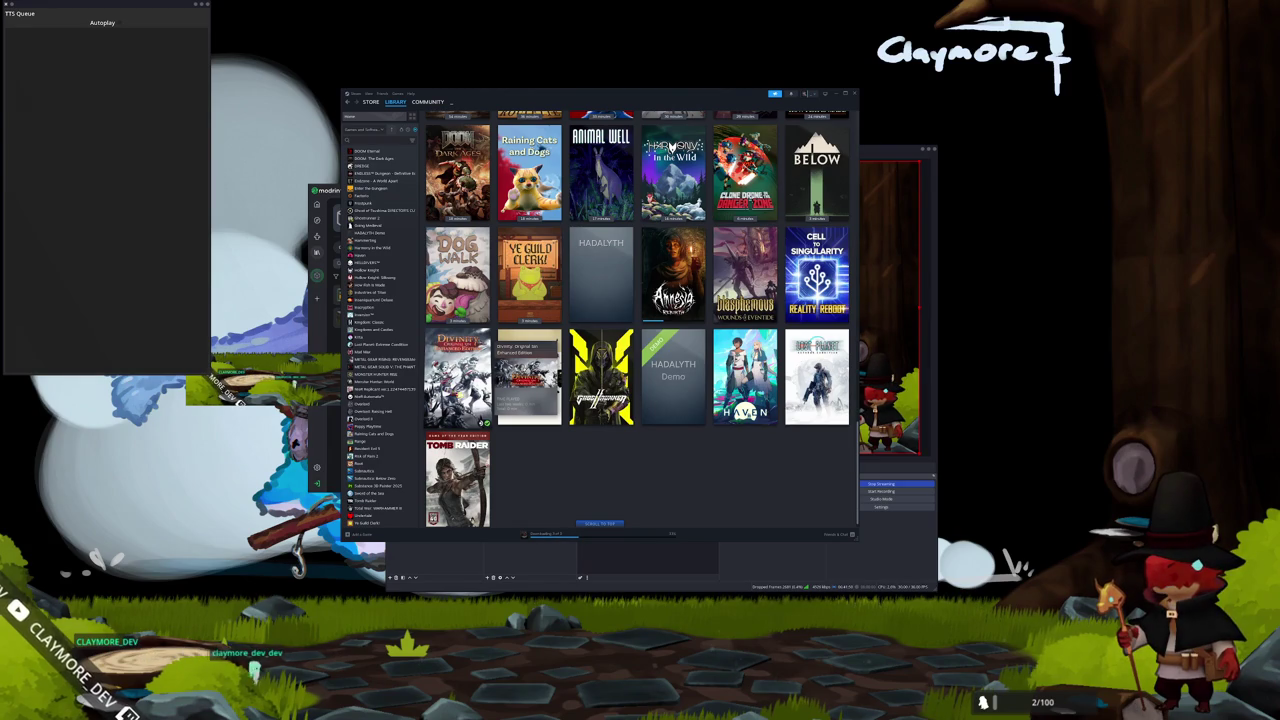
scroll(781, 313, up, 9)
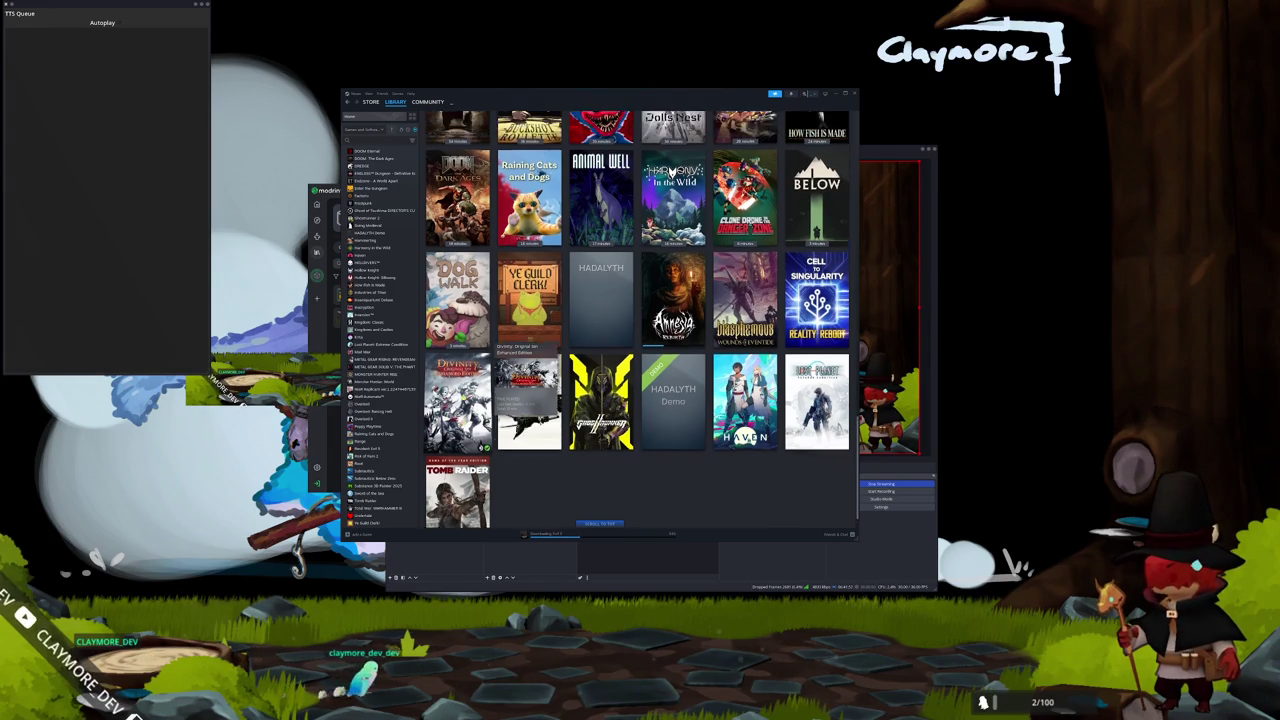
scroll(637, 320, up, 5)
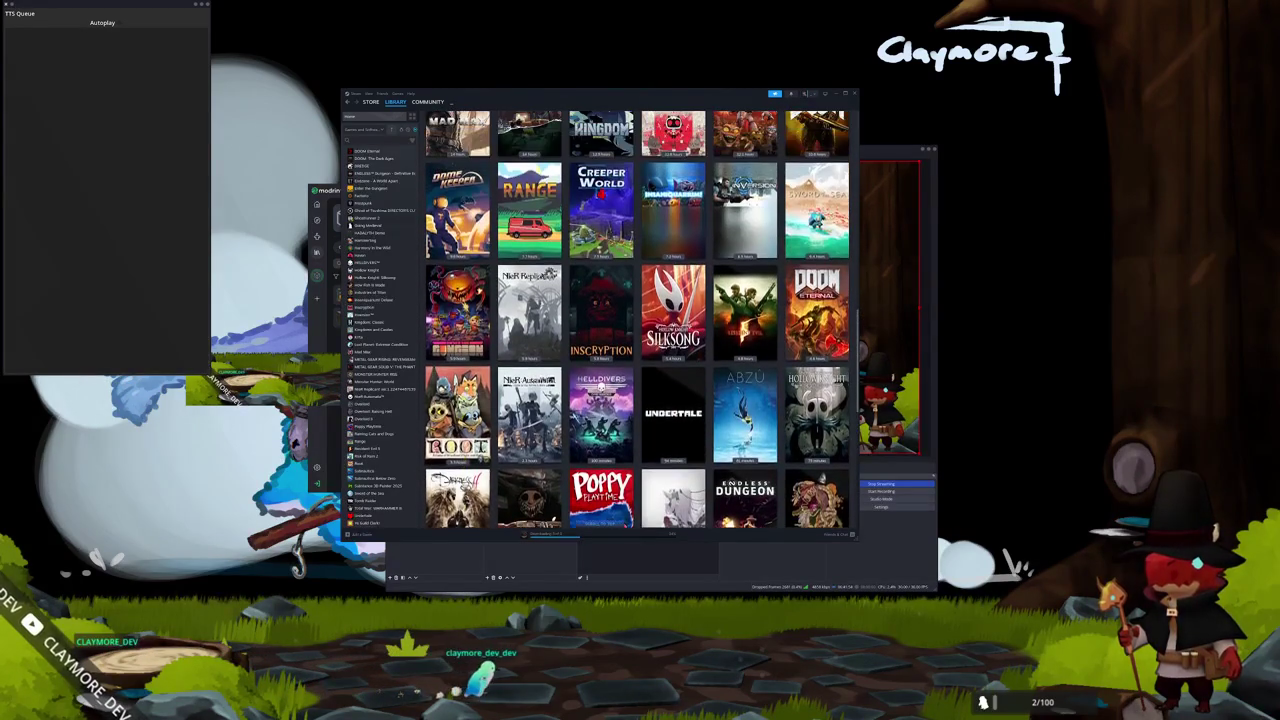
scroll(637, 320, down, 10)
scroll(490, 385, down, 2)
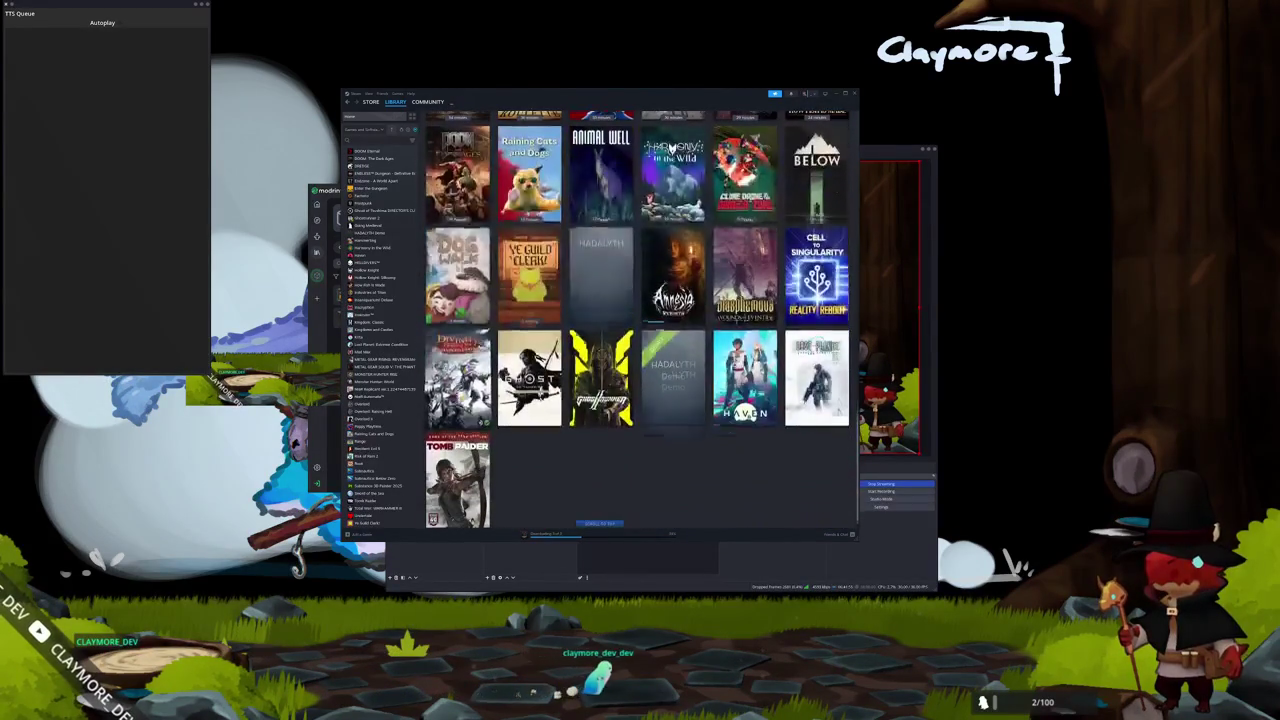
click(488, 385)
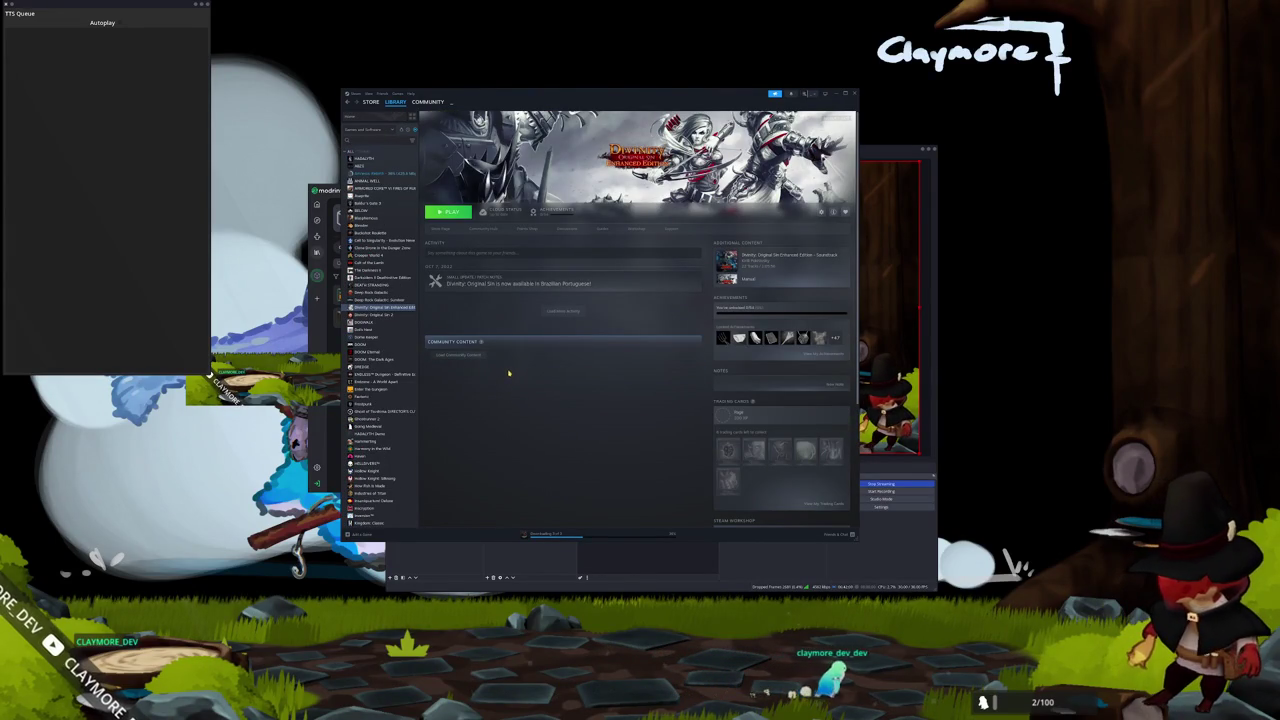
Launch Divinity: Original Sin 2 from its Steam game page and minimise Steam.
click(381, 316)
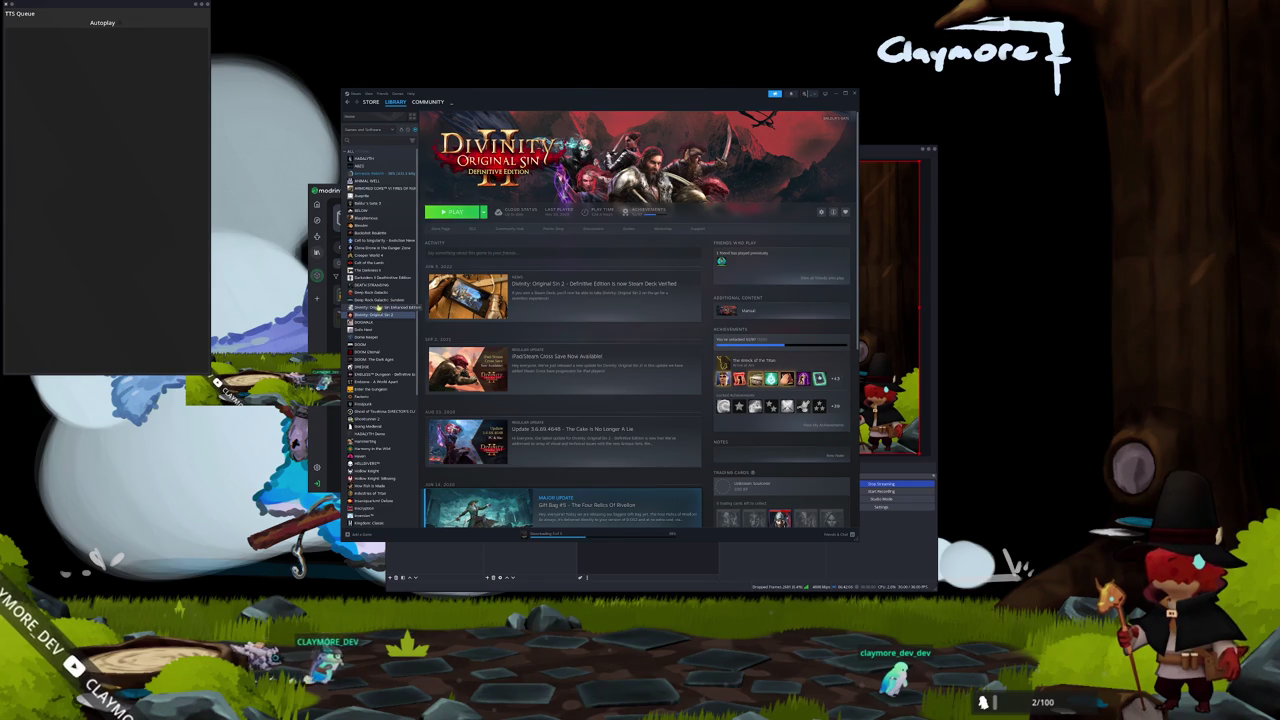
click(455, 212)
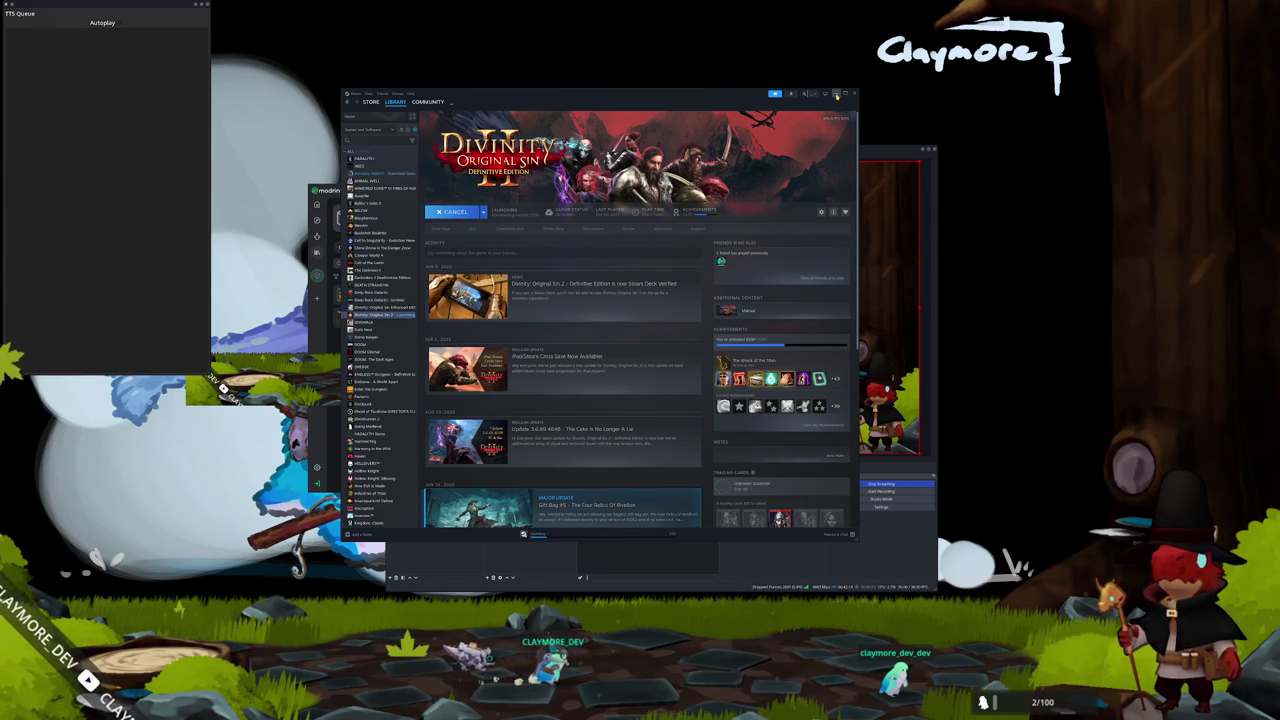
click(826, 93)
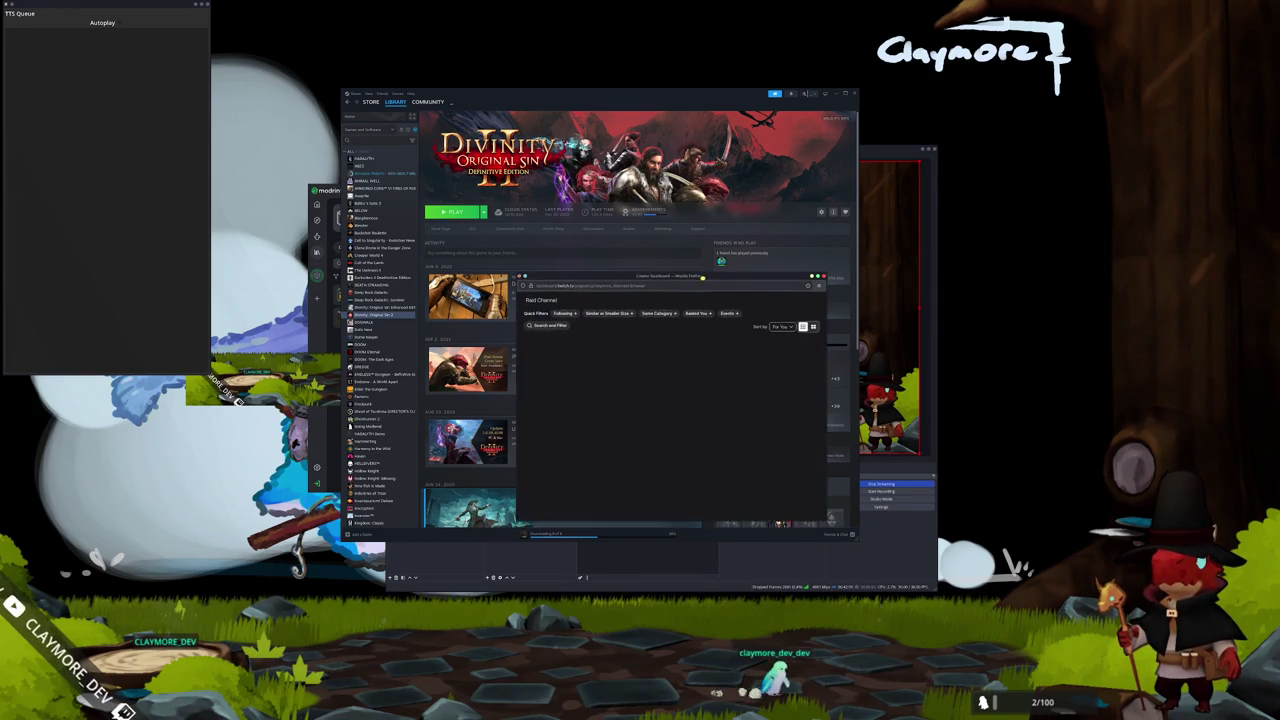
Enlarge the Raid Channel window and scroll through the live streams available to raid.
mouse_move(533, 244)
mouse_down()
mouse_move(337, 97)
mouse_move(253, 62)
mouse_up()
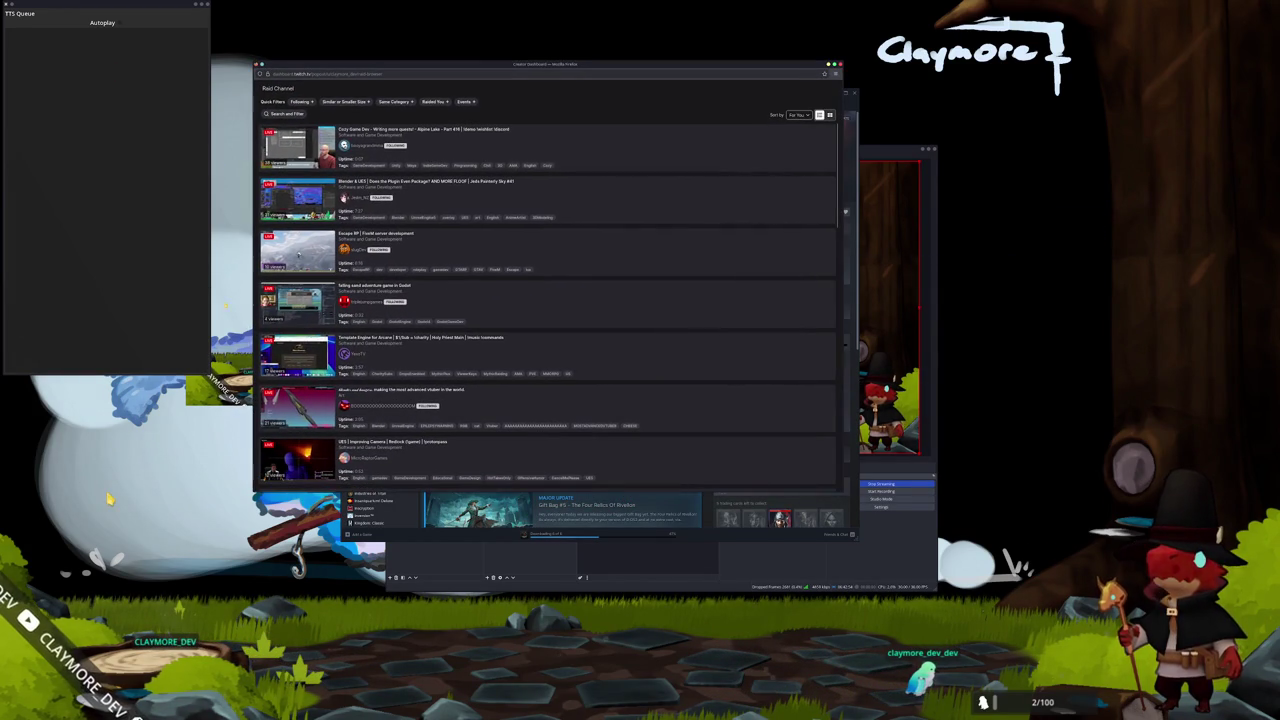
scroll(303, 300, down, 1)
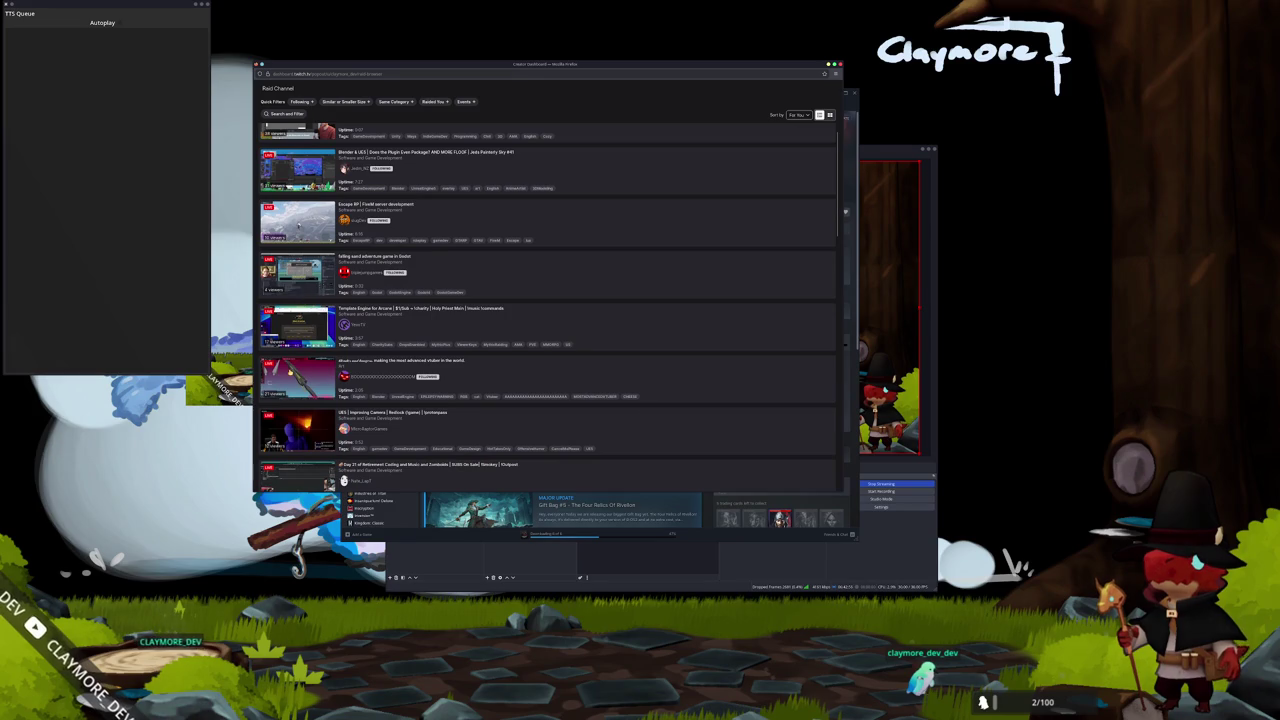
scroll(296, 372, down, 2)
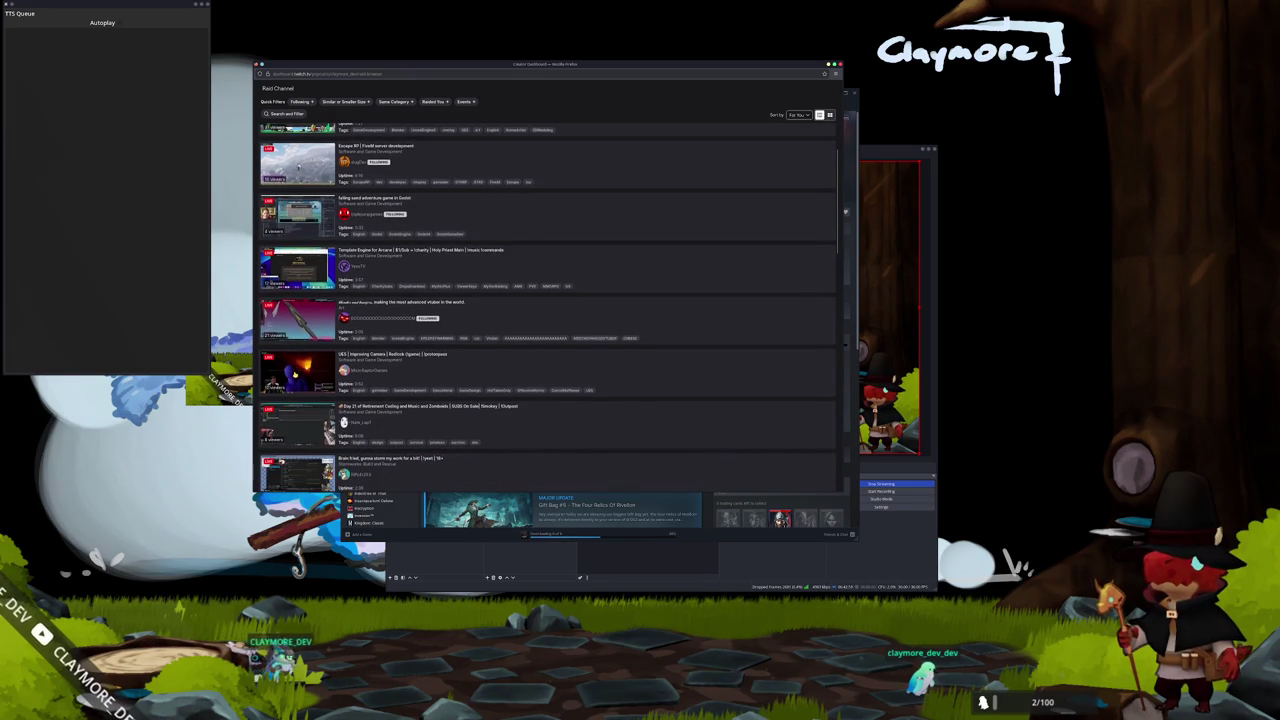
scroll(296, 372, down, 2)
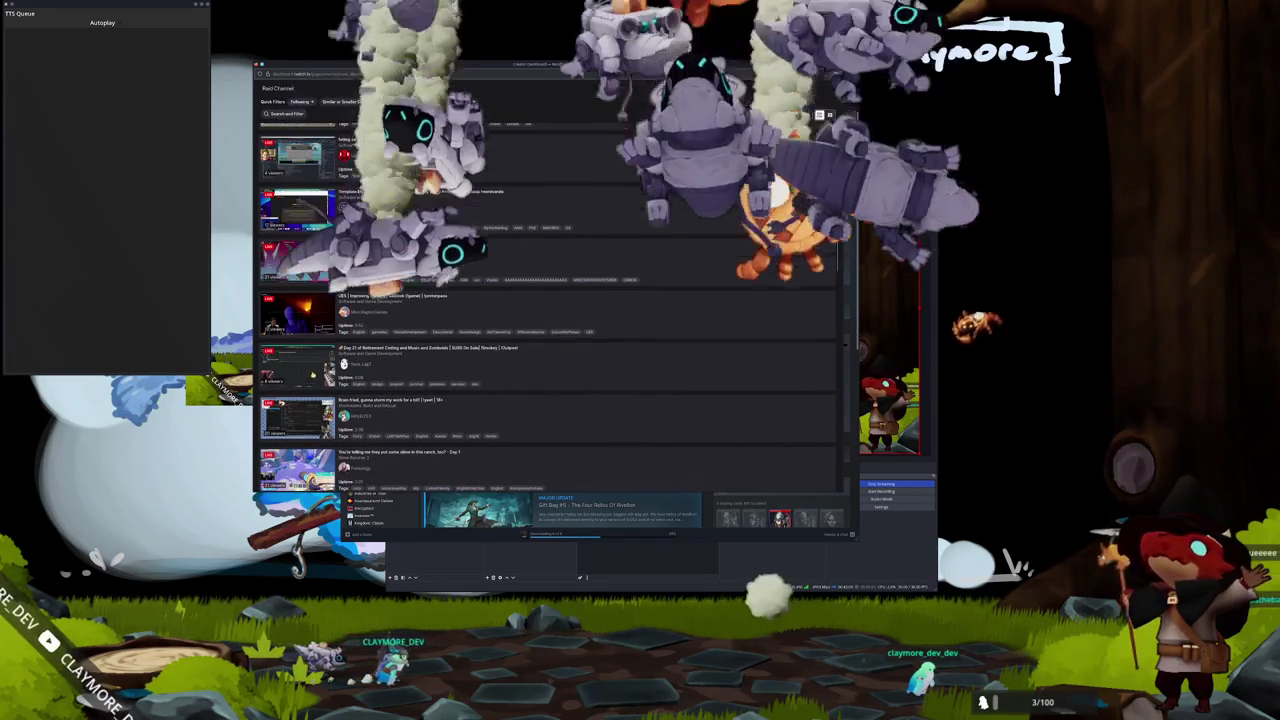